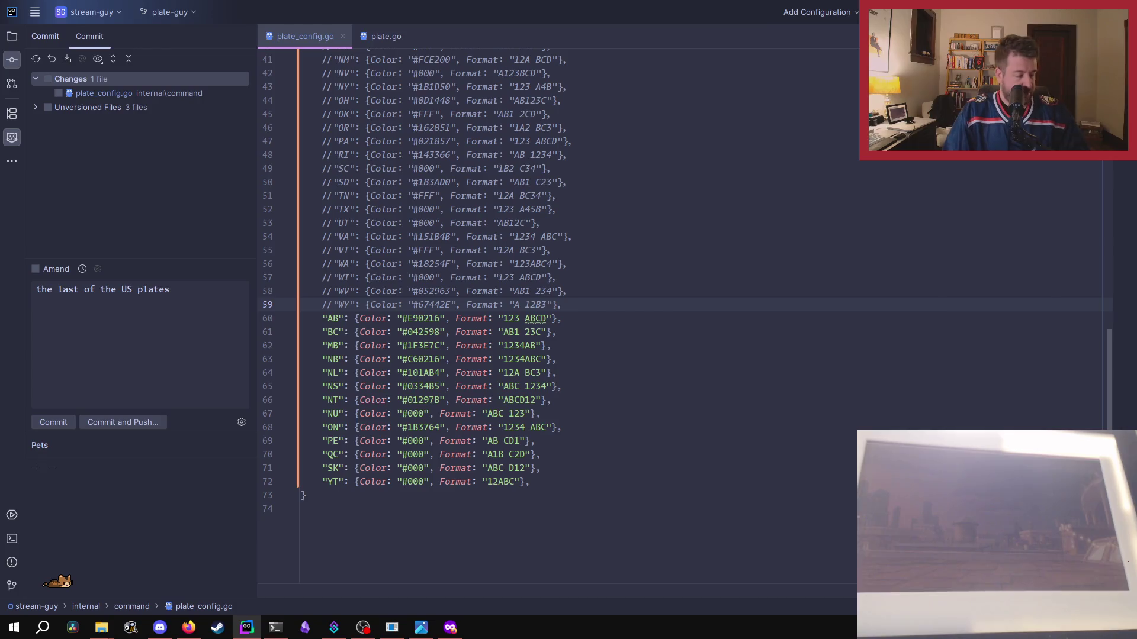
- Launch Aseprite from the Start search
{"action": "key", "text": "super"}
{"action": "type", "text": "ase"}
{"action": "key", "text": "Return"}
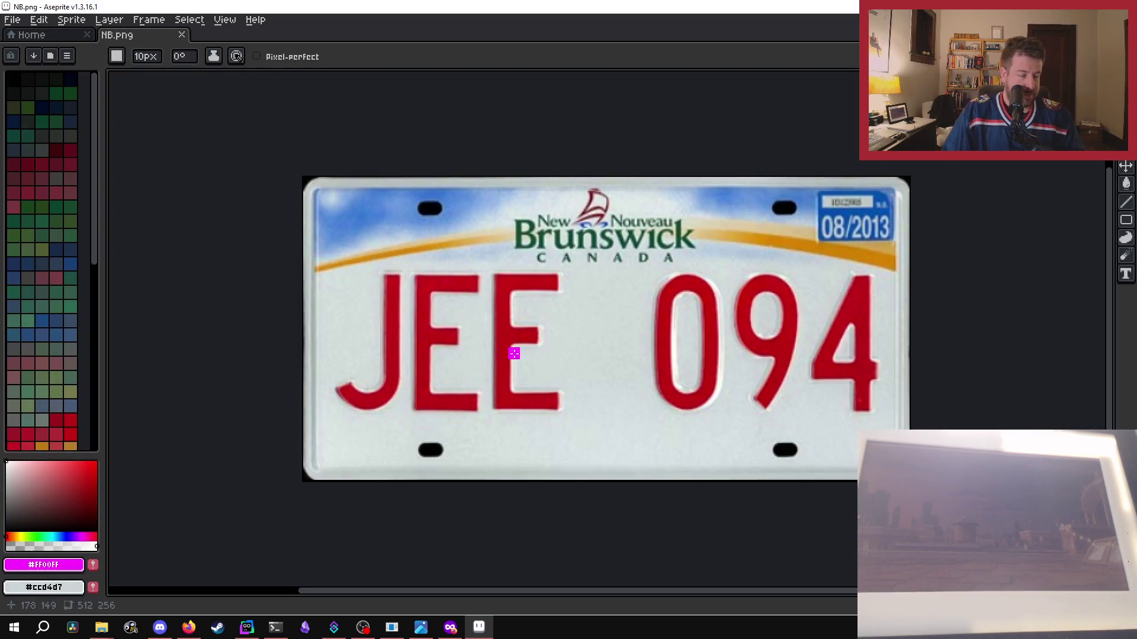
- Sample the plate's red lettering, #b90111, as the foreground colour in NB.png
{"action": "key", "text": "i"}
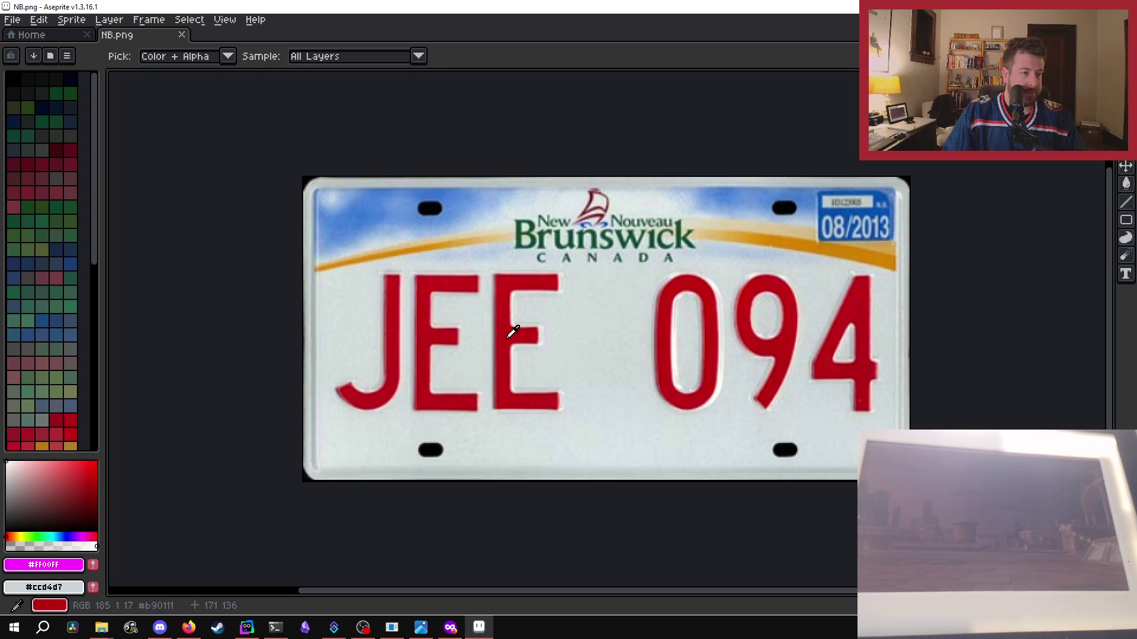
{"action": "left_click", "coordinate": [509, 336]}
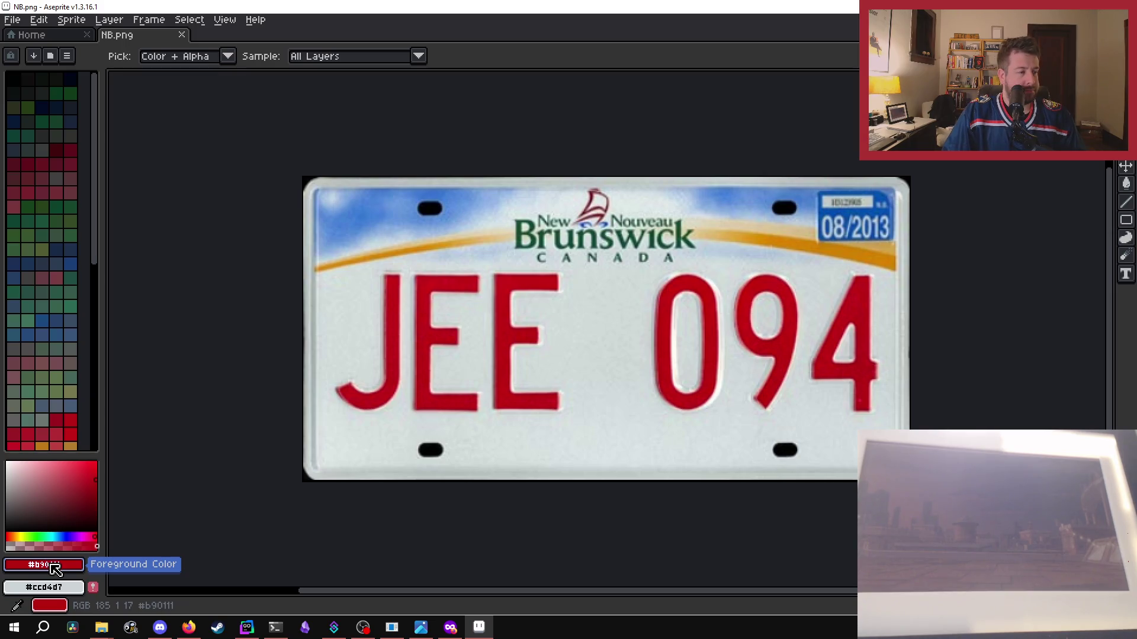
{"action": "left_click", "coordinate": [58, 568]}
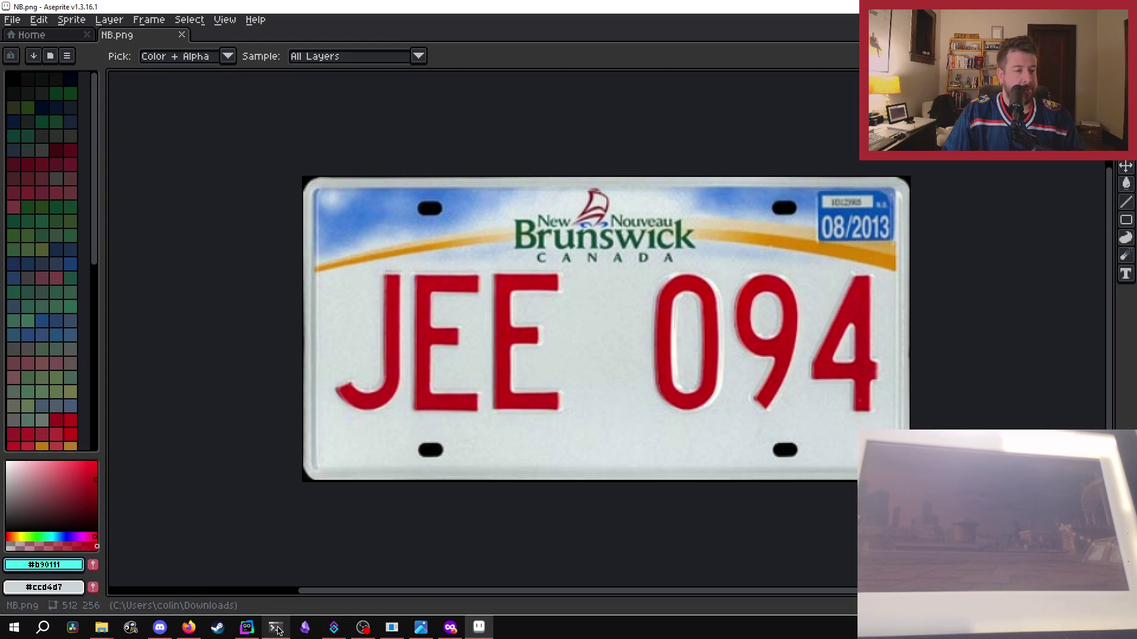
{"action": "left_click", "coordinate": [246, 628]}
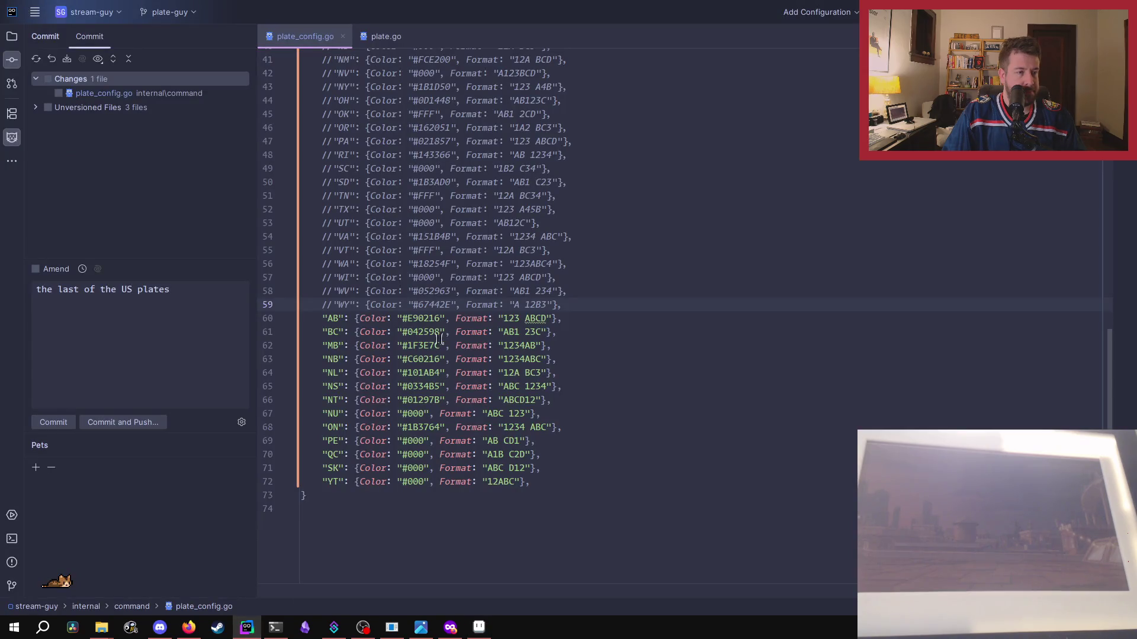
- Copy the hex value b90111 from Aseprite's foreground colour editor
{"action": "mouse_move", "coordinate": [418, 358]}
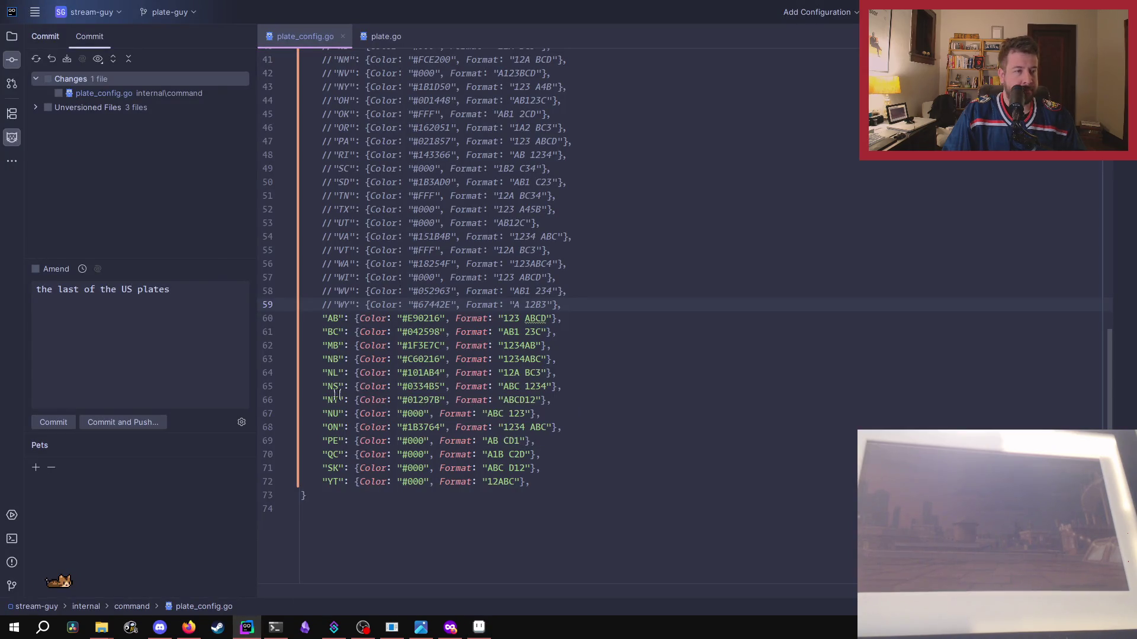
{"action": "double_click", "coordinate": [416, 358]}
{"action": "key", "text": "ctrl+v"}
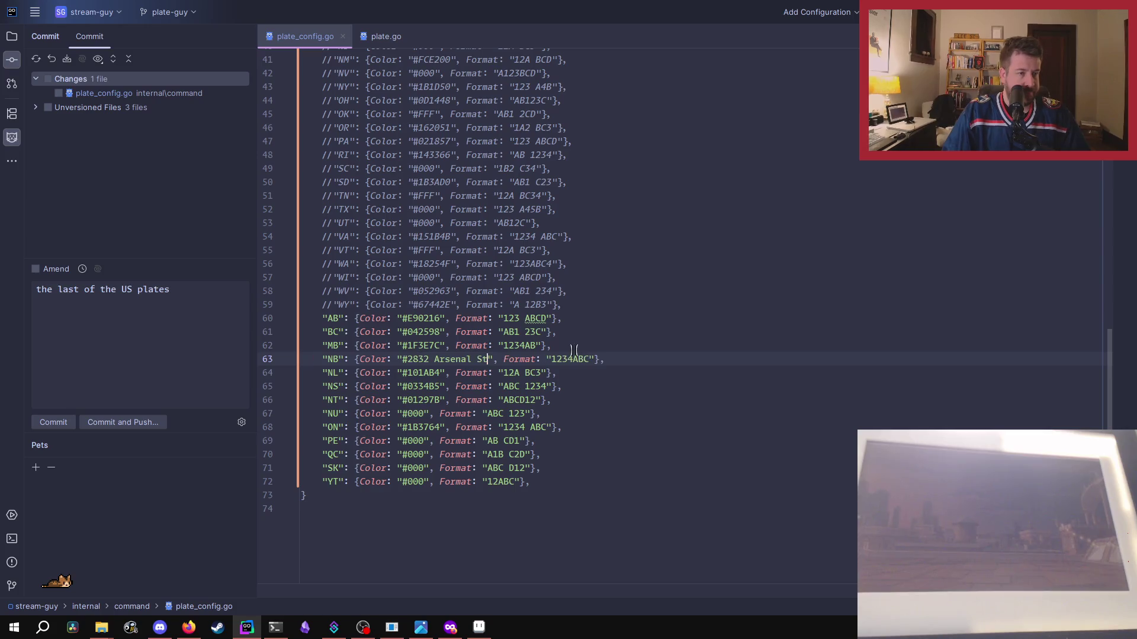
{"action": "key", "text": "ctrl+z"}
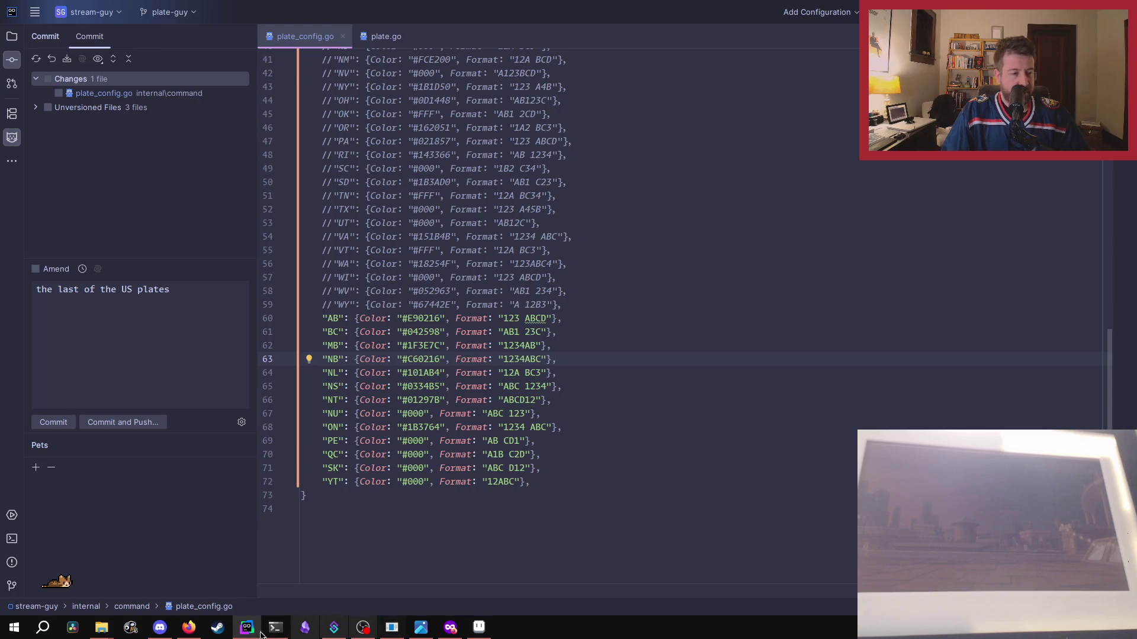
{"action": "left_click", "coordinate": [479, 627]}
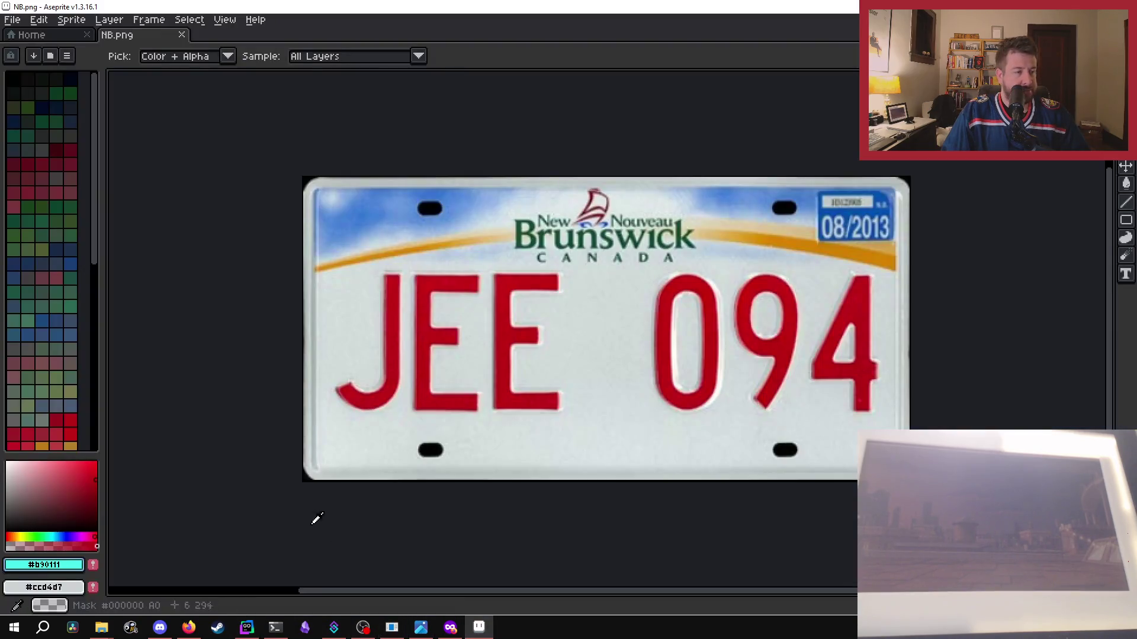
{"action": "left_click", "coordinate": [59, 565]}
{"action": "left_click", "coordinate": [192, 467]}
{"action": "double_click", "coordinate": [197, 465]}
{"action": "key", "text": "ctrl+c"}
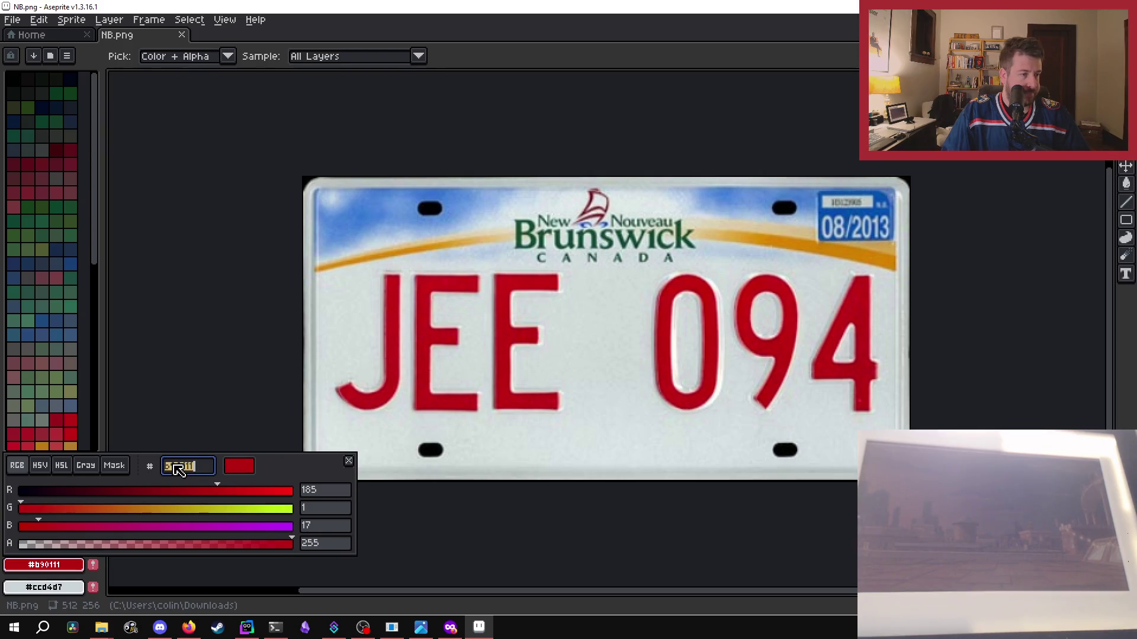
{"action": "left_click", "coordinate": [349, 461]}
{"action": "left_click", "coordinate": [246, 627]}
- Set the NB entry's colour to #B90111 in plate_config.go
{"action": "double_click", "coordinate": [419, 359]}
{"action": "key", "text": "ctrl+v"}
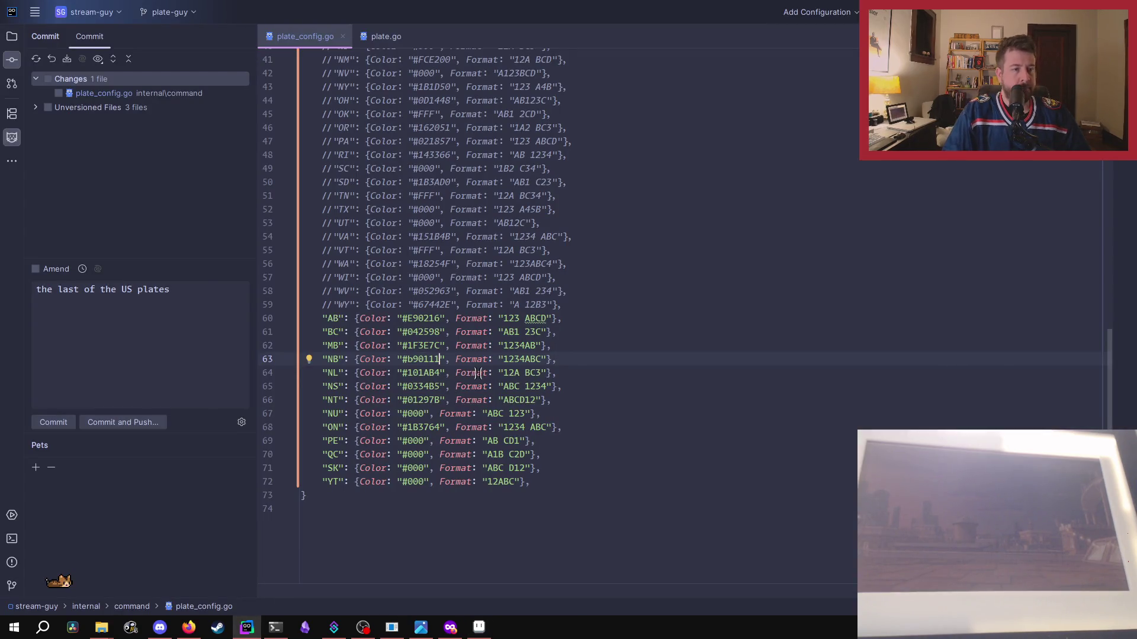
{"action": "key", "text": "BackSpace"}
{"action": "type", "text": "B"}
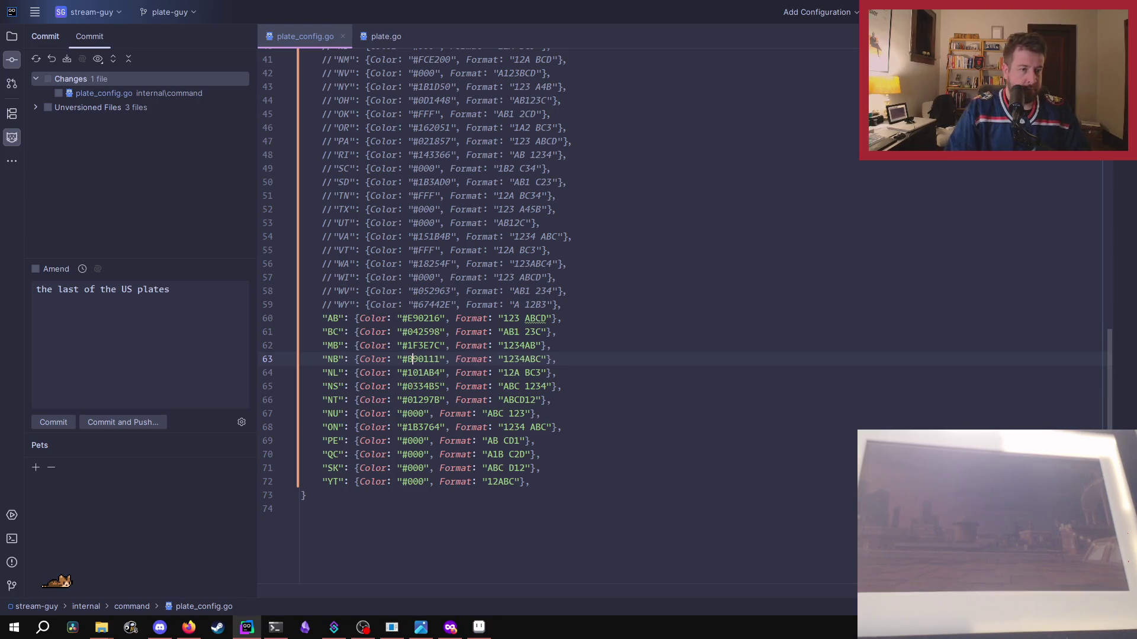
- Change the NB format to "123 ABC" and open a new Firefox private window
{"action": "left_click", "coordinate": [523, 359]}
{"action": "key", "text": "BackSpace"}
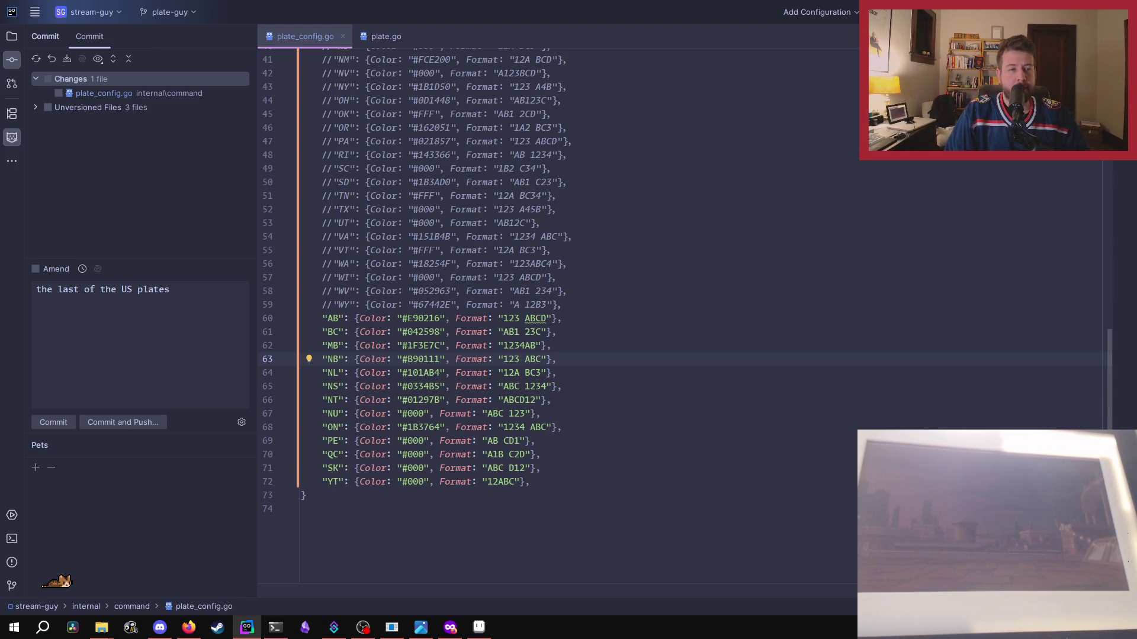
{"action": "key", "text": "Right"}
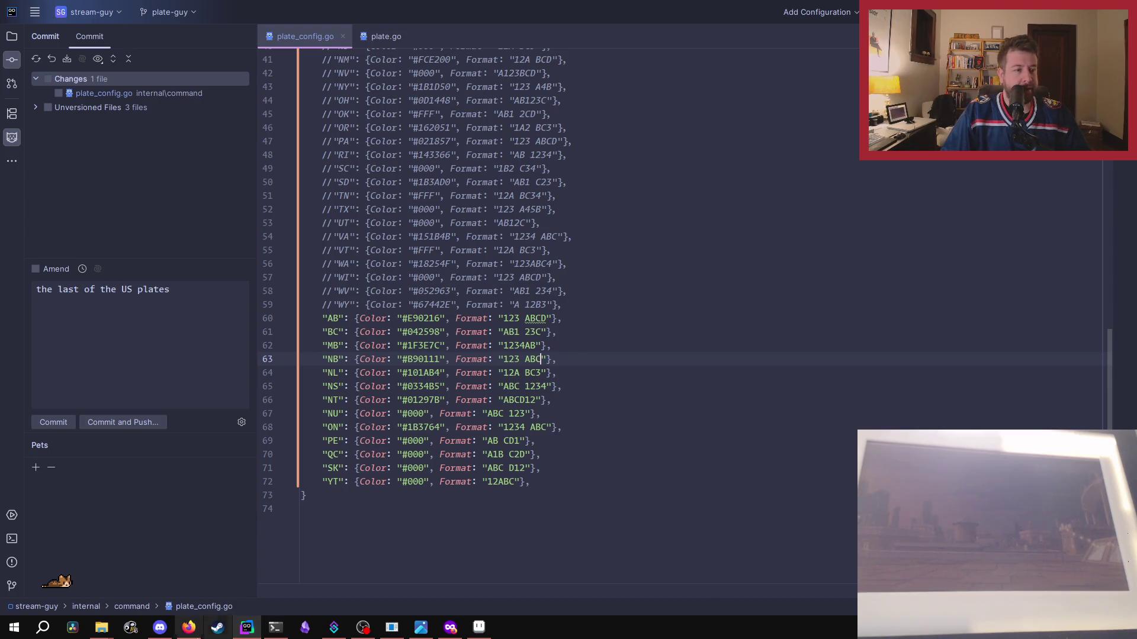
{"action": "right_click", "coordinate": [185, 627]}
{"action": "left_click", "coordinate": [171, 537]}
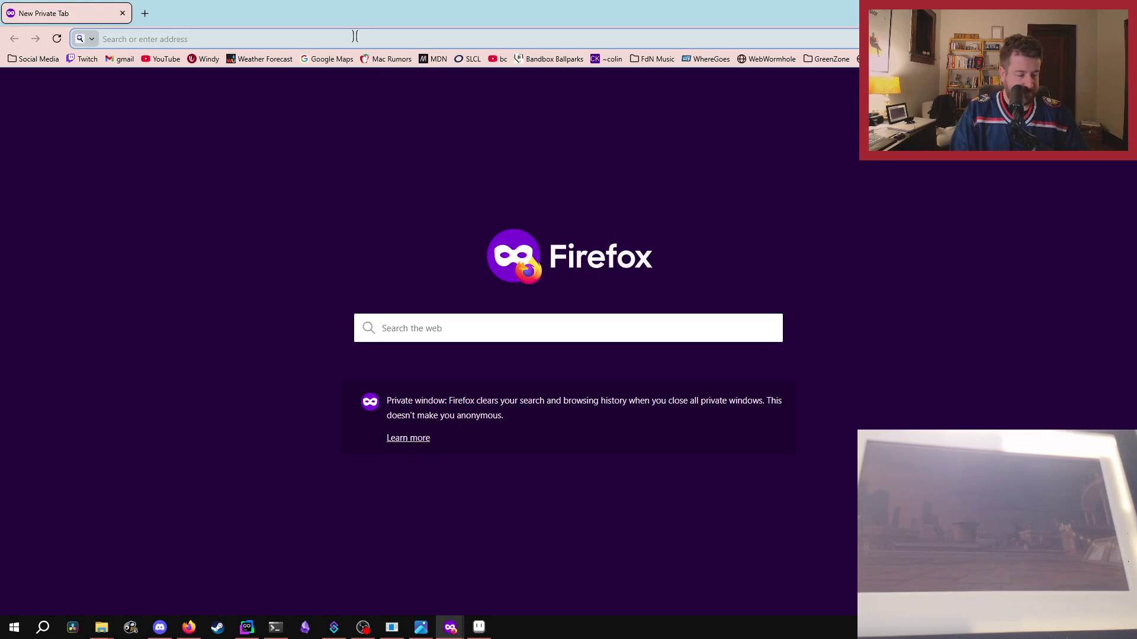
- Load 15q.net via autofill and go to the New Brunswick plates page
{"action": "type", "text": "15q.net/mb.html"}
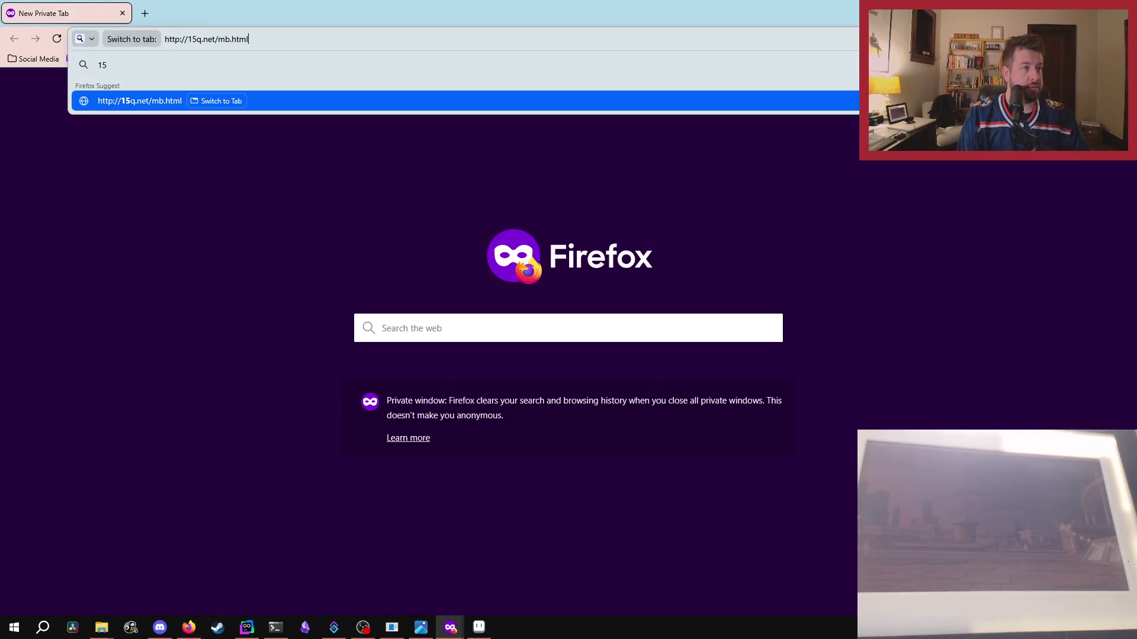
{"action": "key", "text": "Return"}
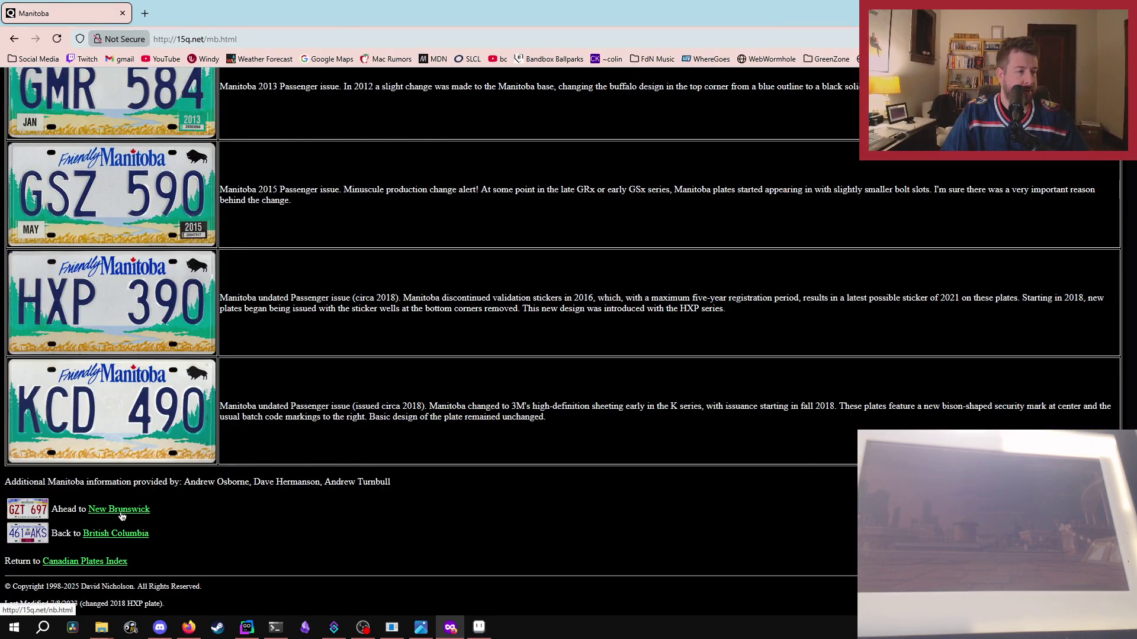
{"action": "left_click", "coordinate": [120, 510]}
- Scroll through the New Brunswick plate designs, then return to GoLand
{"action": "scroll", "coordinate": [394, 337], "scroll_direction": "down", "scroll_amount": 10}
{"action": "scroll", "coordinate": [394, 345], "scroll_direction": "down", "scroll_amount": 10}
{"action": "scroll", "coordinate": [394, 345], "scroll_direction": "up", "scroll_amount": 5}
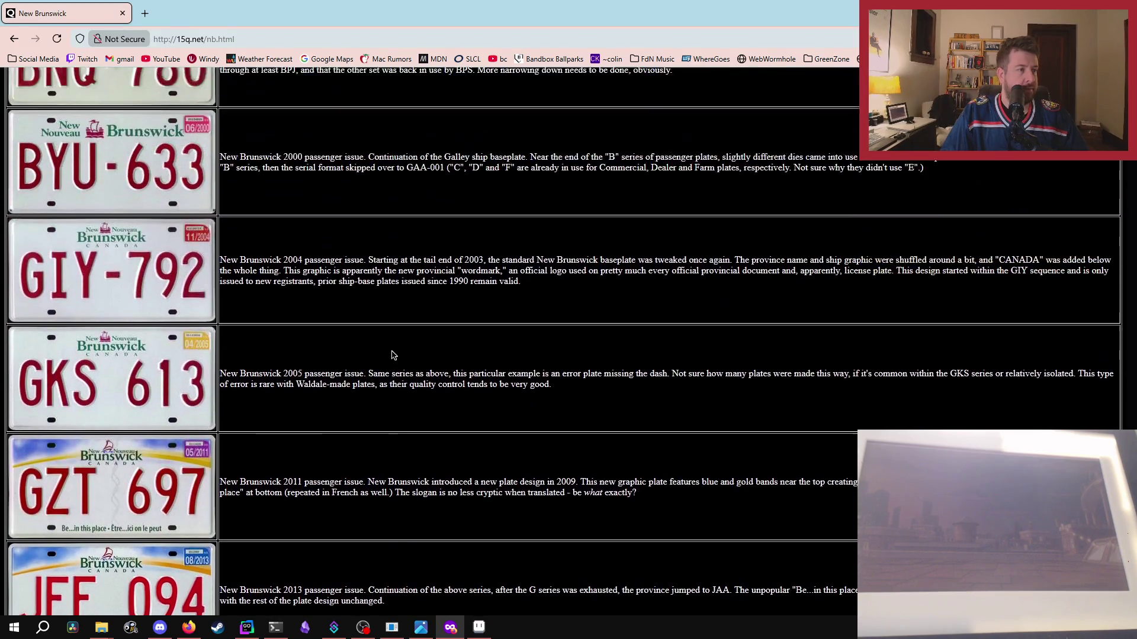
{"action": "scroll", "coordinate": [393, 345], "scroll_direction": "up", "scroll_amount": 5}
{"action": "scroll", "coordinate": [392, 350], "scroll_direction": "up", "scroll_amount": 5}
{"action": "scroll", "coordinate": [390, 352], "scroll_direction": "up", "scroll_amount": 3}
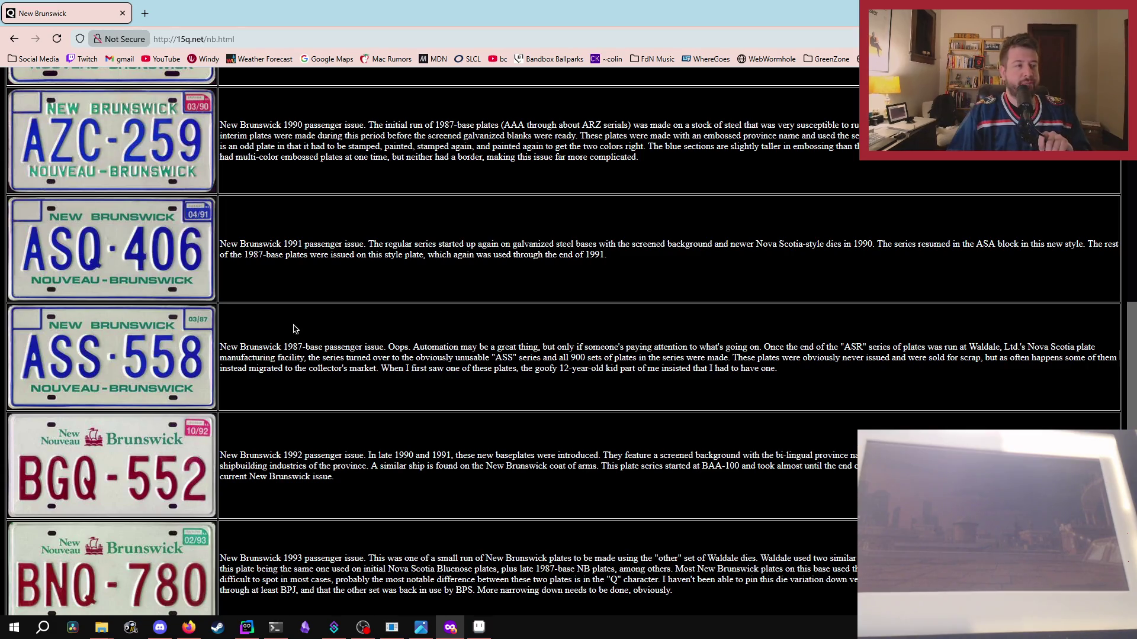
{"action": "scroll", "coordinate": [558, 332], "scroll_direction": "up", "scroll_amount": 3}
{"action": "scroll", "coordinate": [566, 330], "scroll_direction": "up", "scroll_amount": 5}
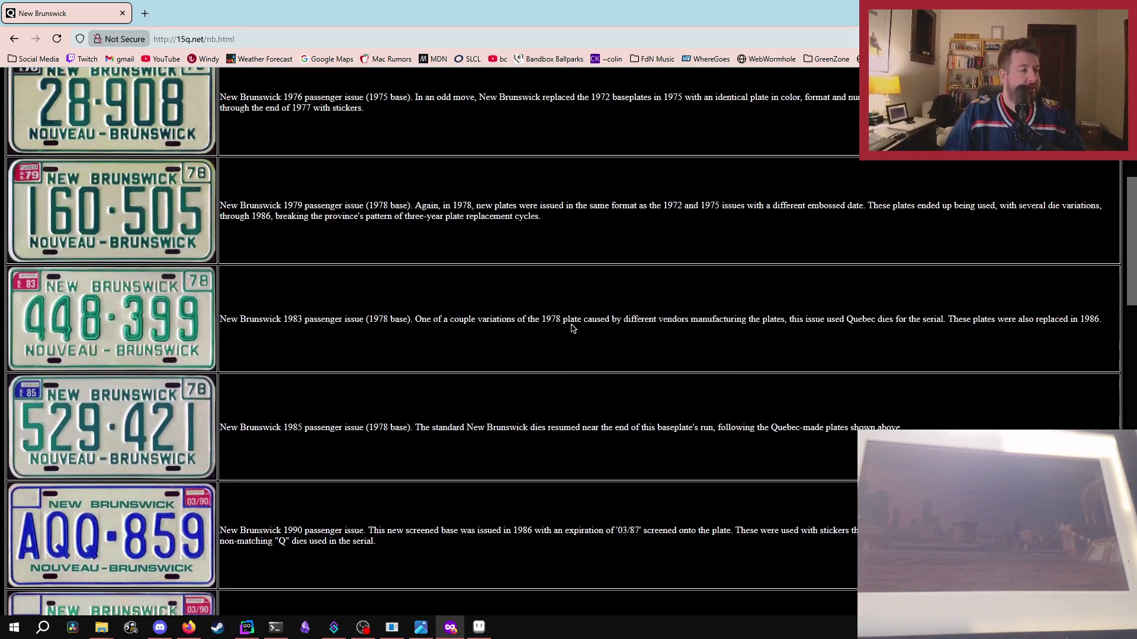
{"action": "scroll", "coordinate": [571, 330], "scroll_direction": "up", "scroll_amount": 5}
{"action": "scroll", "coordinate": [572, 330], "scroll_direction": "down", "scroll_amount": 15}
{"action": "scroll", "coordinate": [583, 379], "scroll_direction": "down", "scroll_amount": 10}
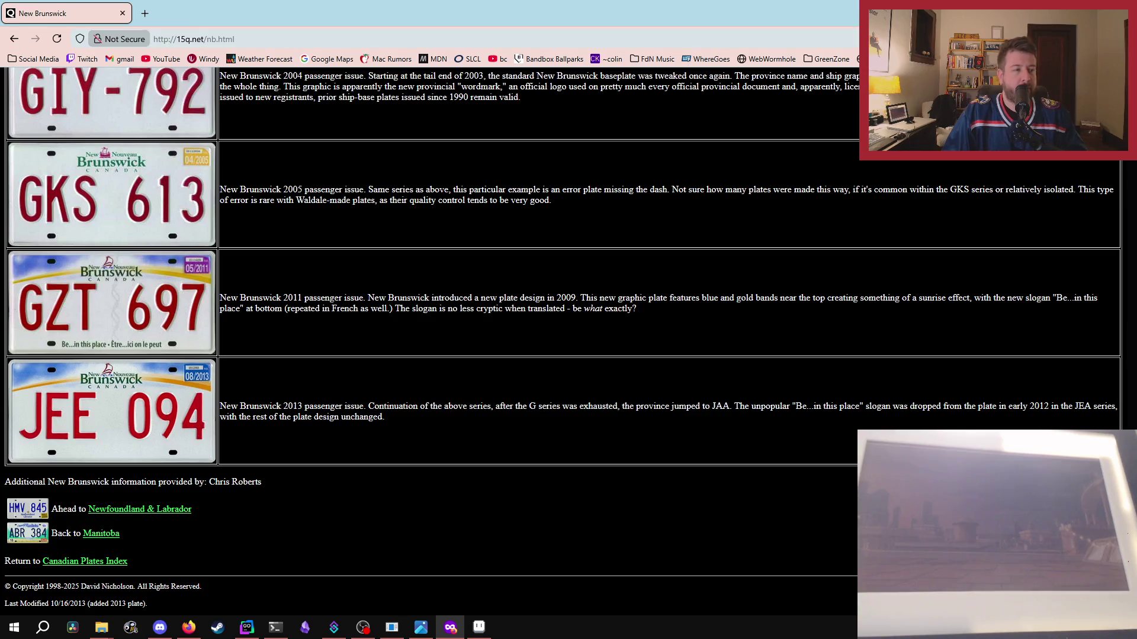
{"action": "key", "text": "alt+Tab"}
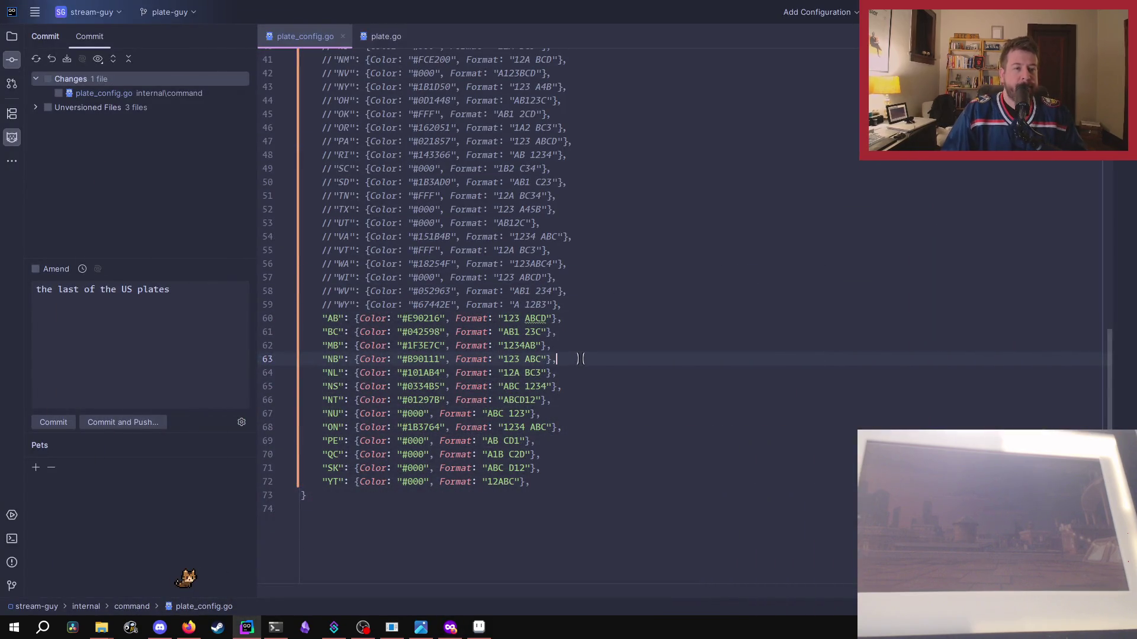
{"action": "scroll", "coordinate": [629, 332], "scroll_direction": "up", "scroll_amount": 3}
{"action": "scroll", "coordinate": [632, 332], "scroll_direction": "up", "scroll_amount": 10}
{"action": "scroll", "coordinate": [639, 340], "scroll_direction": "down", "scroll_amount": 12}
{"action": "scroll", "coordinate": [653, 318], "scroll_direction": "up", "scroll_amount": 10}
{"action": "scroll", "coordinate": [653, 318], "scroll_direction": "down", "scroll_amount": 11}
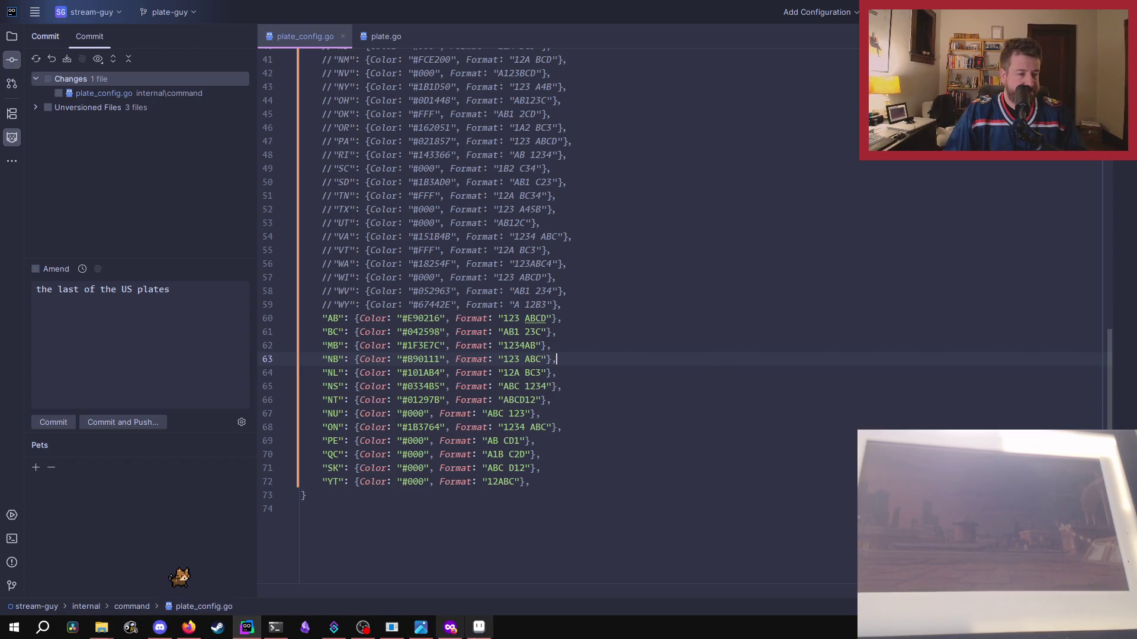
{"action": "left_click", "coordinate": [479, 629]}
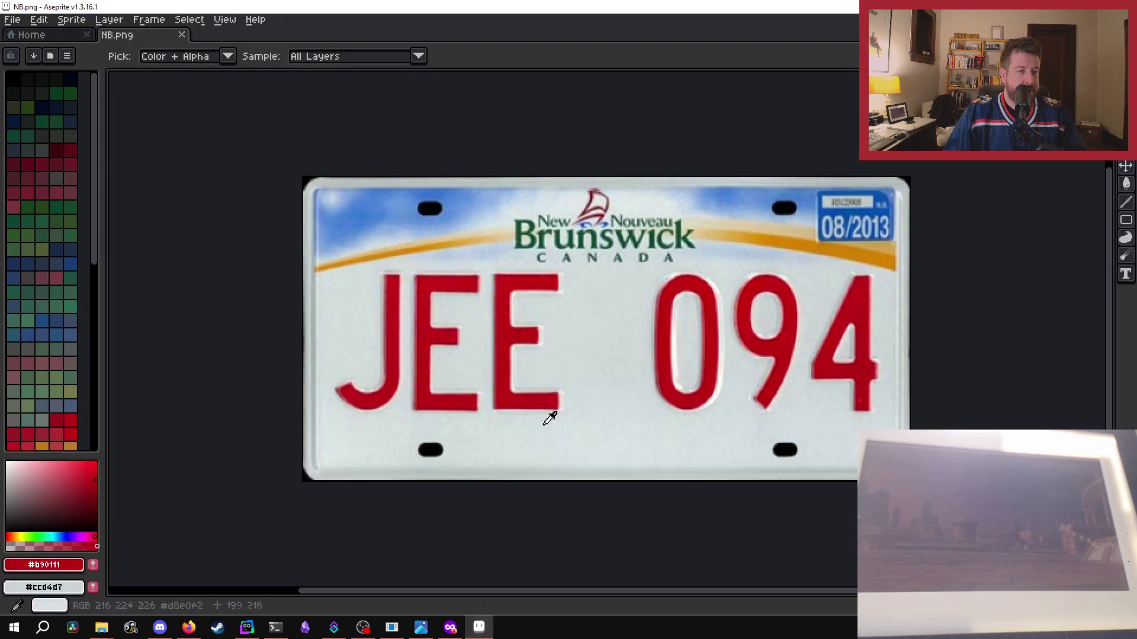
- Sample the plate's off-white background and paint over the first letter's stem
{"action": "left_click", "coordinate": [588, 351]}
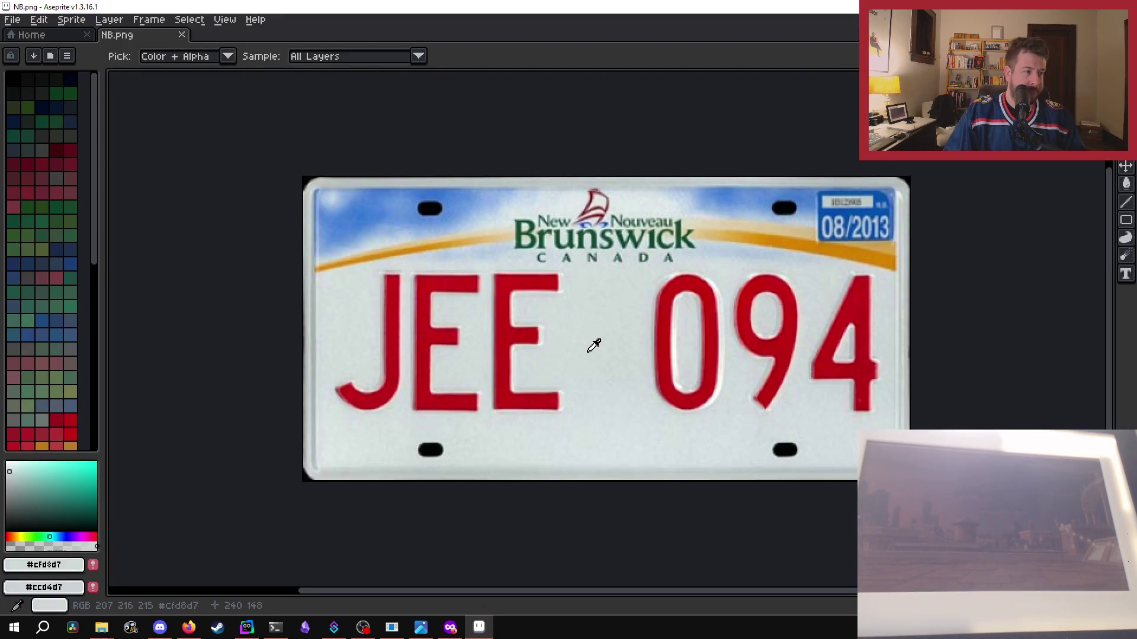
{"action": "key", "text": "b"}
{"action": "mouse_move", "coordinate": [388, 279]}
{"action": "left_mouse_down"}
{"action": "mouse_move", "coordinate": [413, 276]}
{"action": "mouse_move", "coordinate": [426, 301]}
{"action": "mouse_move", "coordinate": [565, 283]}
{"action": "mouse_move", "coordinate": [313, 323]}
{"action": "left_mouse_up"}
{"action": "key", "text": "ctrl+z"}
{"action": "key", "text": "ctrl+z"}
{"action": "mouse_move", "coordinate": [384, 278]}
{"action": "left_mouse_down"}
{"action": "mouse_move", "coordinate": [389, 367]}
{"action": "mouse_move", "coordinate": [360, 407]}
{"action": "mouse_move", "coordinate": [349, 394]}
{"action": "mouse_move", "coordinate": [397, 388]}
{"action": "left_mouse_up"}
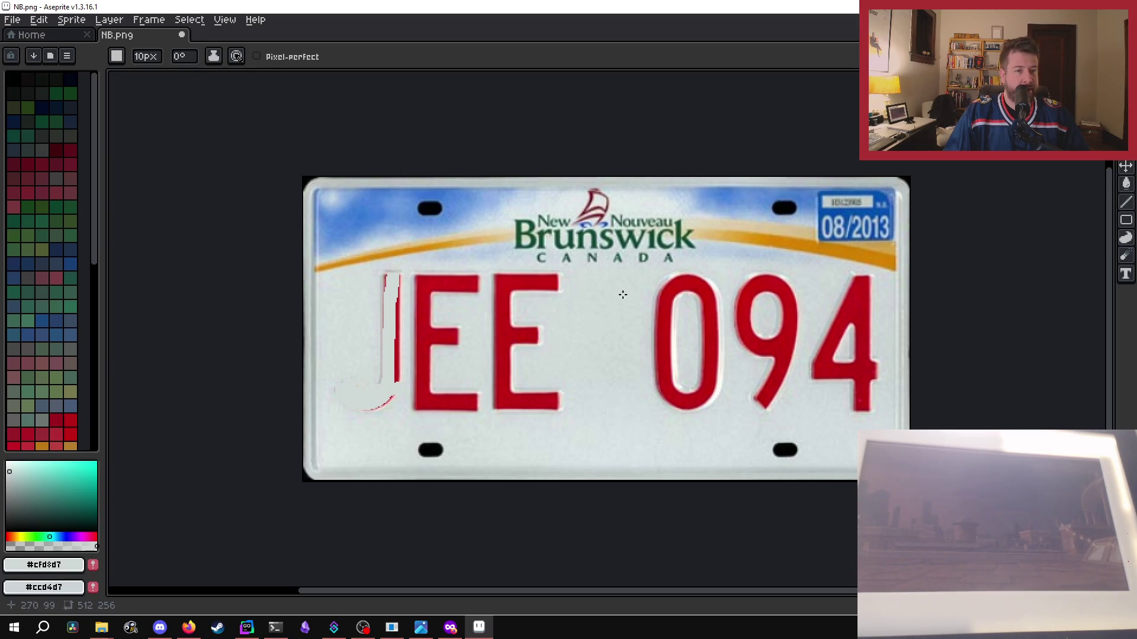
{"action": "left_click_drag", "start_coordinate": [382, 280], "coordinate": [385, 343]}
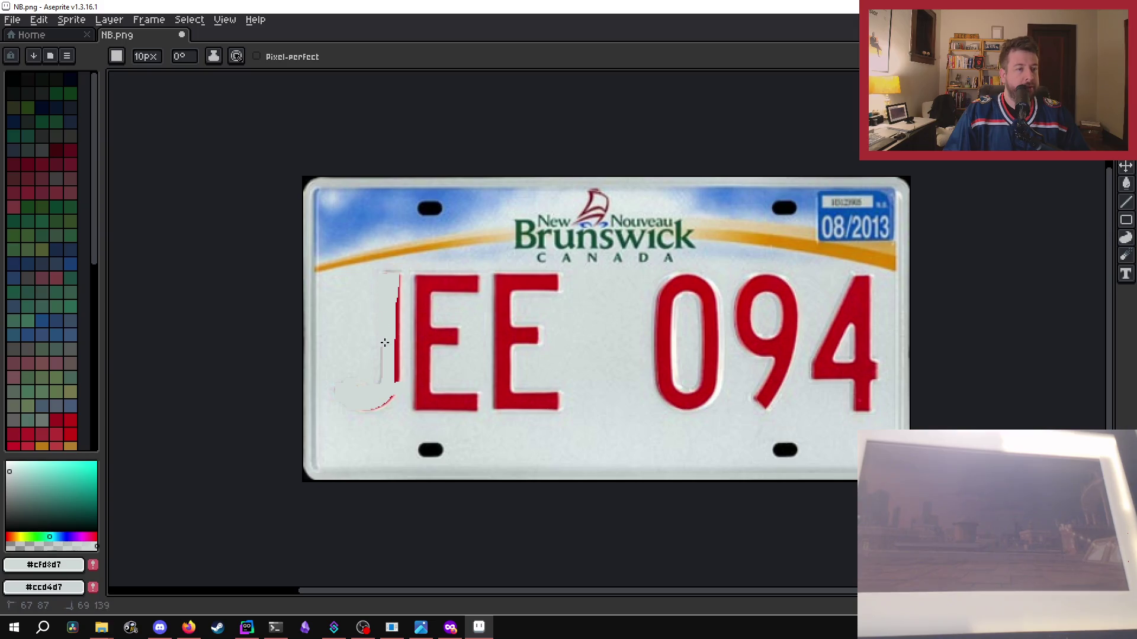
{"action": "mouse_move", "coordinate": [397, 287]}
{"action": "left_mouse_down"}
{"action": "mouse_move", "coordinate": [390, 358]}
{"action": "mouse_move", "coordinate": [398, 339]}
{"action": "left_mouse_up"}
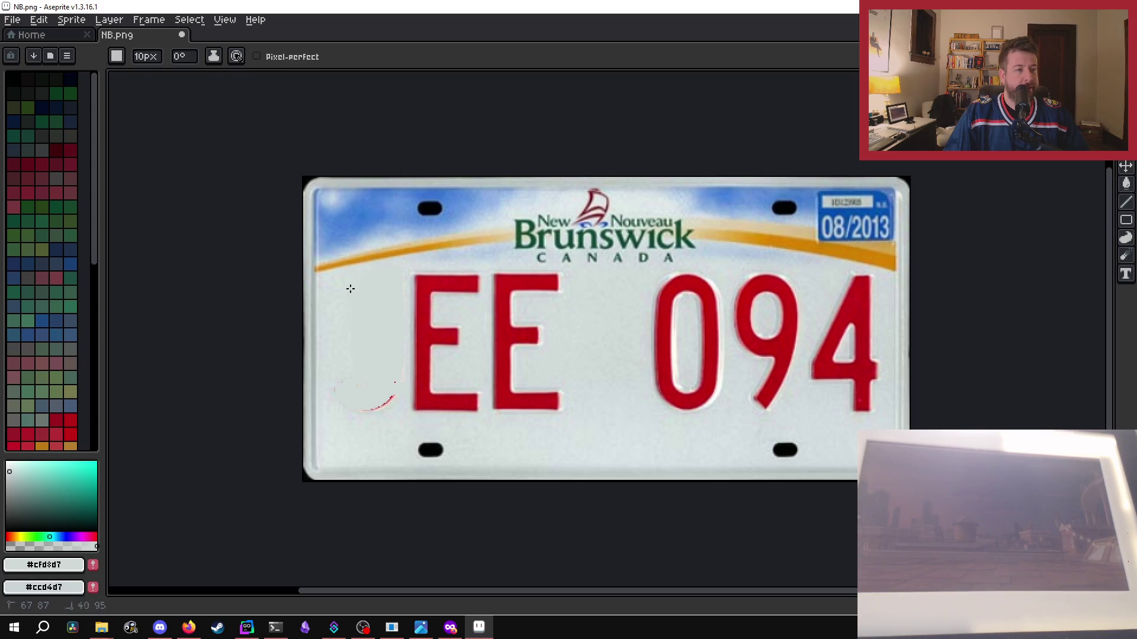
- Paint out the remaining strokes of the red FF letters until the left side is blank
{"action": "left_click_drag", "start_coordinate": [414, 326], "coordinate": [430, 283]}
{"action": "mouse_move", "coordinate": [381, 399]}
{"action": "left_mouse_down"}
{"action": "mouse_move", "coordinate": [434, 402]}
{"action": "mouse_move", "coordinate": [369, 414]}
{"action": "left_mouse_up"}
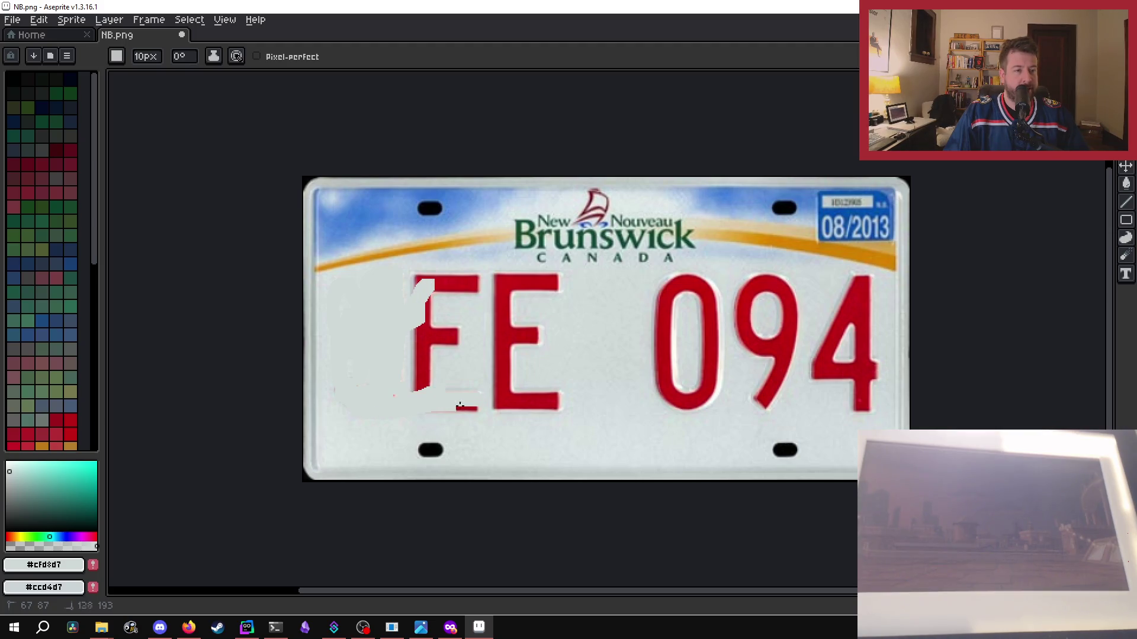
{"action": "left_click_drag", "start_coordinate": [452, 406], "coordinate": [635, 407]}
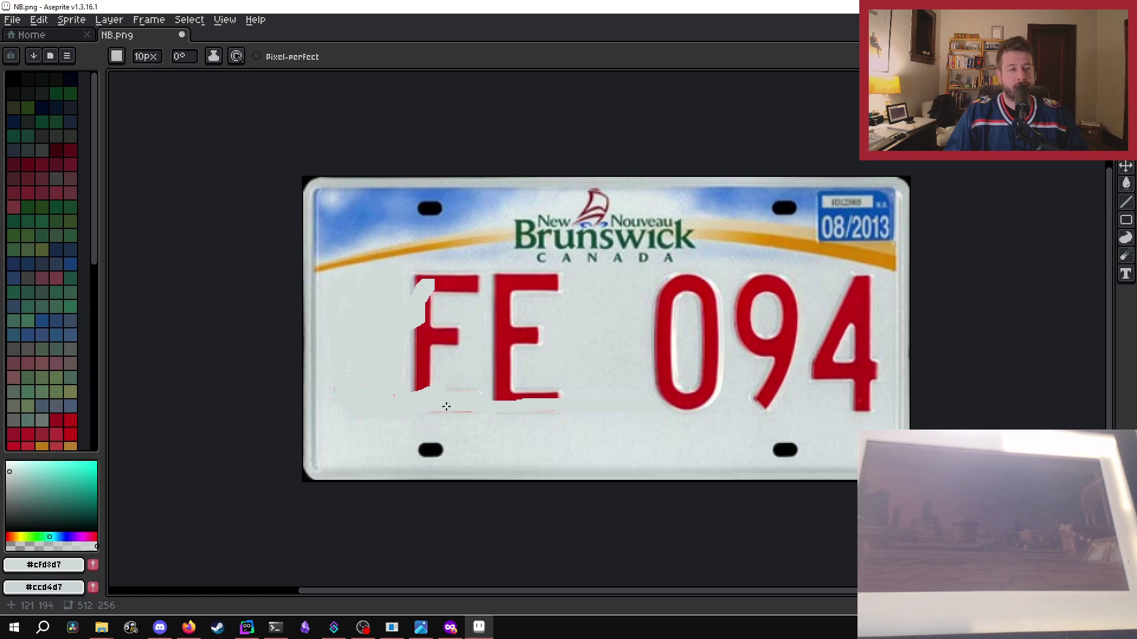
{"action": "mouse_move", "coordinate": [573, 405]}
{"action": "left_mouse_down"}
{"action": "mouse_move", "coordinate": [524, 393]}
{"action": "mouse_move", "coordinate": [391, 398]}
{"action": "left_mouse_up"}
{"action": "left_click_drag", "start_coordinate": [559, 396], "coordinate": [409, 379]}
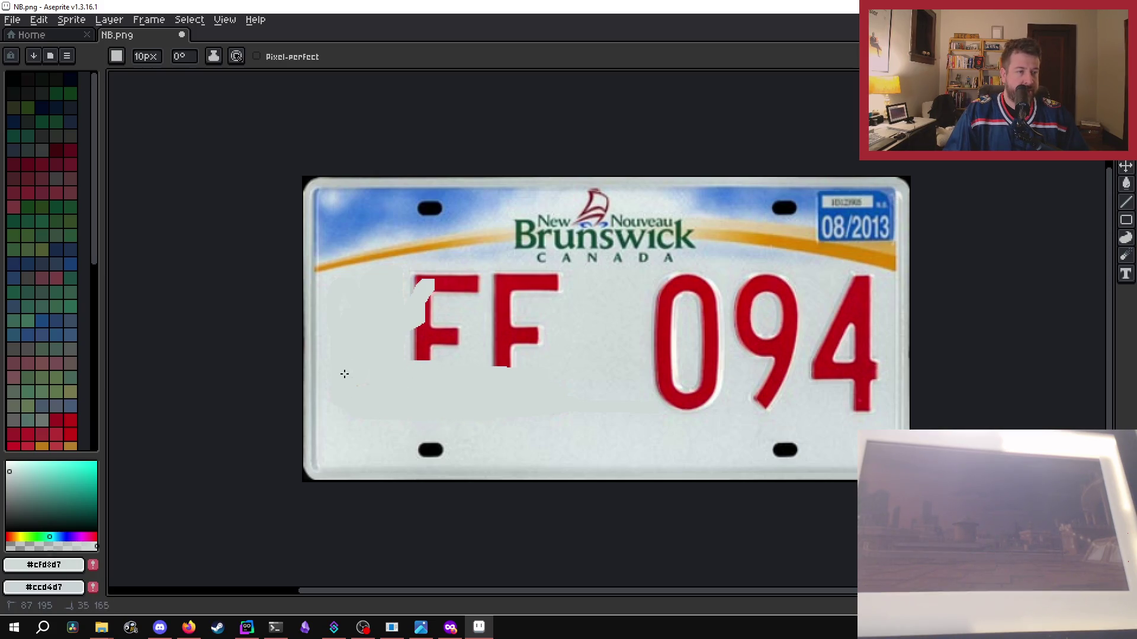
{"action": "mouse_move", "coordinate": [392, 284]}
{"action": "left_mouse_down"}
{"action": "mouse_move", "coordinate": [556, 288]}
{"action": "mouse_move", "coordinate": [406, 291]}
{"action": "mouse_move", "coordinate": [521, 287]}
{"action": "mouse_move", "coordinate": [422, 295]}
{"action": "left_mouse_up"}
{"action": "mouse_move", "coordinate": [519, 299]}
{"action": "left_mouse_down"}
{"action": "mouse_move", "coordinate": [423, 305]}
{"action": "mouse_move", "coordinate": [420, 346]}
{"action": "mouse_move", "coordinate": [412, 341]}
{"action": "mouse_move", "coordinate": [453, 340]}
{"action": "mouse_move", "coordinate": [434, 341]}
{"action": "mouse_move", "coordinate": [522, 319]}
{"action": "mouse_move", "coordinate": [516, 312]}
{"action": "mouse_move", "coordinate": [498, 325]}
{"action": "mouse_move", "coordinate": [546, 330]}
{"action": "mouse_move", "coordinate": [491, 336]}
{"action": "mouse_move", "coordinate": [470, 355]}
{"action": "mouse_move", "coordinate": [513, 361]}
{"action": "mouse_move", "coordinate": [550, 340]}
{"action": "left_mouse_up"}
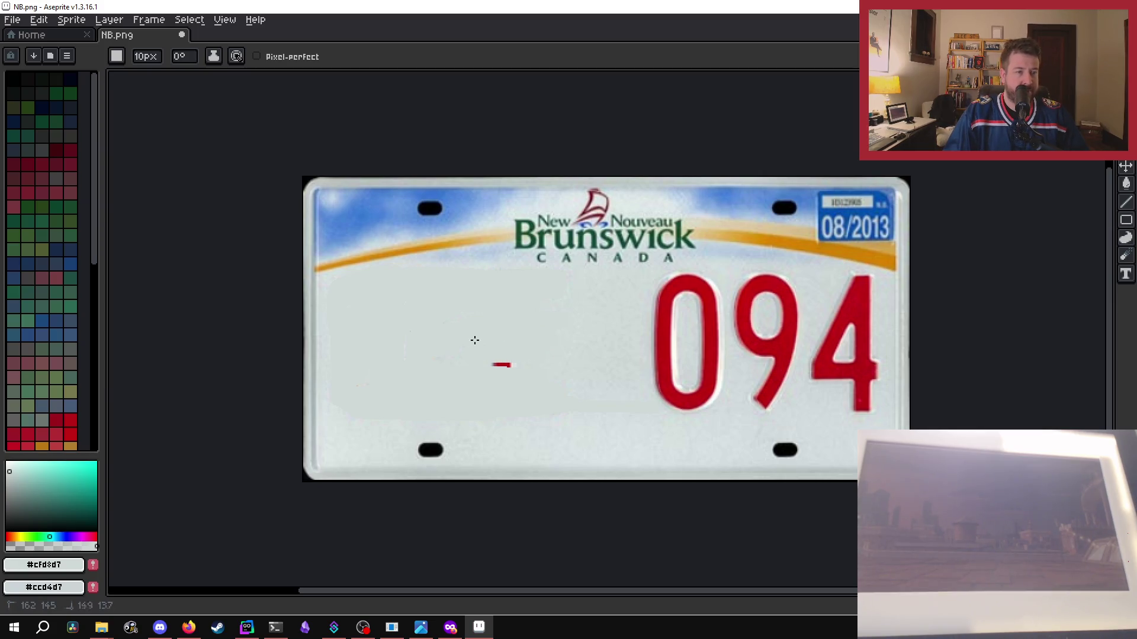
{"action": "left_click_drag", "start_coordinate": [477, 363], "coordinate": [527, 373]}
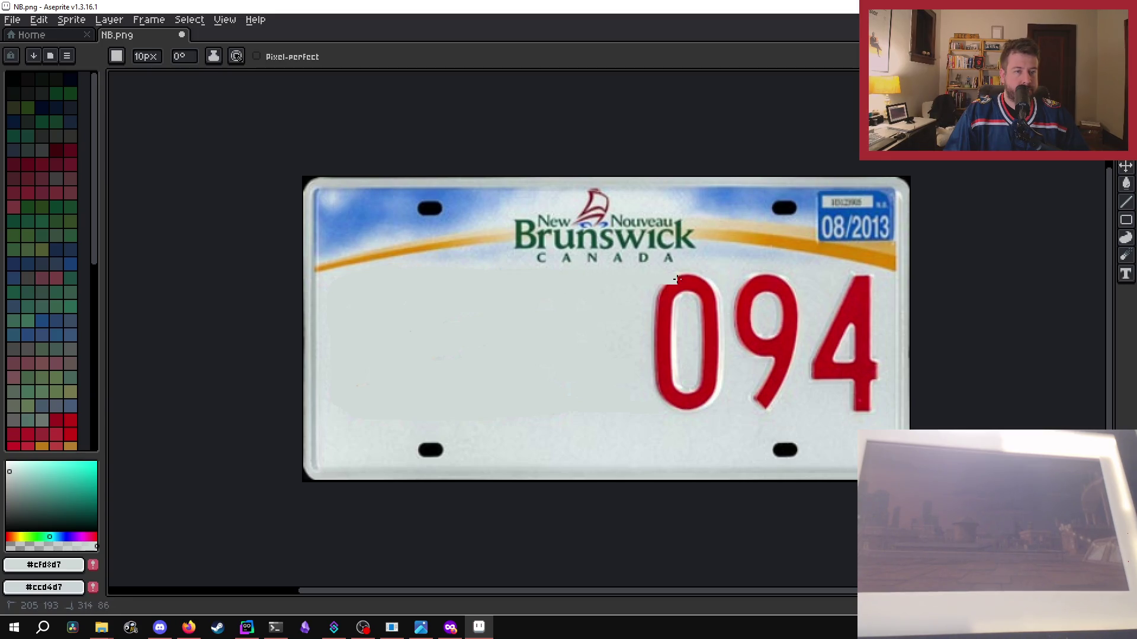
- Paint plate-coloured strokes over the upper parts of the 094 digits
{"action": "left_click_drag", "start_coordinate": [674, 279], "coordinate": [855, 281]}
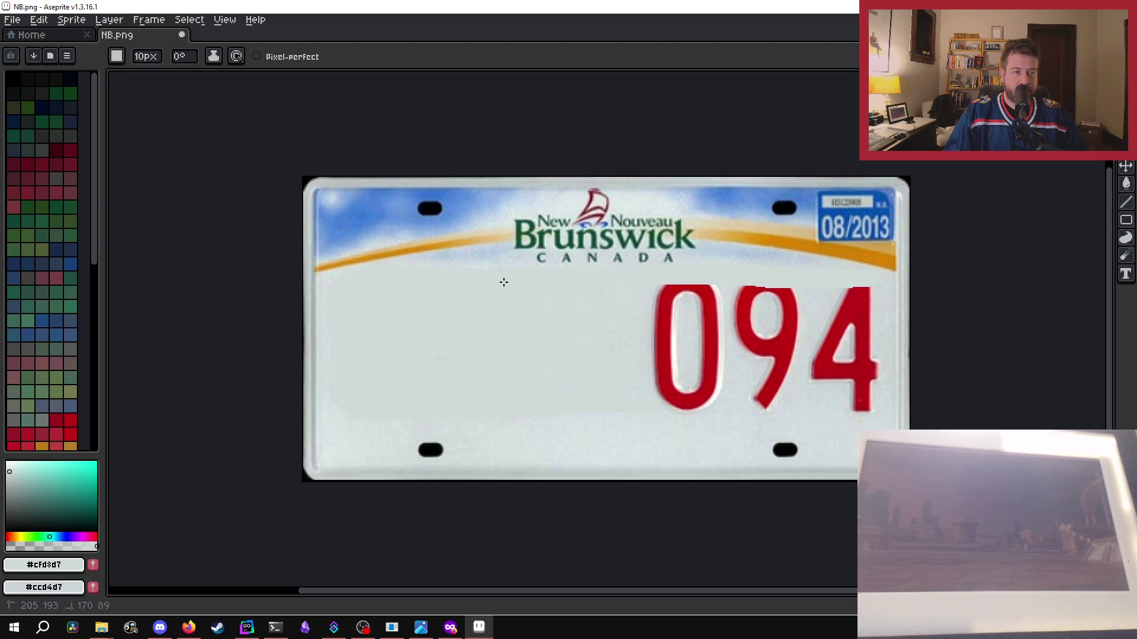
{"action": "mouse_move", "coordinate": [653, 293]}
{"action": "left_mouse_down"}
{"action": "mouse_move", "coordinate": [878, 294]}
{"action": "mouse_move", "coordinate": [689, 286]}
{"action": "mouse_move", "coordinate": [871, 307]}
{"action": "left_mouse_up"}
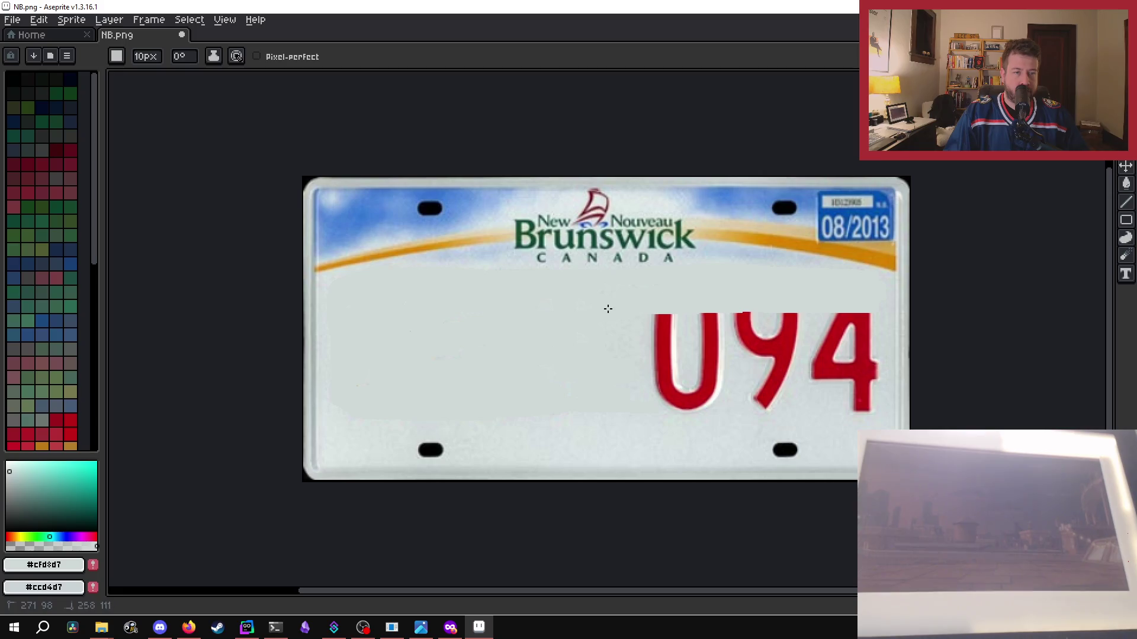
{"action": "mouse_move", "coordinate": [646, 320]}
{"action": "left_mouse_down"}
{"action": "mouse_move", "coordinate": [874, 323]}
{"action": "mouse_move", "coordinate": [652, 313]}
{"action": "left_mouse_up"}
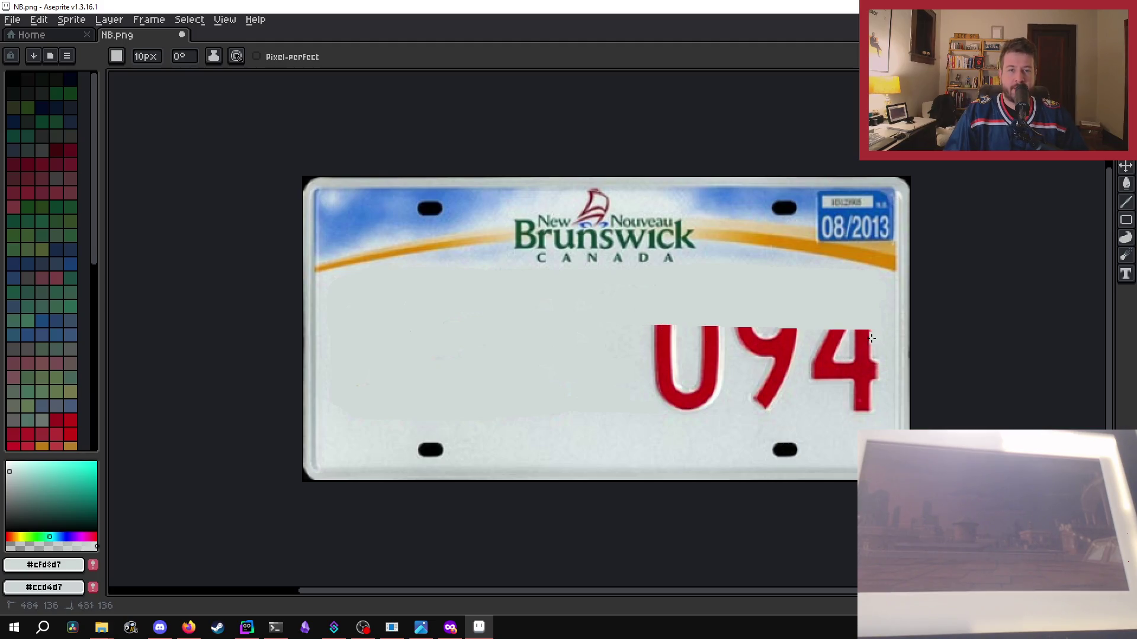
{"action": "left_click_drag", "start_coordinate": [874, 338], "coordinate": [652, 351]}
{"action": "left_click_drag", "start_coordinate": [879, 331], "coordinate": [651, 328]}
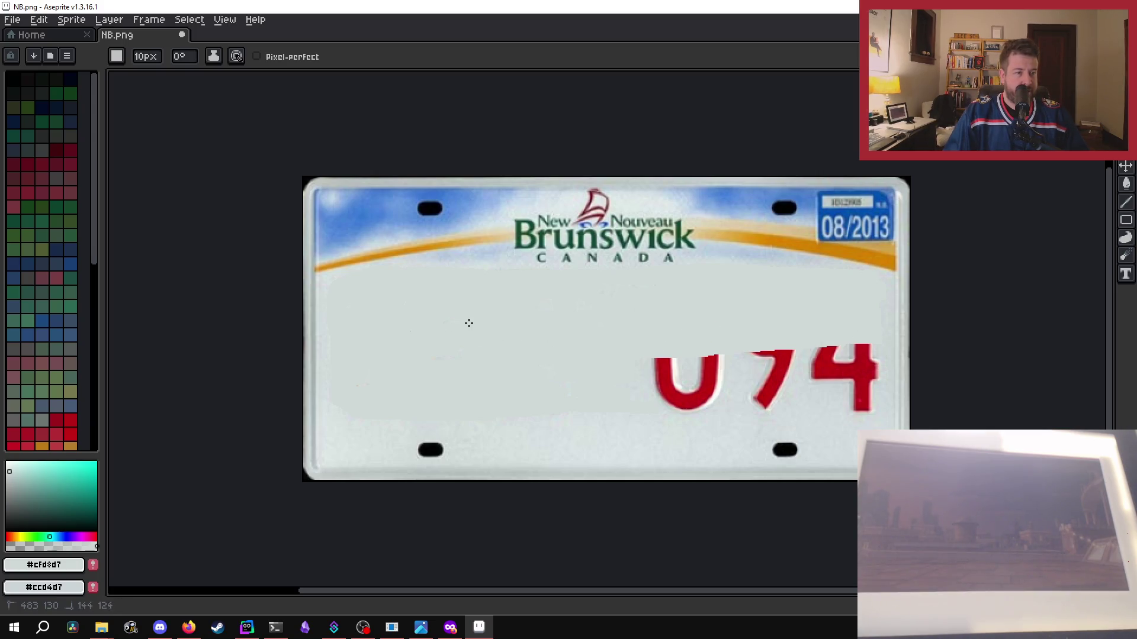
{"action": "mouse_move", "coordinate": [649, 372]}
{"action": "left_mouse_down"}
{"action": "mouse_move", "coordinate": [794, 361]}
{"action": "mouse_move", "coordinate": [642, 361]}
{"action": "mouse_move", "coordinate": [838, 355]}
{"action": "mouse_move", "coordinate": [785, 348]}
{"action": "mouse_move", "coordinate": [869, 364]}
{"action": "left_mouse_up"}
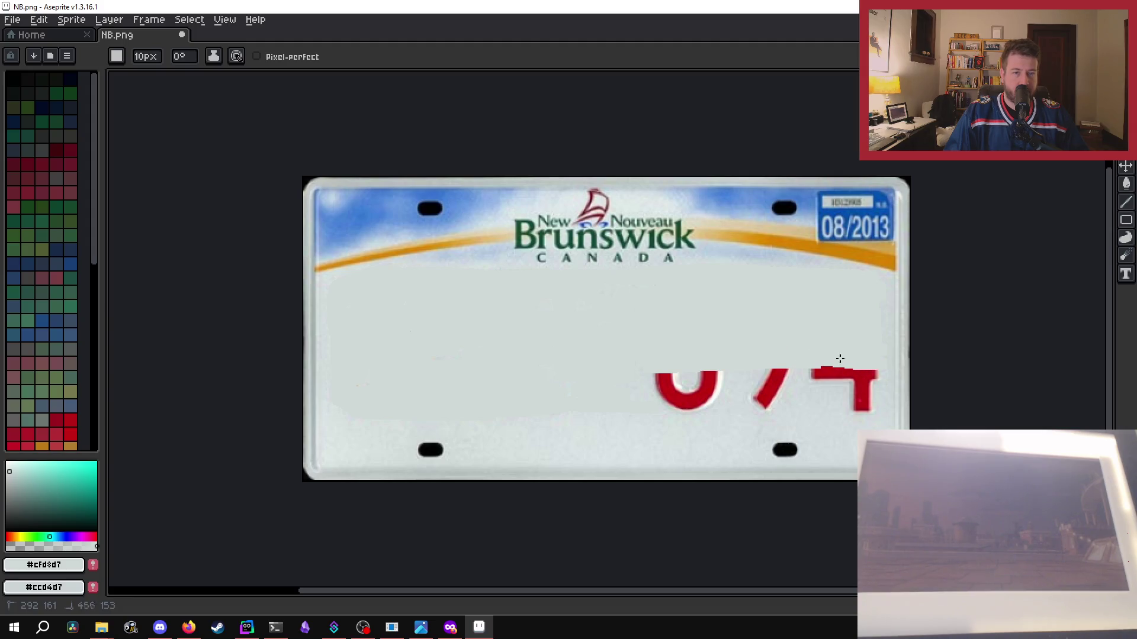
- Cover the lower digit parts and leftover red blocks, touching up the blank area
{"action": "mouse_move", "coordinate": [666, 372]}
{"action": "left_mouse_down"}
{"action": "mouse_move", "coordinate": [874, 373]}
{"action": "mouse_move", "coordinate": [708, 370]}
{"action": "left_mouse_up"}
{"action": "left_click_drag", "start_coordinate": [831, 378], "coordinate": [704, 389]}
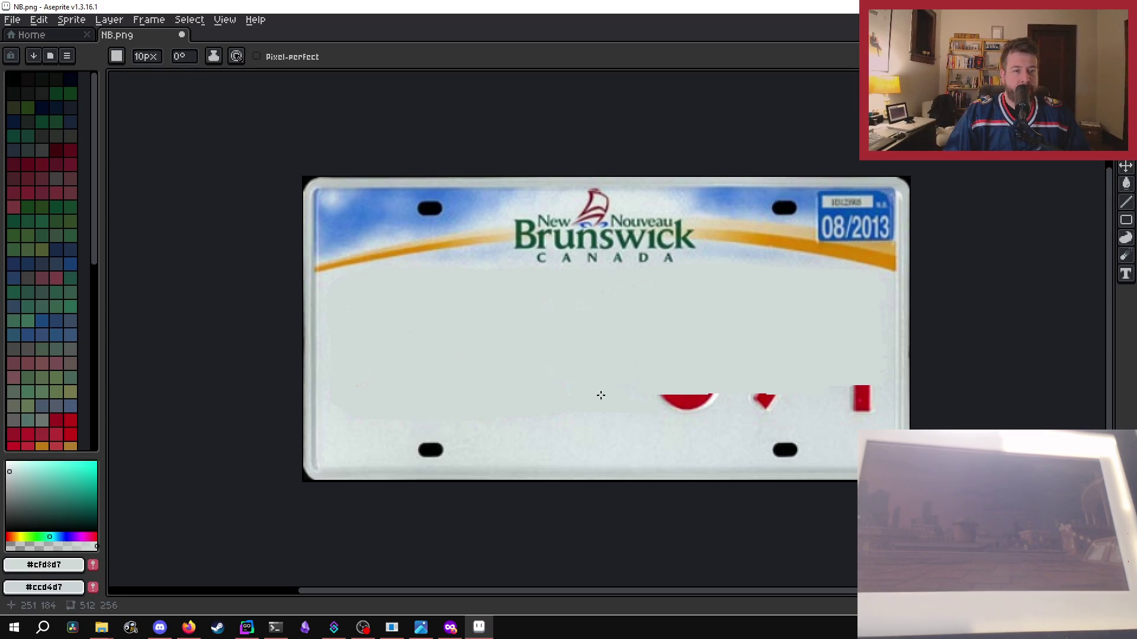
{"action": "left_click_drag", "start_coordinate": [642, 395], "coordinate": [760, 395]}
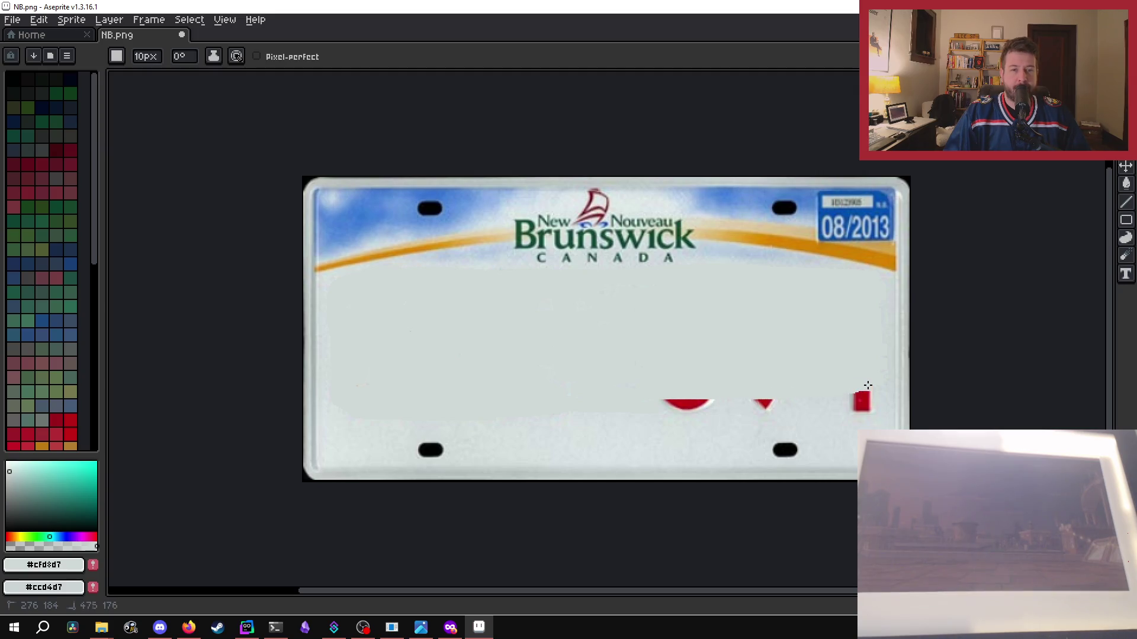
{"action": "left_click_drag", "start_coordinate": [868, 385], "coordinate": [810, 396]}
{"action": "left_click_drag", "start_coordinate": [624, 406], "coordinate": [724, 403]}
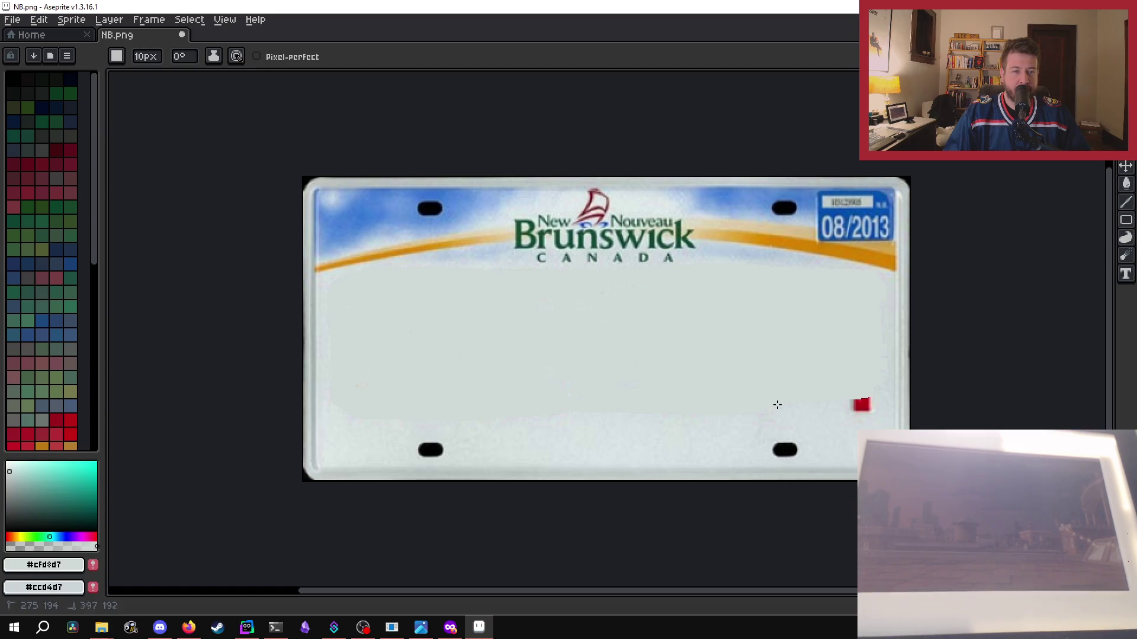
{"action": "mouse_move", "coordinate": [801, 406]}
{"action": "left_mouse_down"}
{"action": "mouse_move", "coordinate": [864, 400]}
{"action": "mouse_move", "coordinate": [793, 404]}
{"action": "left_mouse_up"}
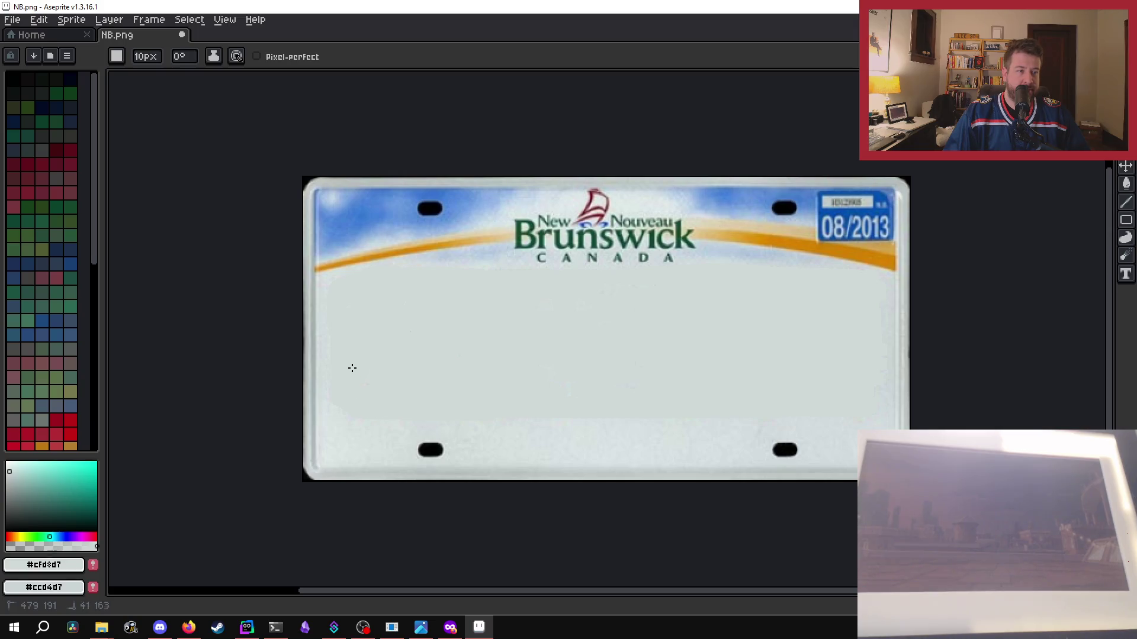
{"action": "left_click_drag", "start_coordinate": [875, 398], "coordinate": [875, 398]}
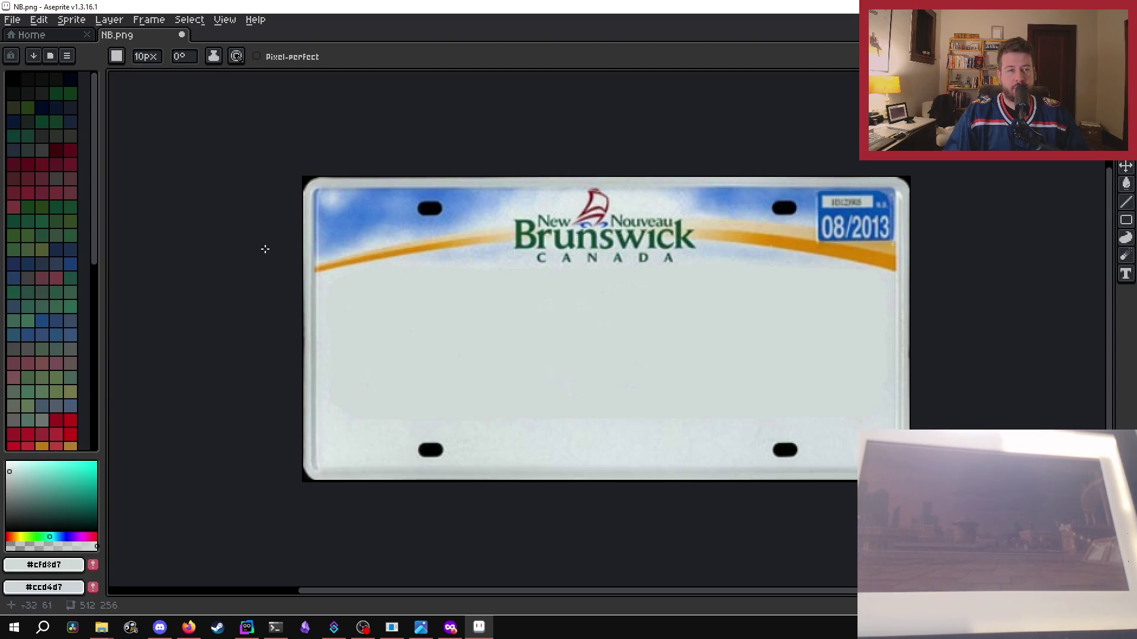
- Save the blank plate and enter ff0000ff as the foreground hex colour
{"action": "key", "text": "v"}
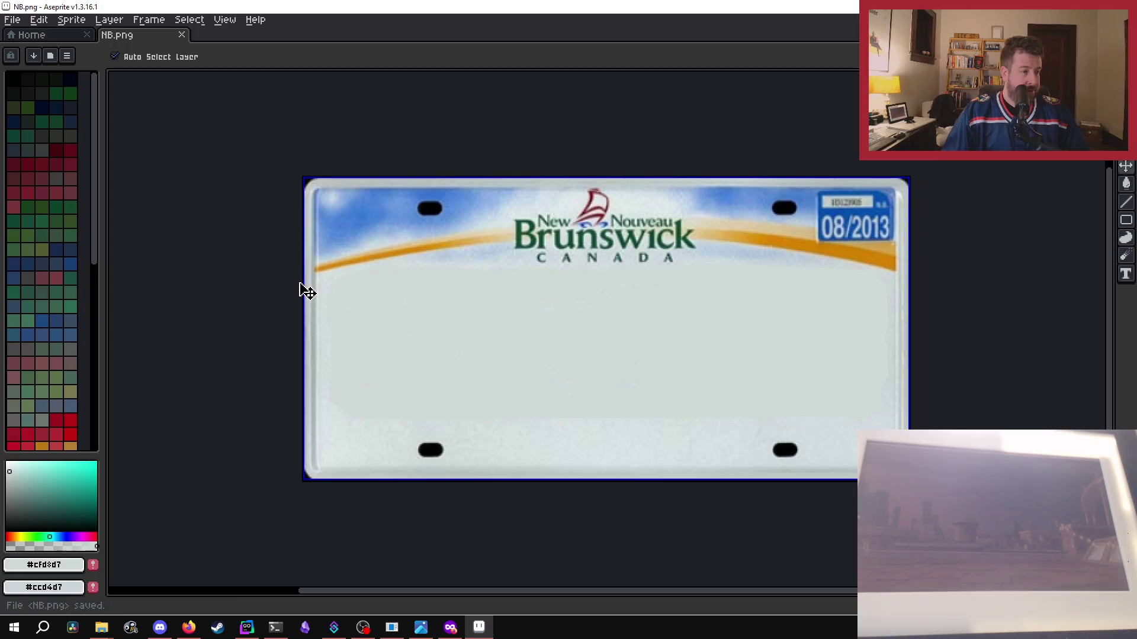
{"action": "key", "text": "b"}
{"action": "left_click", "coordinate": [37, 565]}
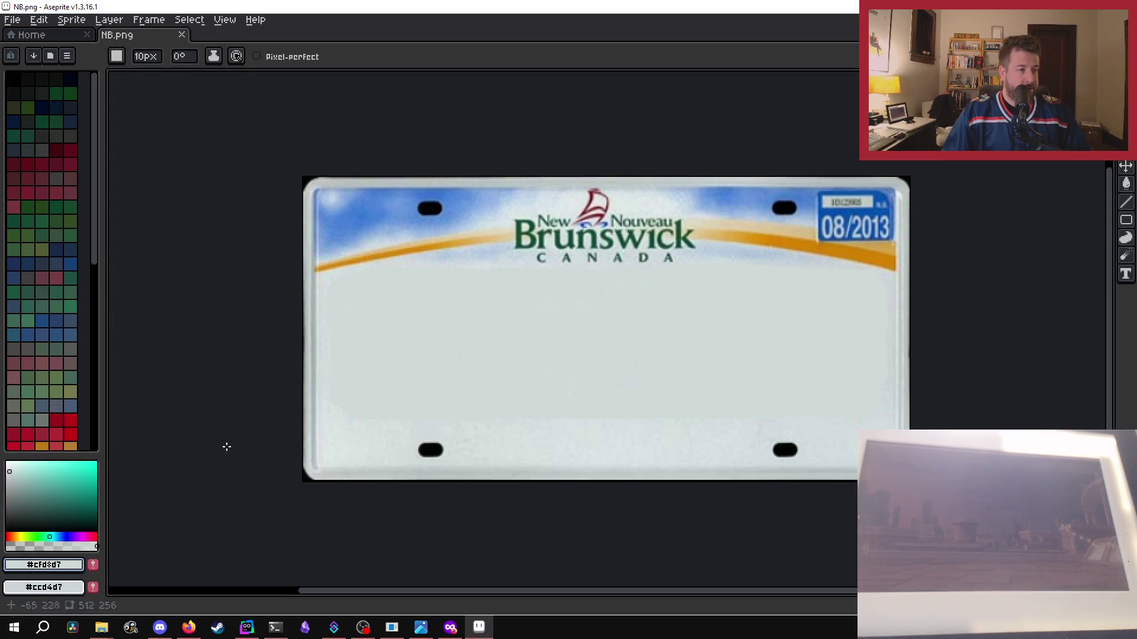
{"action": "left_click", "coordinate": [42, 566]}
{"action": "left_click", "coordinate": [187, 467]}
{"action": "type", "text": "ff0000ff"}
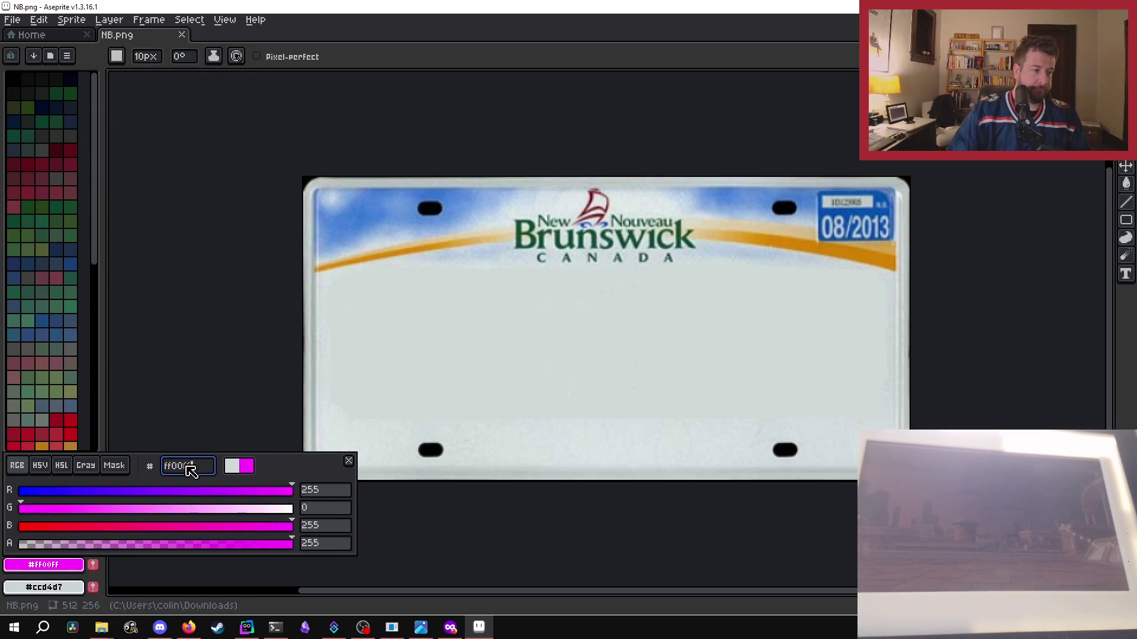
{"action": "key", "text": "Return"}
- Try a Paint Bucket fill on the blank plate area, then undo it
{"action": "key", "text": "g"}
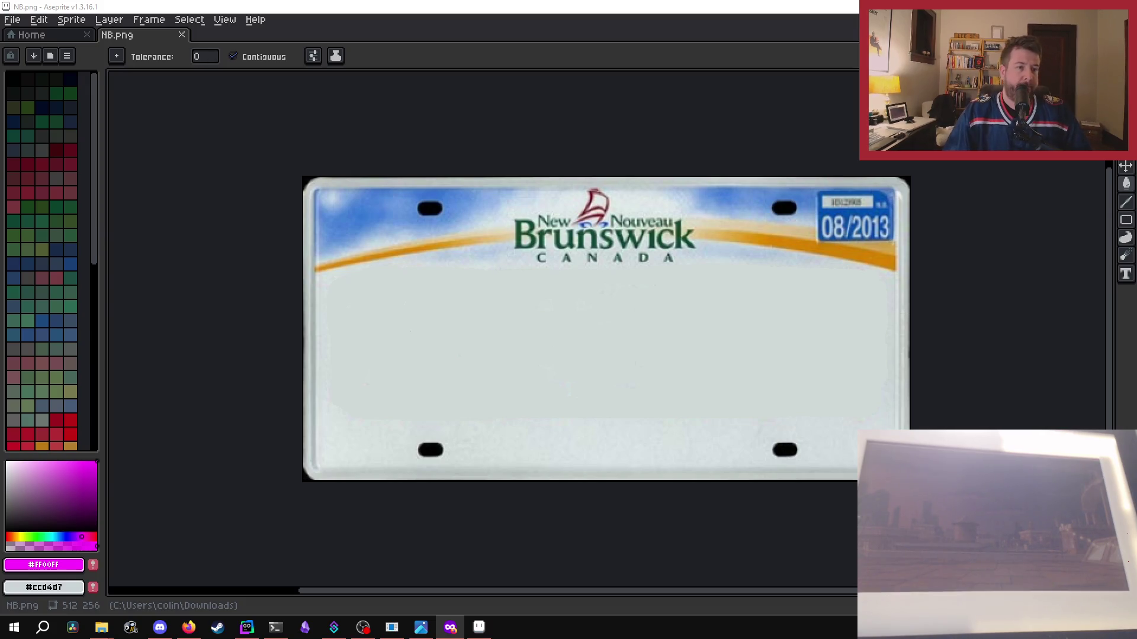
{"action": "left_click", "coordinate": [350, 274]}
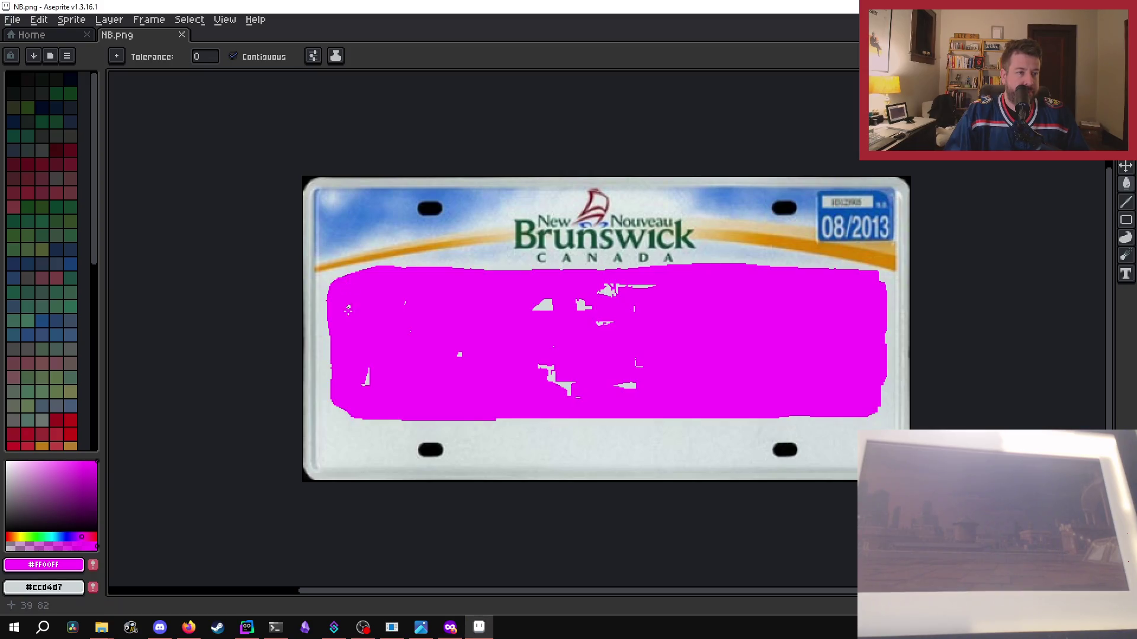
{"action": "key", "text": "ctrl+z"}
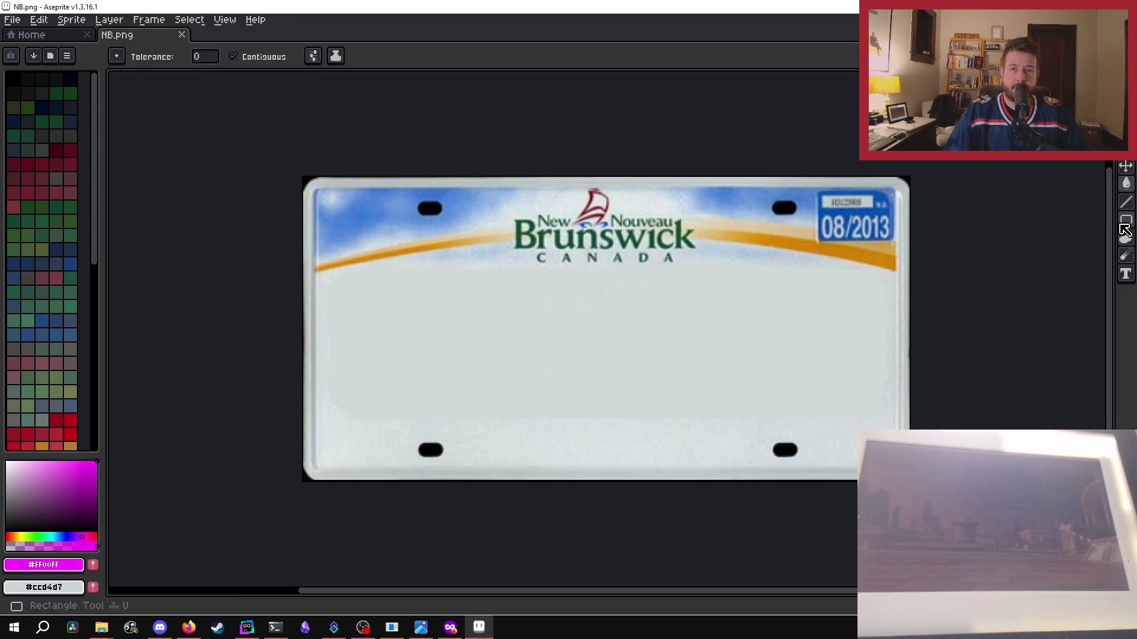
- Adjust the brush size and sample the plate's light grey colour
{"action": "key", "text": "u"}
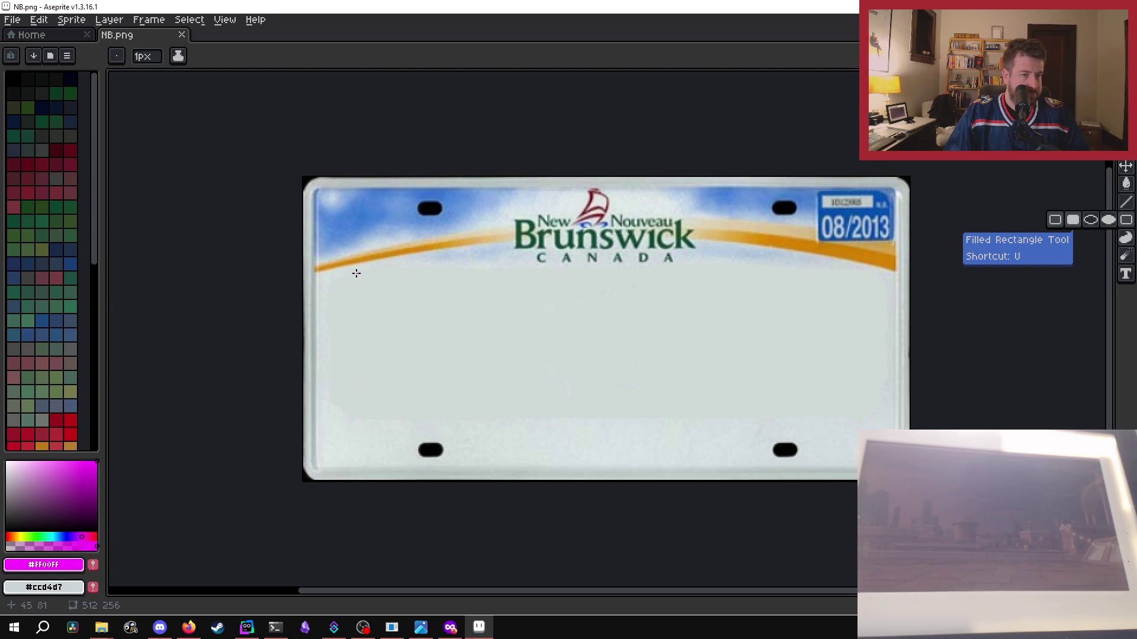
{"action": "key", "text": "plus"}
{"action": "key", "text": "plus"}
{"action": "key", "text": "plus"}
{"action": "key", "text": "ctrl+a"}
{"action": "key", "text": "minus"}
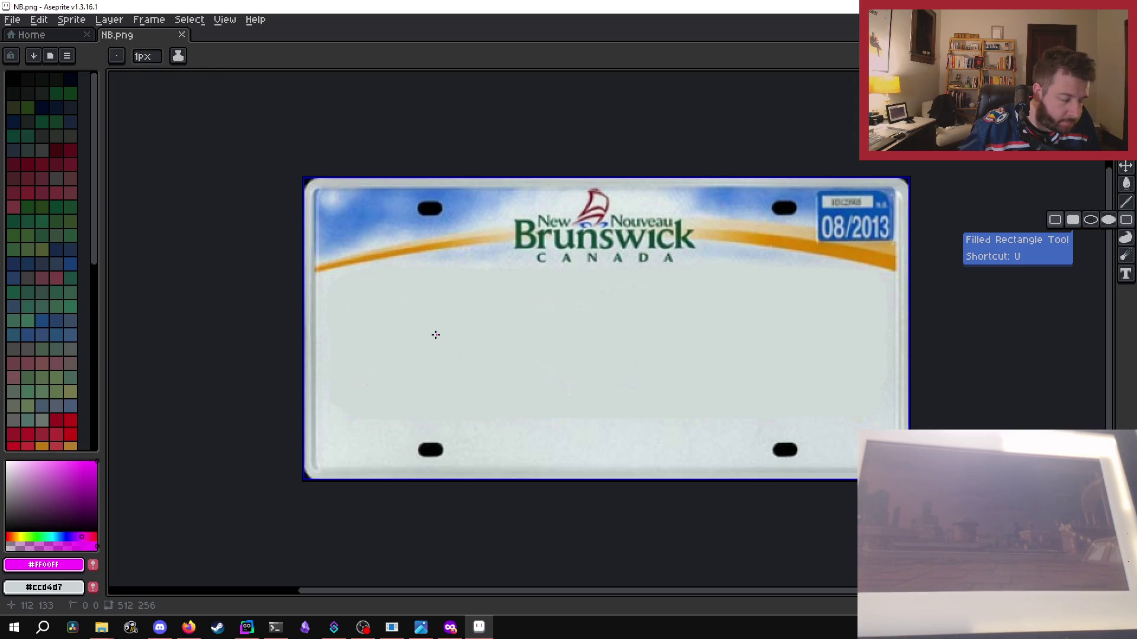
{"action": "key", "text": "ctrl+d"}
{"action": "key", "text": "i"}
{"action": "left_click", "coordinate": [443, 328]}
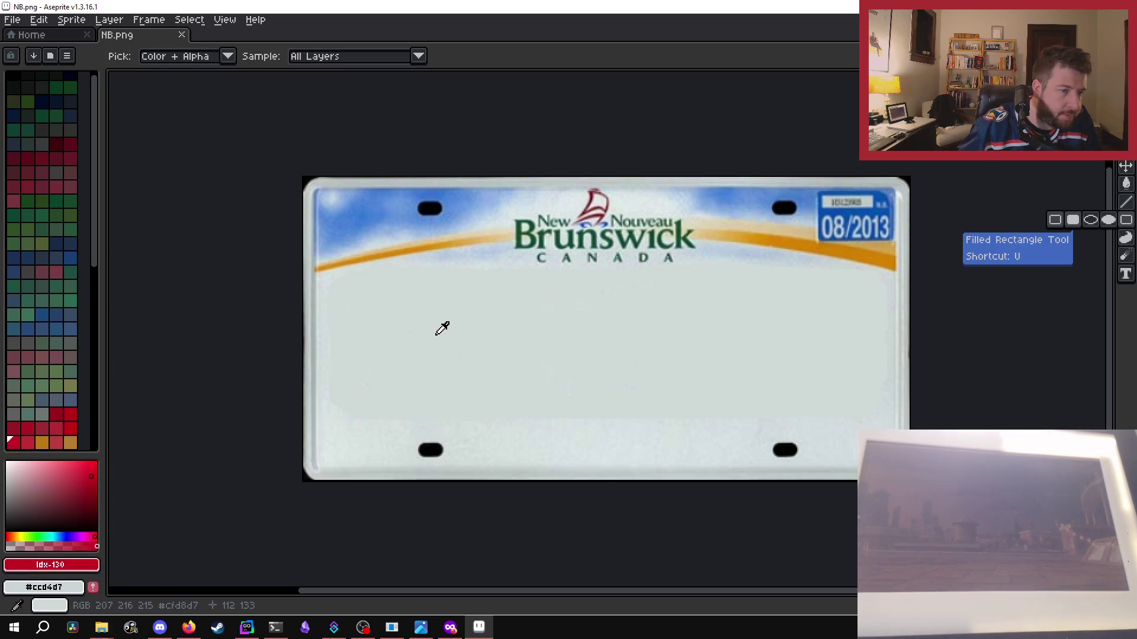
{"action": "key", "text": "b"}
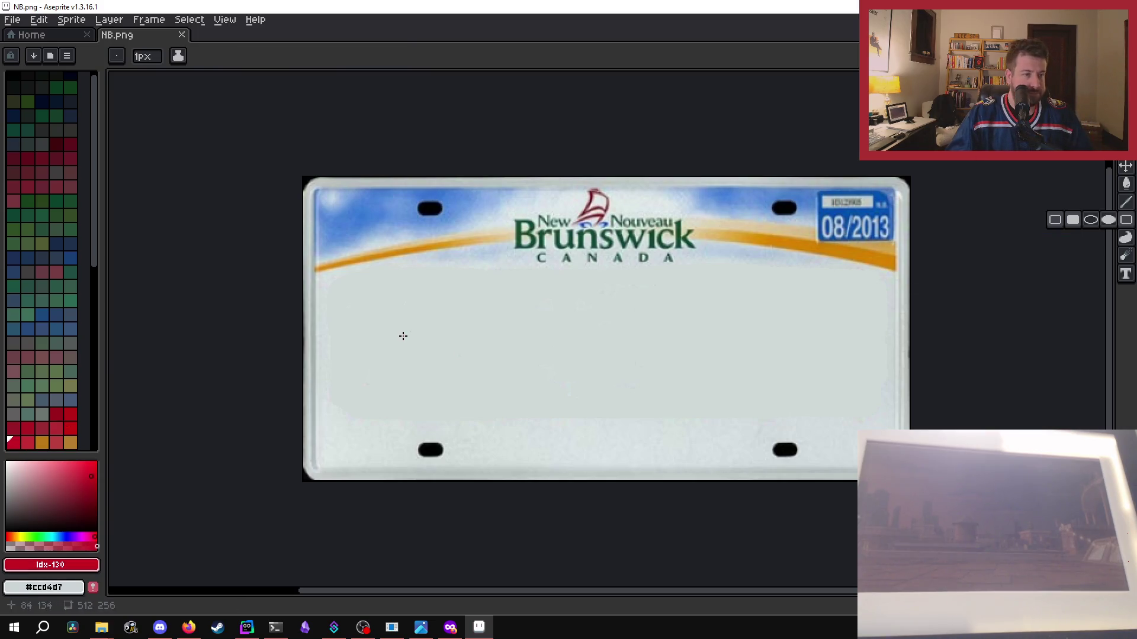
- Re-enter ff00ff as the foreground colour and show the rectangle/ellipse shape choices
{"action": "left_click", "coordinate": [77, 565]}
{"action": "left_click", "coordinate": [189, 468]}
{"action": "type", "text": "0000ff"}
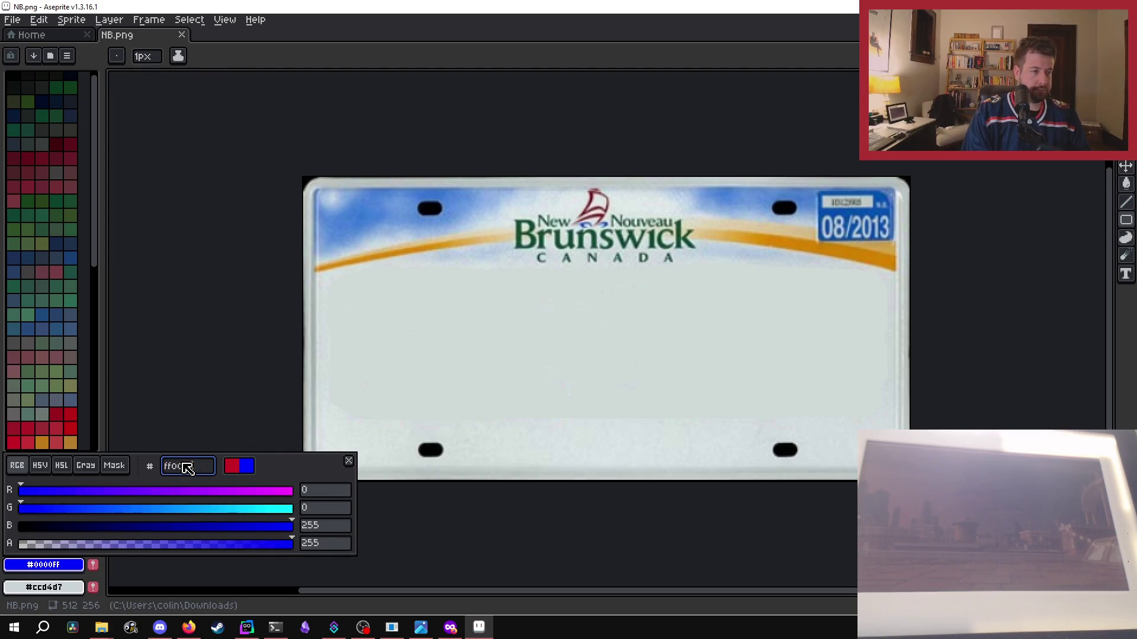
{"action": "key", "text": "BackSpace"}
{"action": "key", "text": "BackSpace"}
{"action": "key", "text": "BackSpace"}
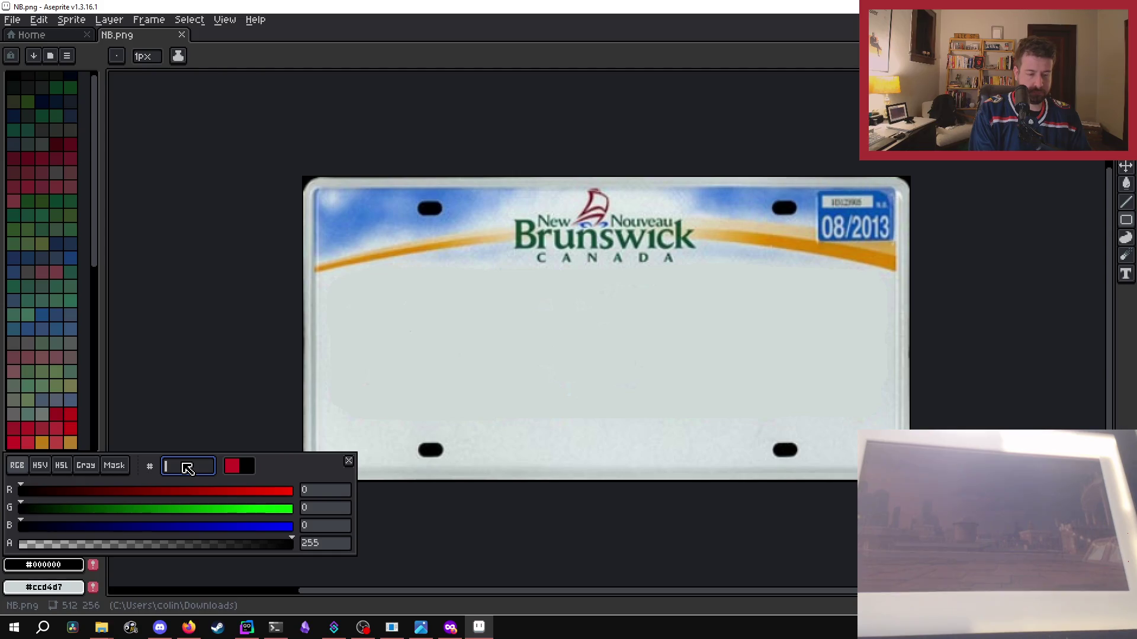
{"action": "type", "text": "ff00ff"}
{"action": "key", "text": "Return"}
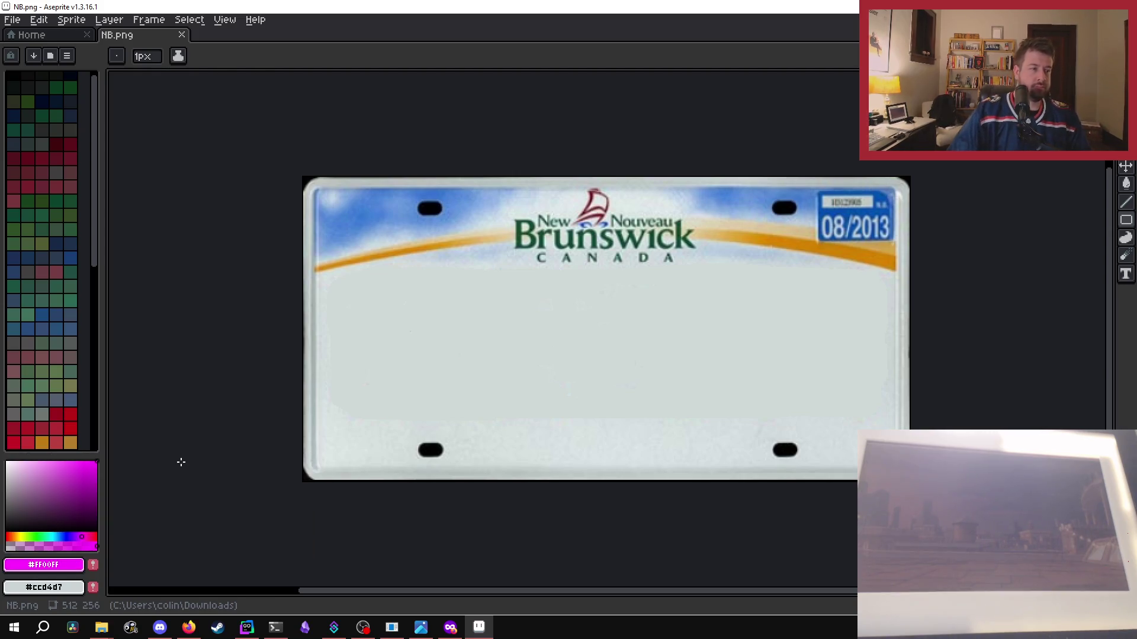
{"action": "left_click", "coordinate": [1126, 222]}
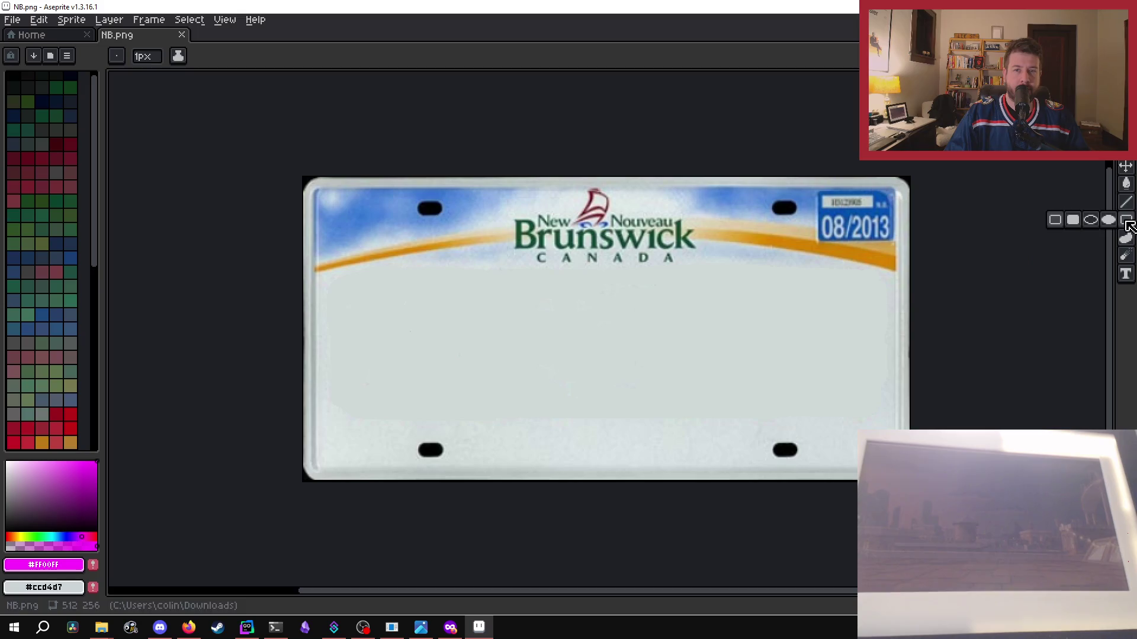
- Add a new layer and draw a magenta box over the plate's left half
{"action": "left_click_drag", "start_coordinate": [351, 280], "coordinate": [859, 411]}
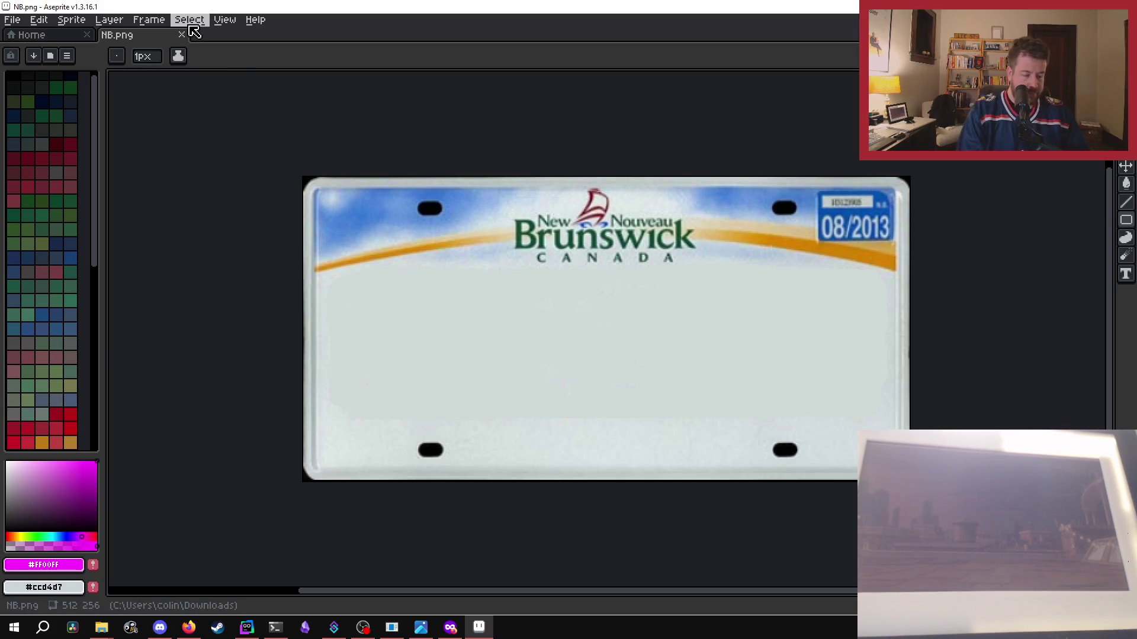
{"action": "key", "text": "shift+n"}
{"action": "scroll", "coordinate": [384, 286], "scroll_direction": "up", "scroll_amount": 1}
{"action": "scroll", "coordinate": [384, 286], "scroll_direction": "down", "scroll_amount": 1}
{"action": "left_click_drag", "start_coordinate": [357, 274], "coordinate": [559, 414]}
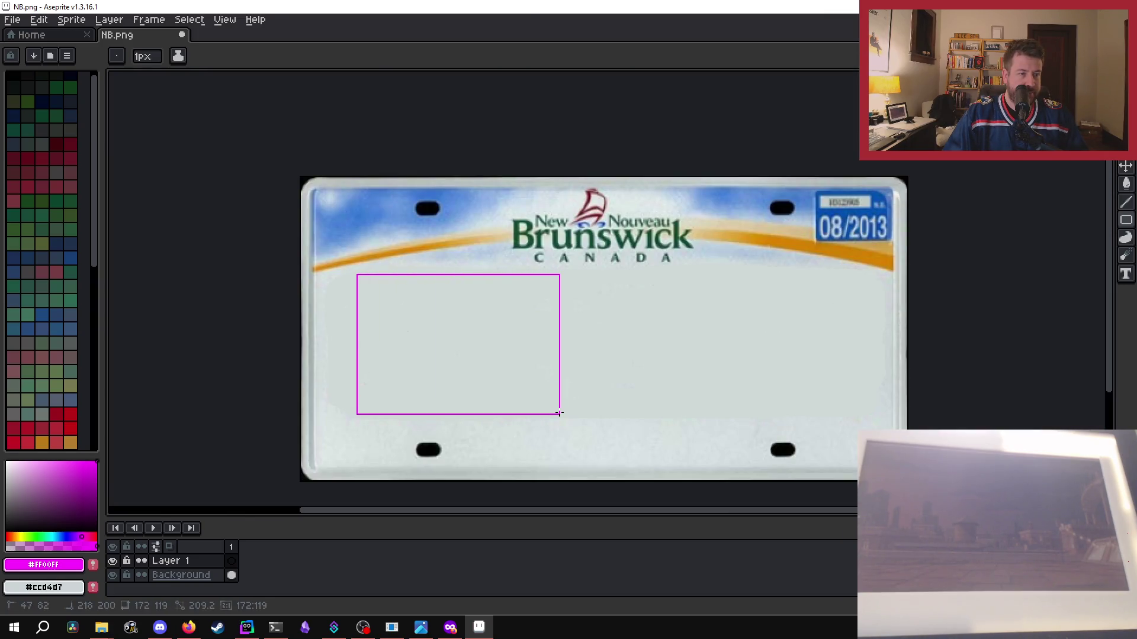
- Select the box, move it to the right half aligned with the left, and commit
{"action": "key", "text": "m"}
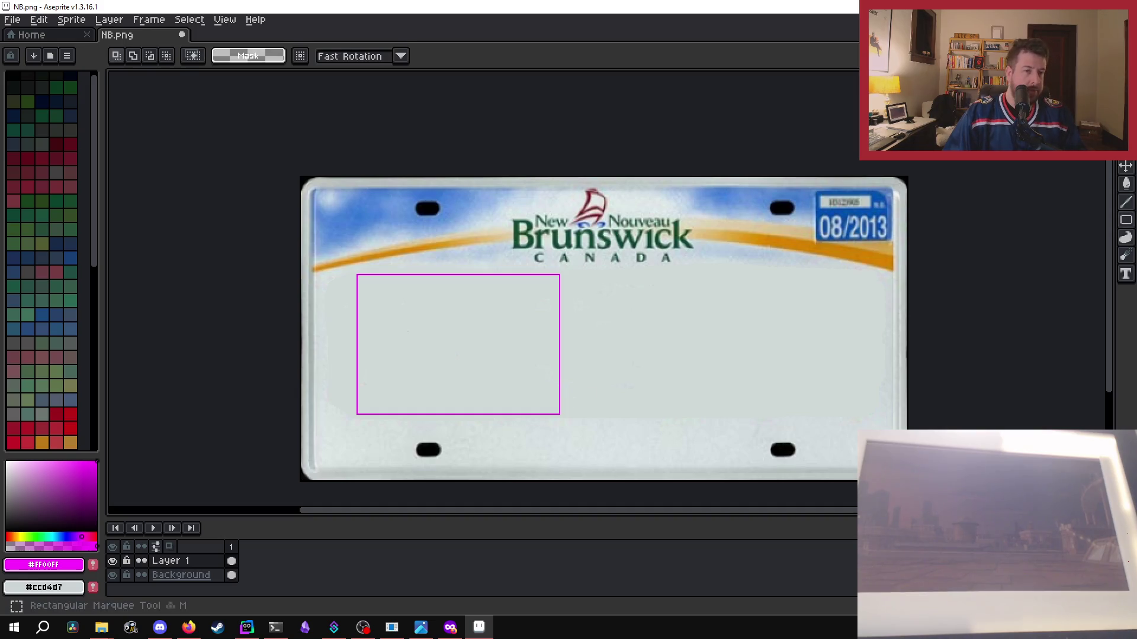
{"action": "mouse_move", "coordinate": [351, 269]}
{"action": "left_mouse_down"}
{"action": "mouse_move", "coordinate": [586, 420]}
{"action": "mouse_move", "coordinate": [569, 424]}
{"action": "left_mouse_up"}
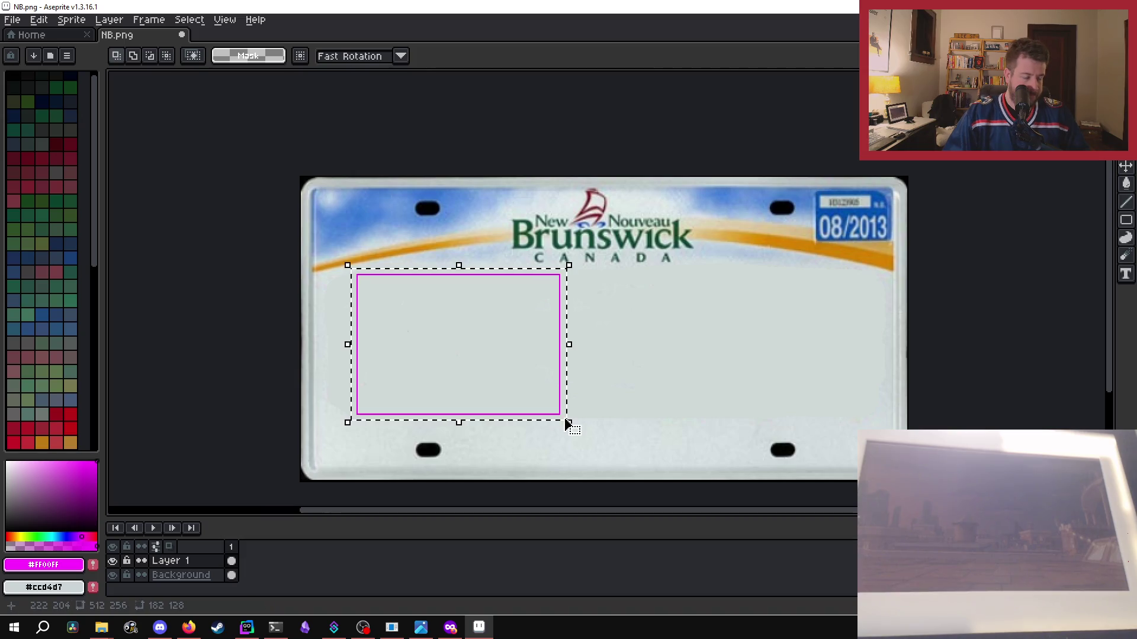
{"action": "left_click_drag", "start_coordinate": [541, 353], "coordinate": [771, 341]}
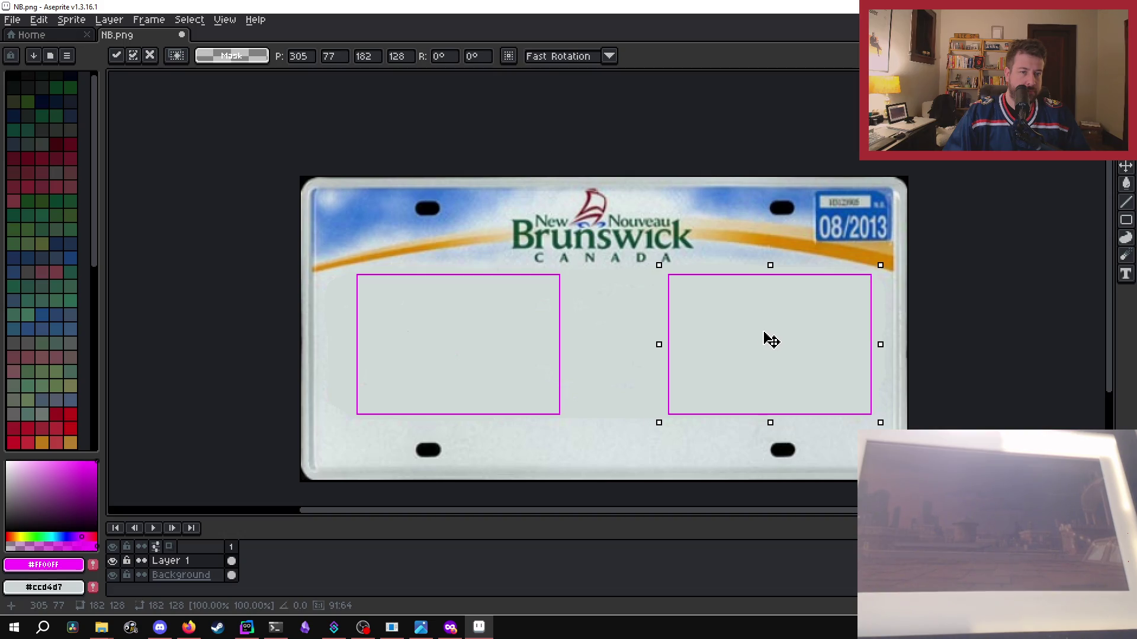
{"action": "mouse_move", "coordinate": [771, 341]}
{"action": "left_mouse_down"}
{"action": "mouse_move", "coordinate": [674, 339]}
{"action": "mouse_move", "coordinate": [765, 339]}
{"action": "left_mouse_up"}
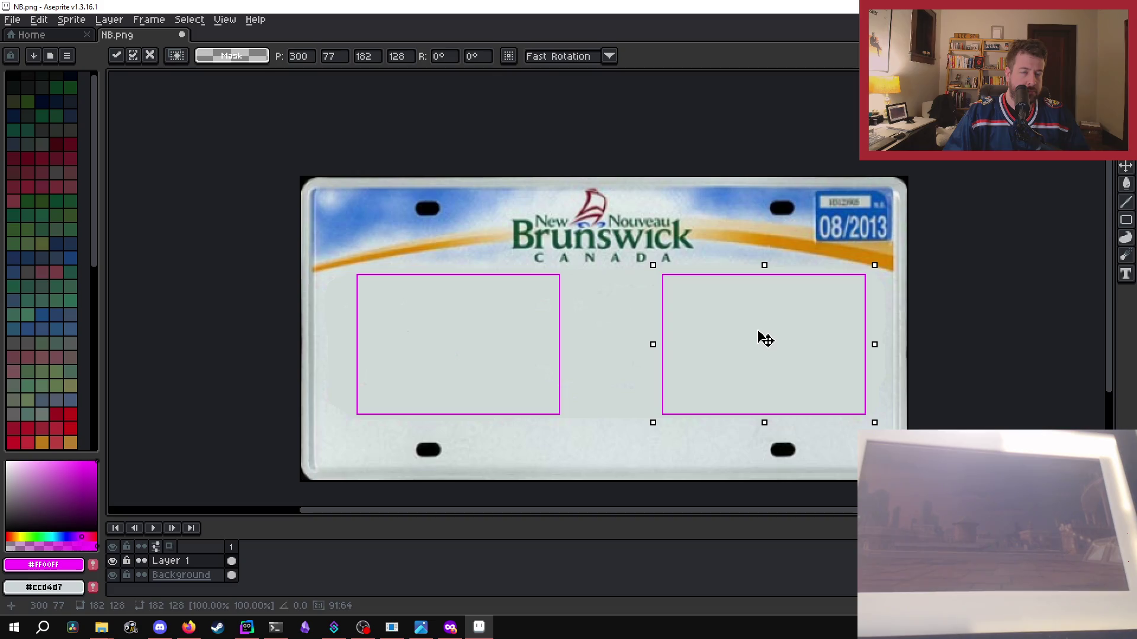
{"action": "left_click_drag", "start_coordinate": [765, 340], "coordinate": [762, 337]}
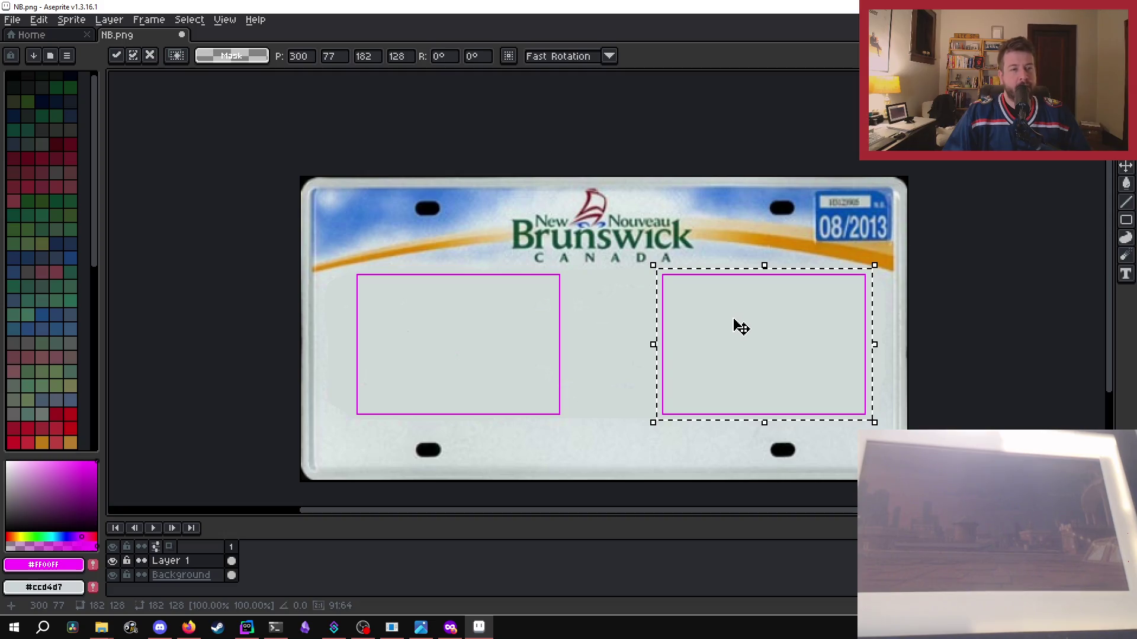
{"action": "left_click", "coordinate": [217, 248]}
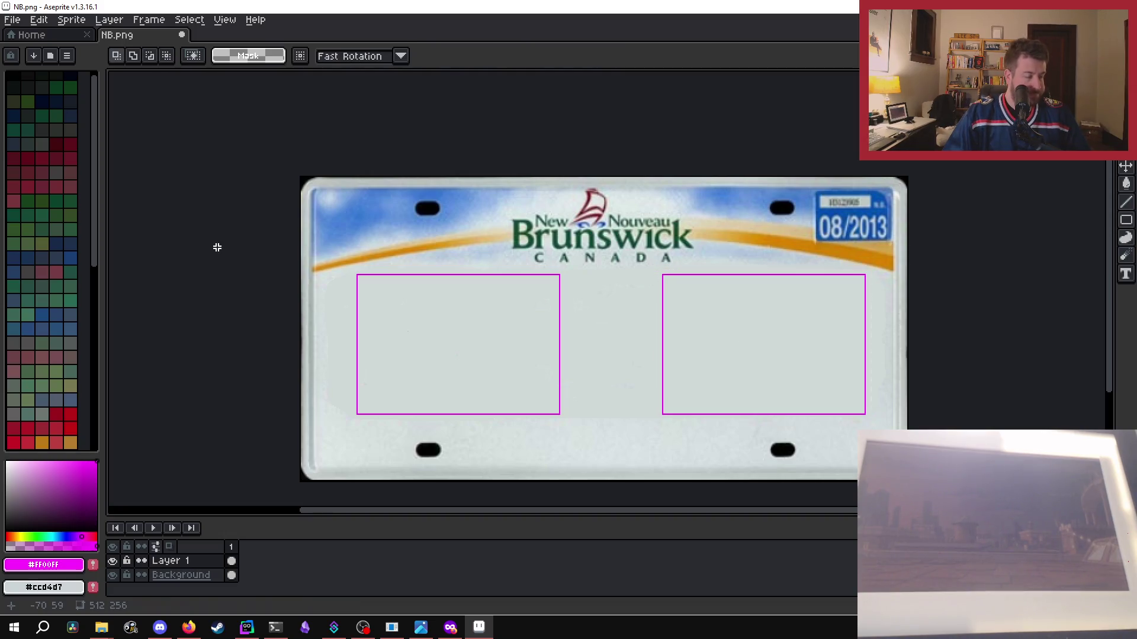
- Decline saving with layers, flatten all layers, and save NB.png
{"action": "key", "text": "ctrl+s"}
{"action": "left_click", "coordinate": [599, 381]}
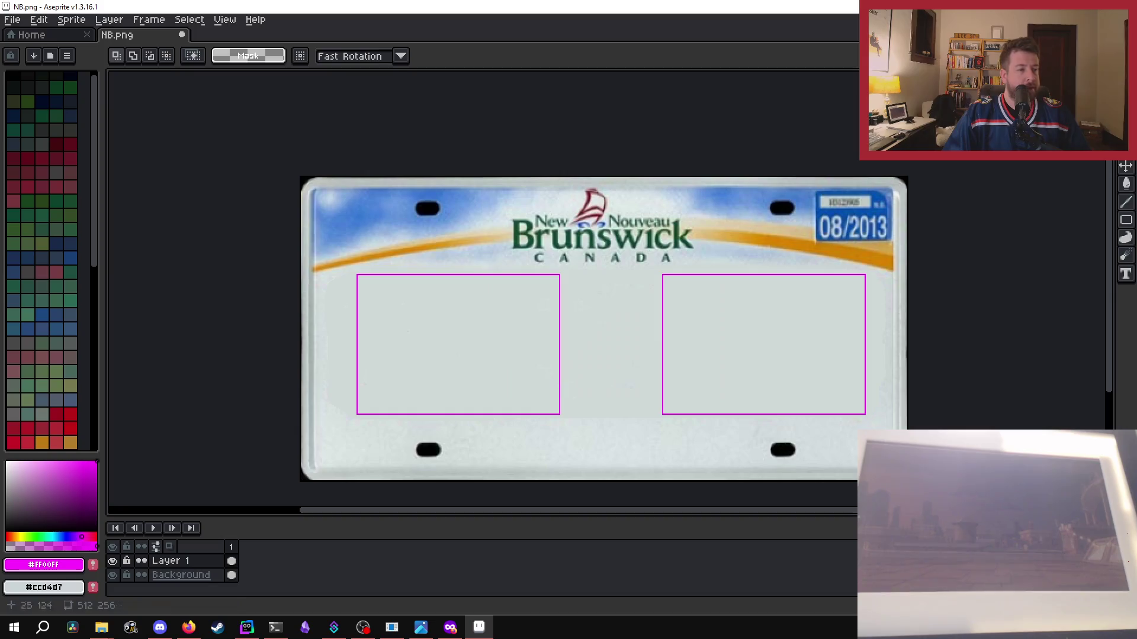
{"action": "left_click", "coordinate": [109, 20]}
{"action": "left_click", "coordinate": [127, 167]}
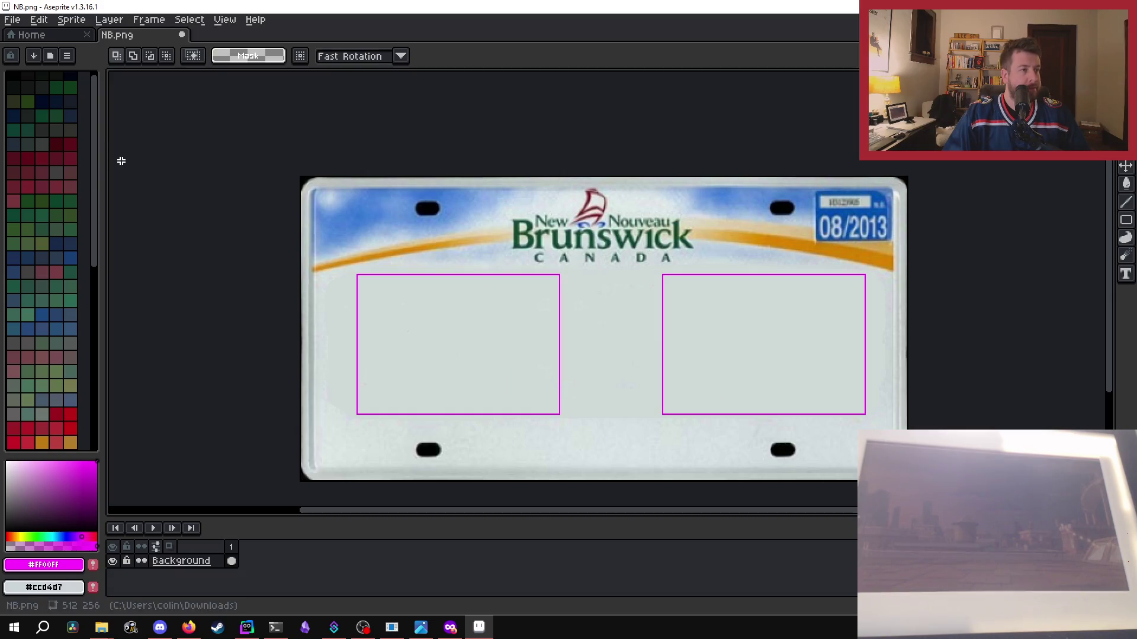
{"action": "key", "text": "ctrl+s"}
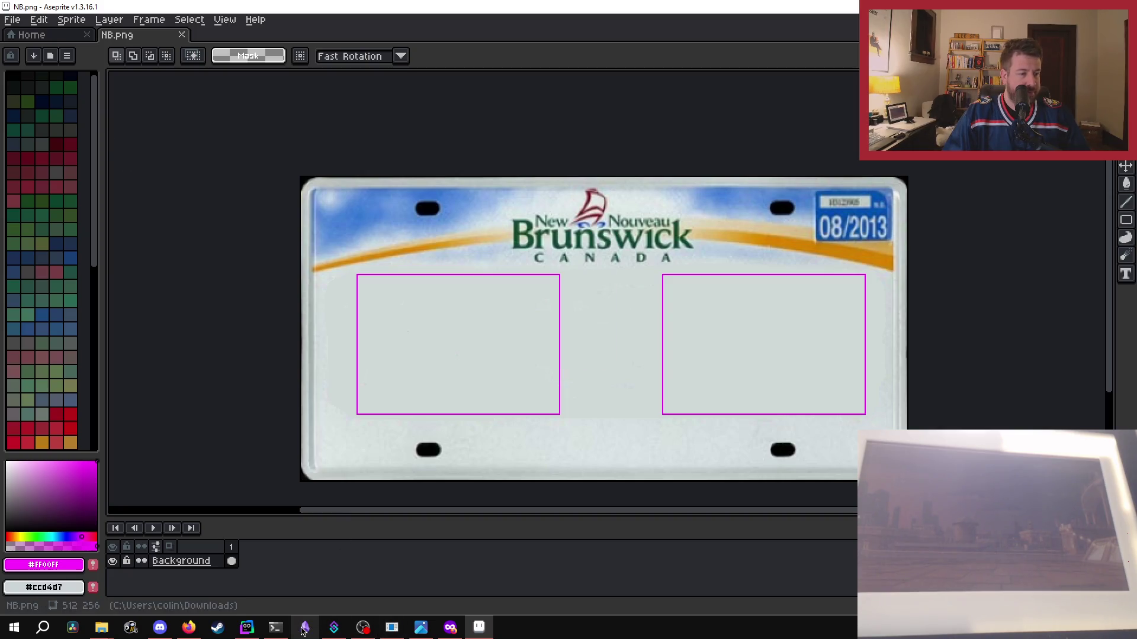
- Bring up the Downloads folder window and close the NB.png tab
{"action": "mouse_move", "coordinate": [392, 632]}
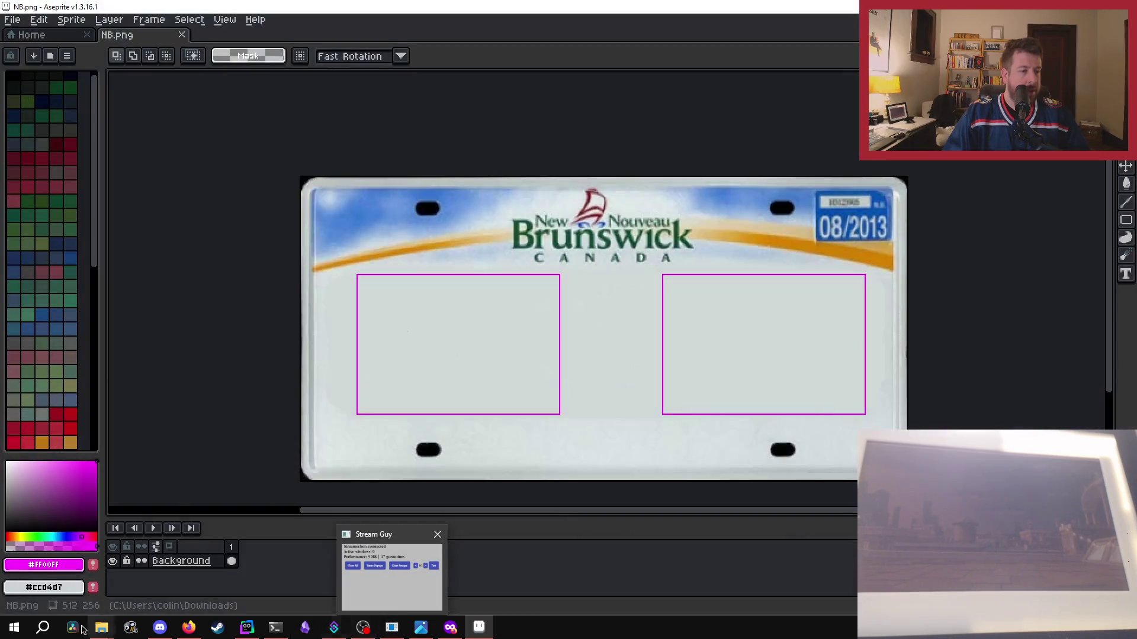
{"action": "mouse_move", "coordinate": [104, 633]}
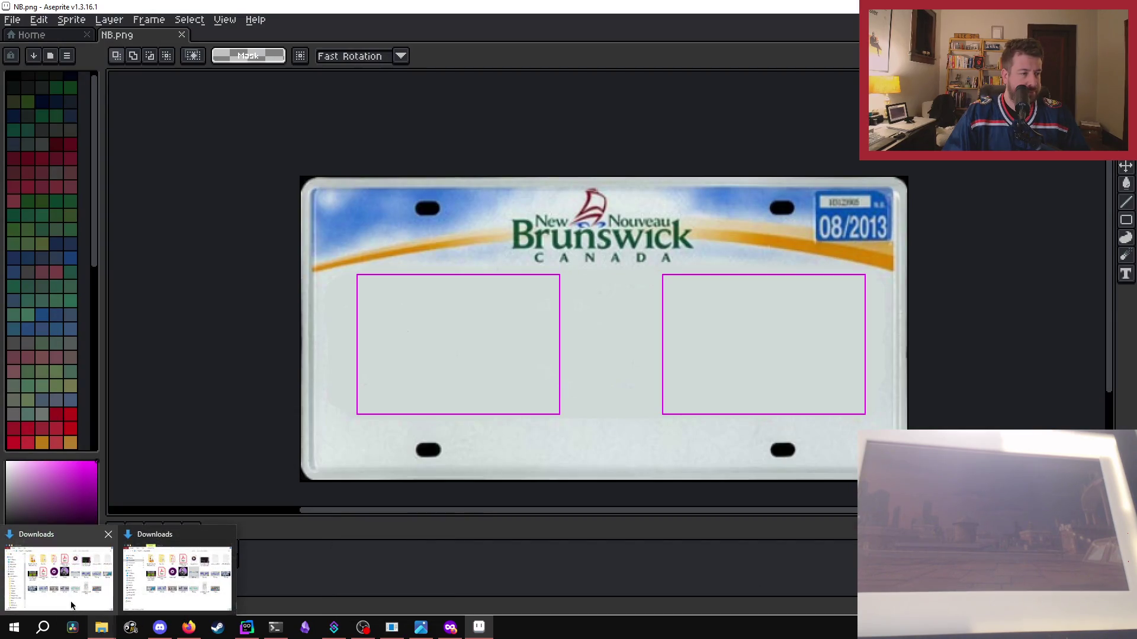
{"action": "left_click", "coordinate": [72, 604]}
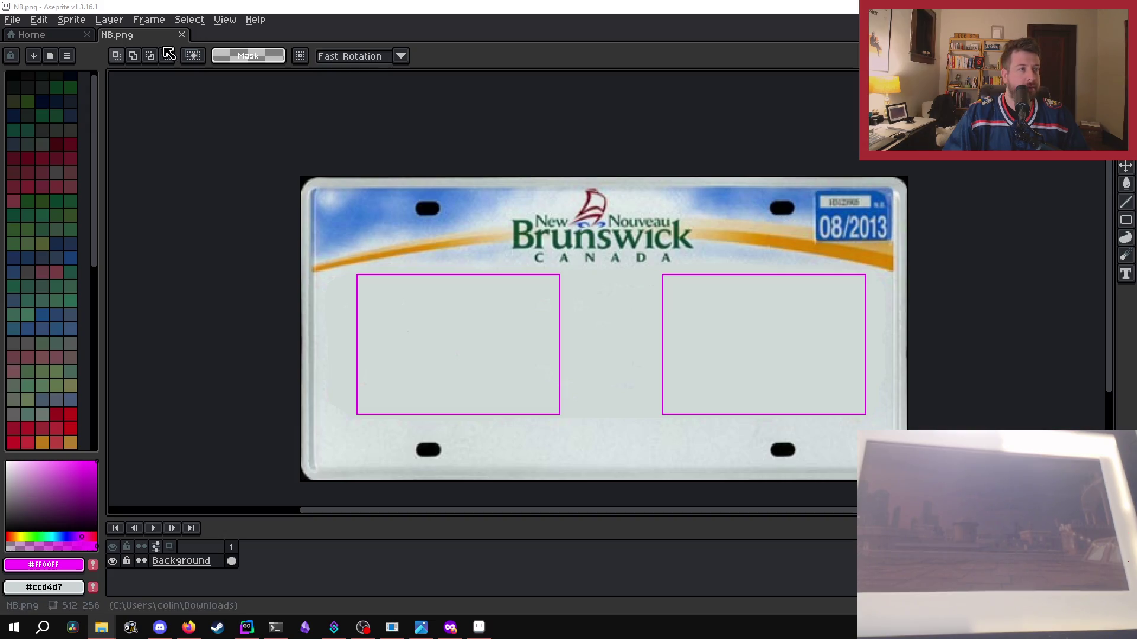
{"action": "left_click", "coordinate": [181, 34]}
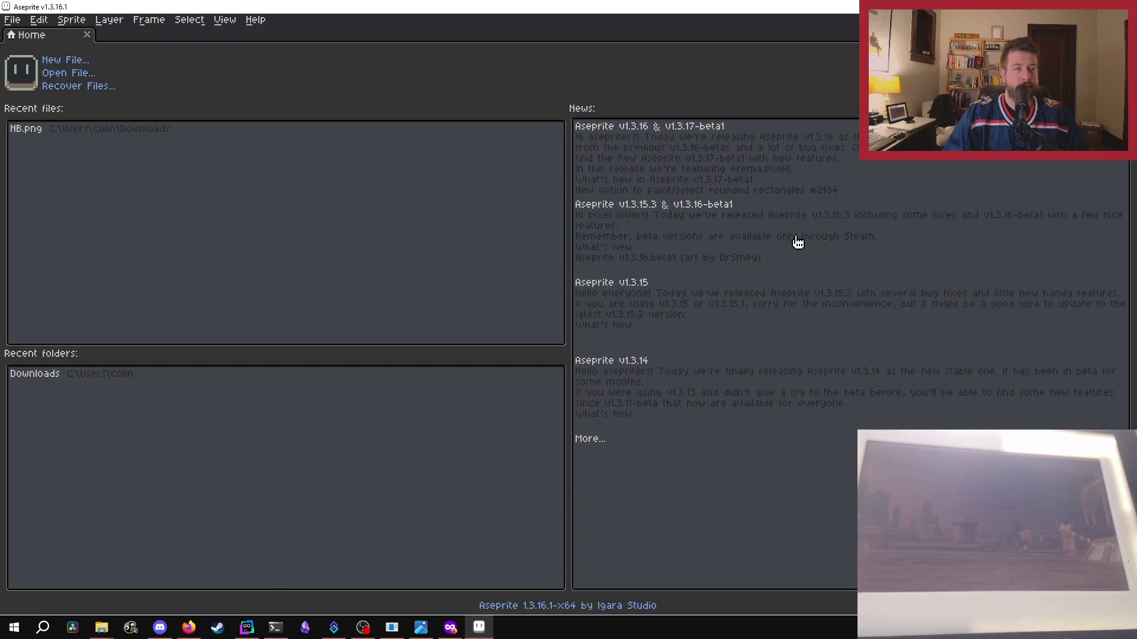
- In Stream Guy, switch the province to MB and test-render a Manitoba plate popup
{"action": "left_click", "coordinate": [101, 627]}
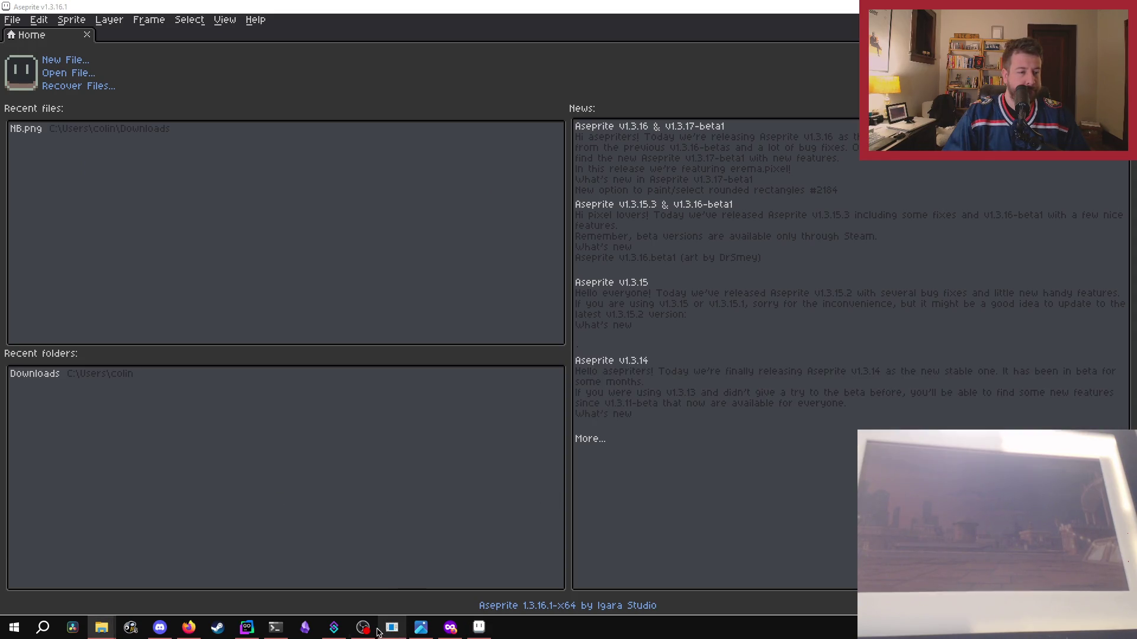
{"action": "mouse_move", "coordinate": [388, 631]}
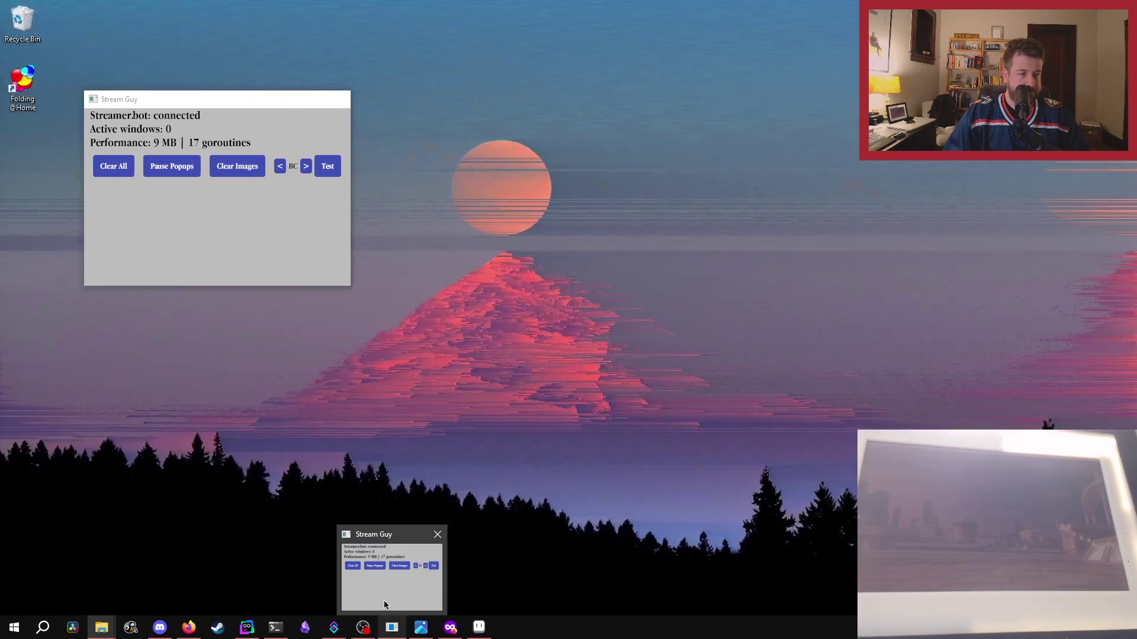
{"action": "left_click", "coordinate": [384, 605]}
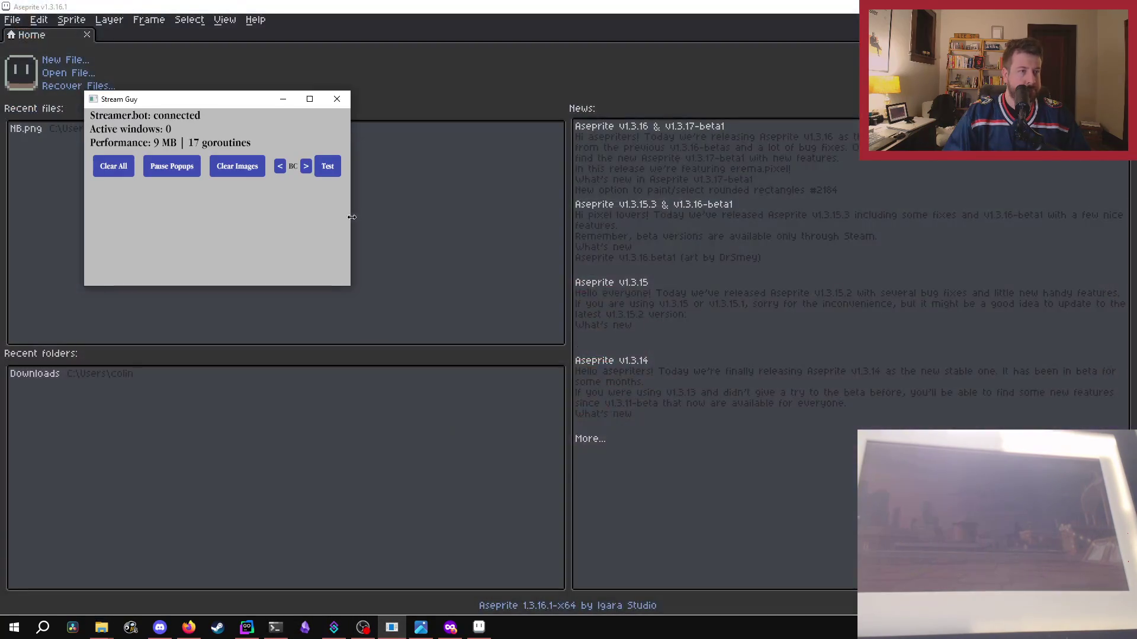
{"action": "left_click", "coordinate": [309, 168]}
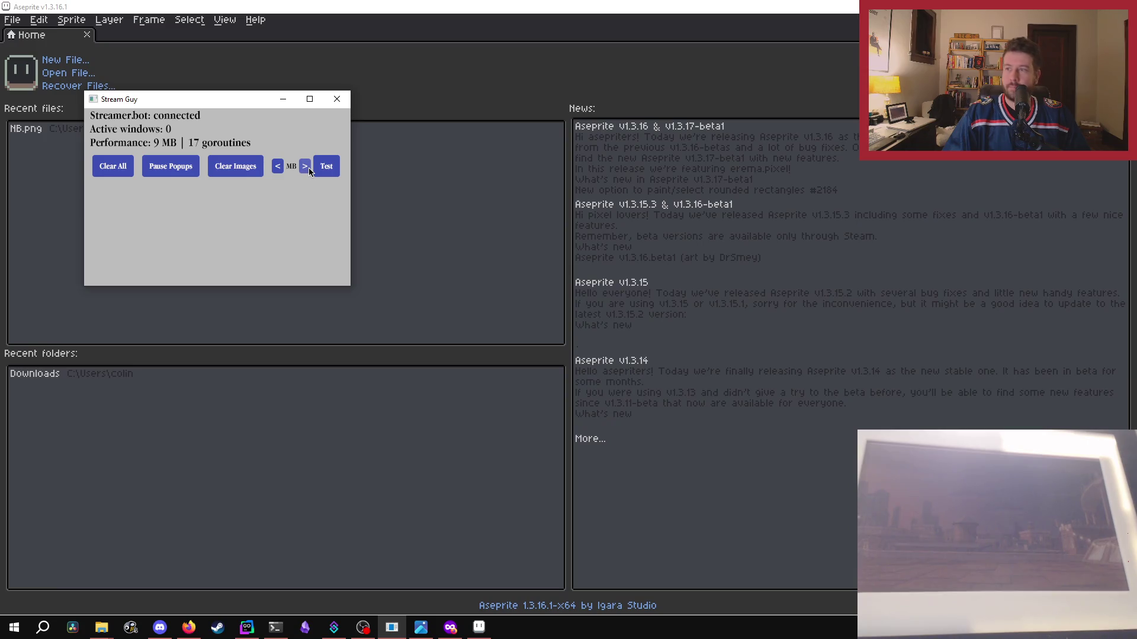
{"action": "left_click", "coordinate": [329, 168]}
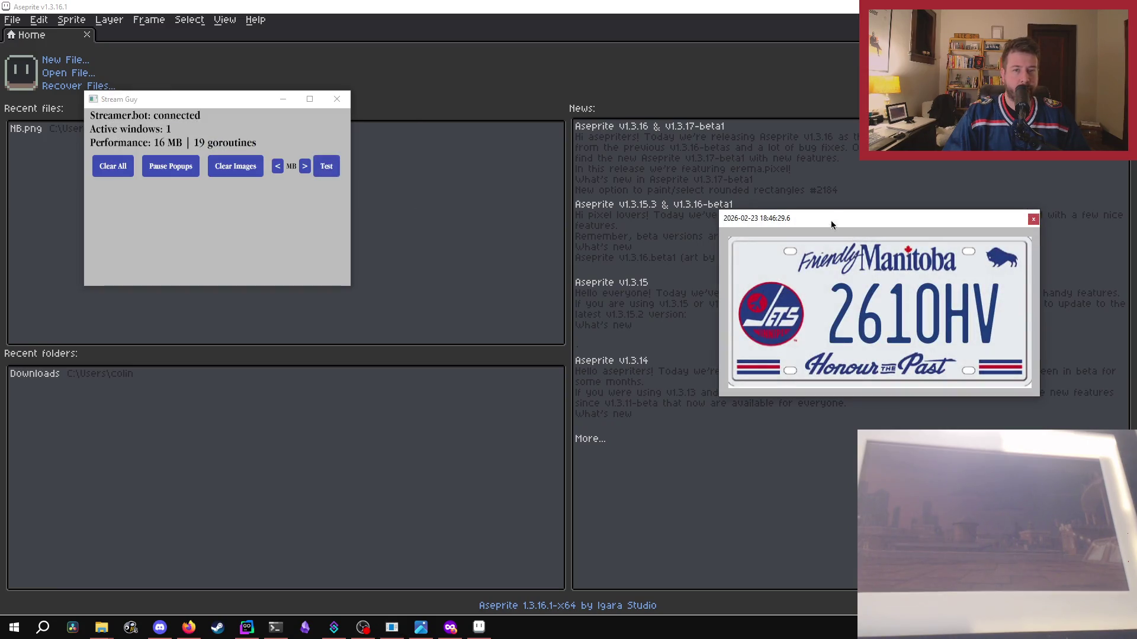
{"action": "left_click_drag", "start_coordinate": [832, 222], "coordinate": [535, 96]}
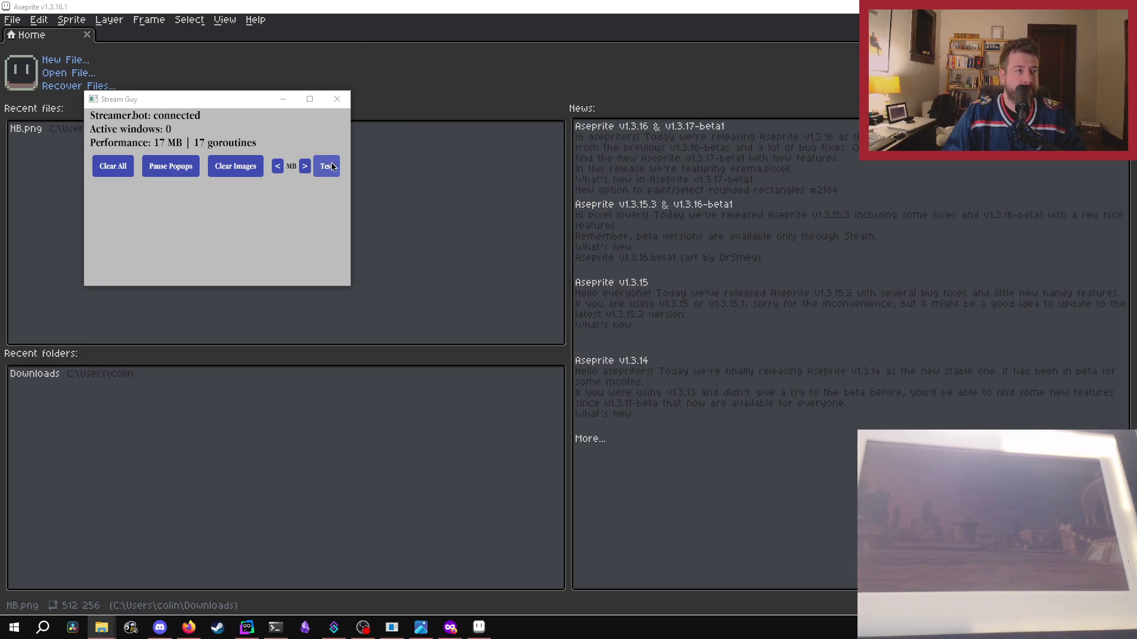
- Switch to NB, test-render the New Brunswick plate popup, then close it
{"action": "left_click", "coordinate": [301, 167]}
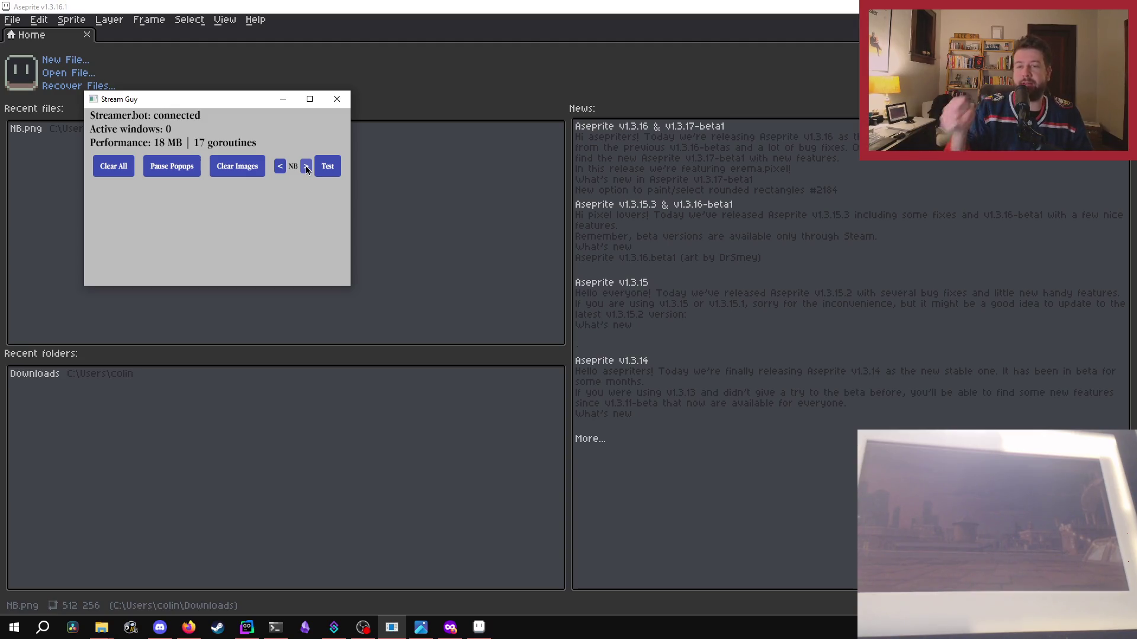
{"action": "left_click", "coordinate": [320, 170]}
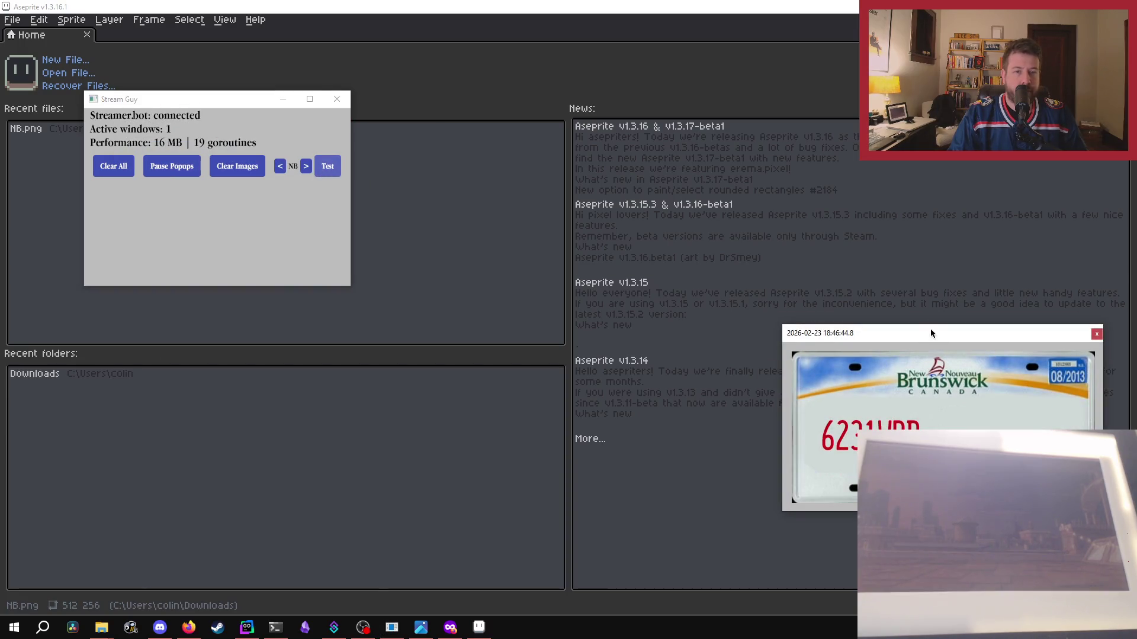
{"action": "left_click_drag", "start_coordinate": [930, 332], "coordinate": [602, 234]}
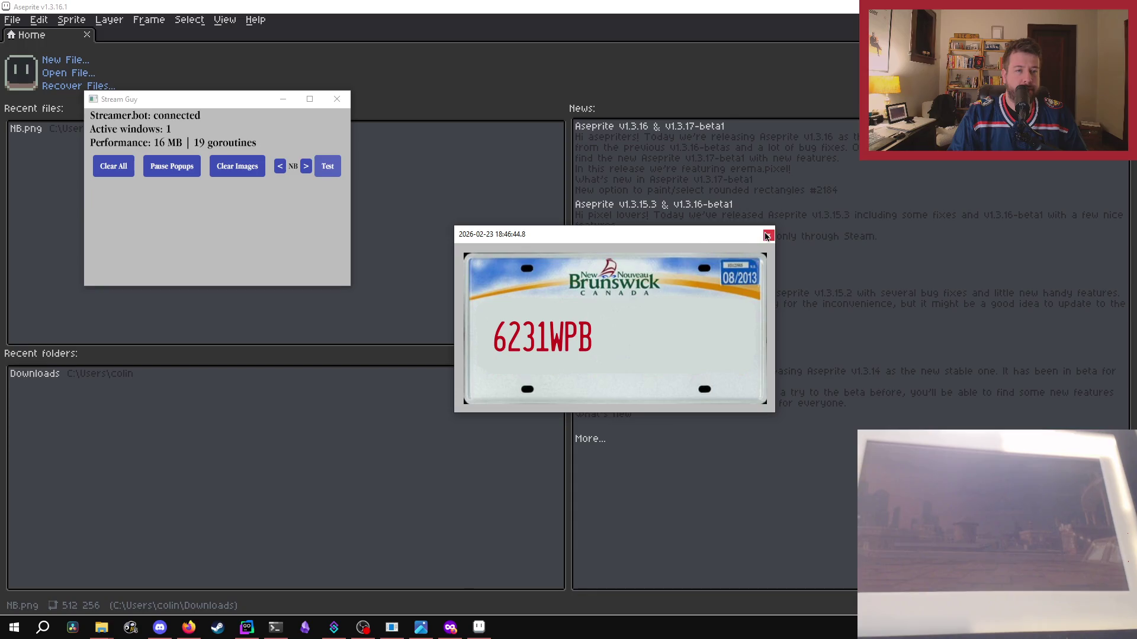
{"action": "left_click", "coordinate": [766, 235]}
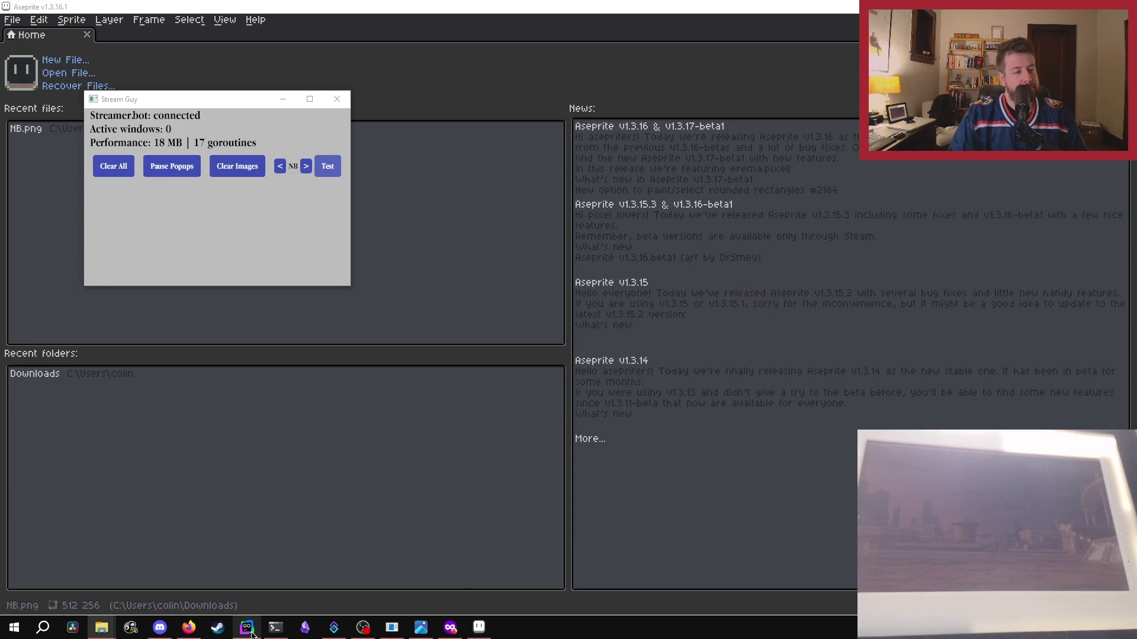
{"action": "left_click", "coordinate": [248, 629]}
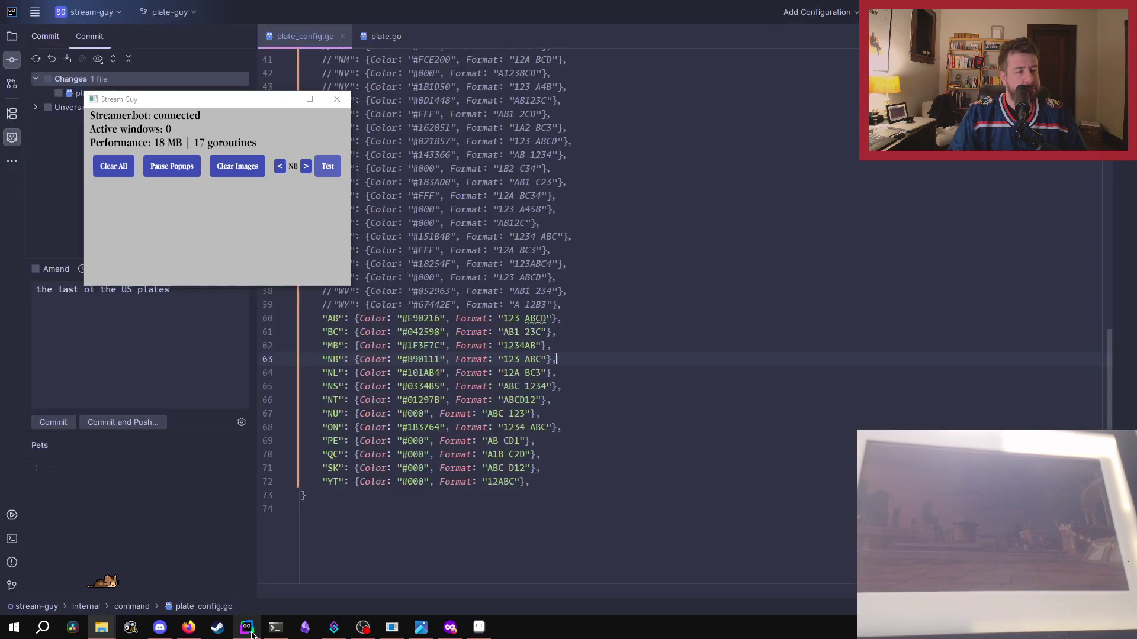
- Quit Stream Guy and relaunch it with go run . from PowerShell
{"action": "left_click", "coordinate": [344, 100]}
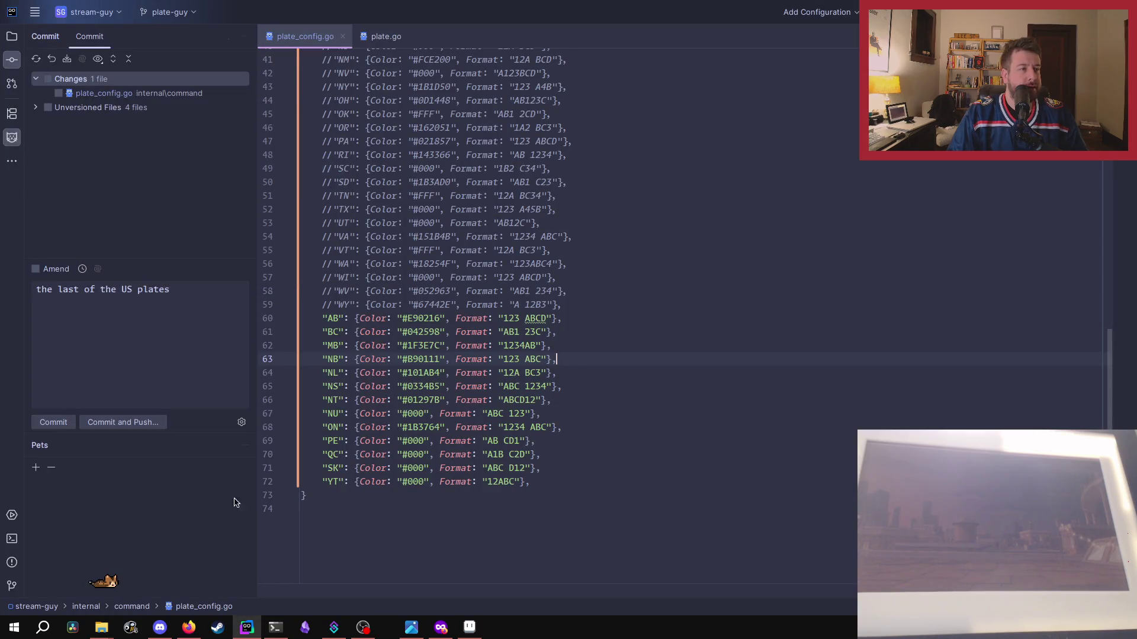
{"action": "left_click", "coordinate": [276, 627]}
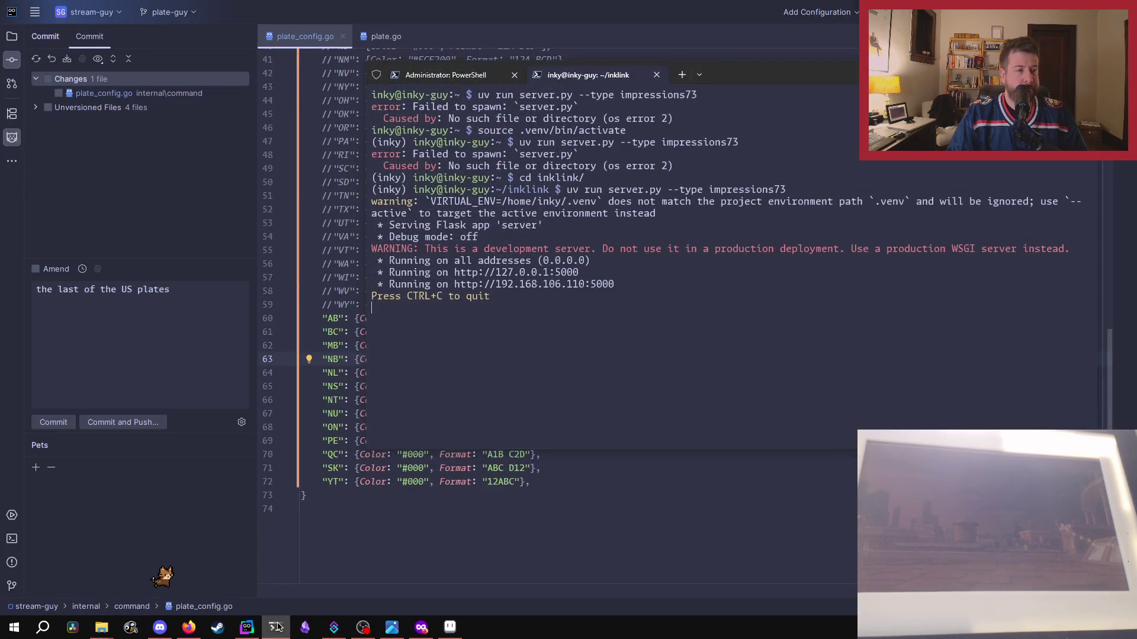
{"action": "left_click", "coordinate": [462, 76]}
{"action": "type", "text": "go run ."}
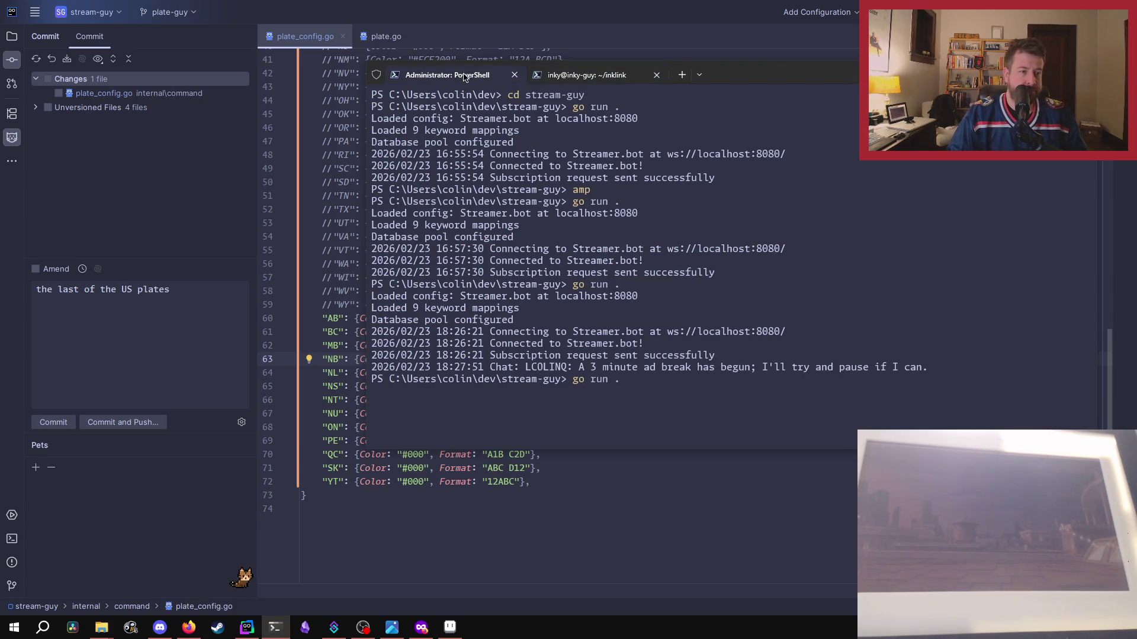
{"action": "key", "text": "super+grave"}
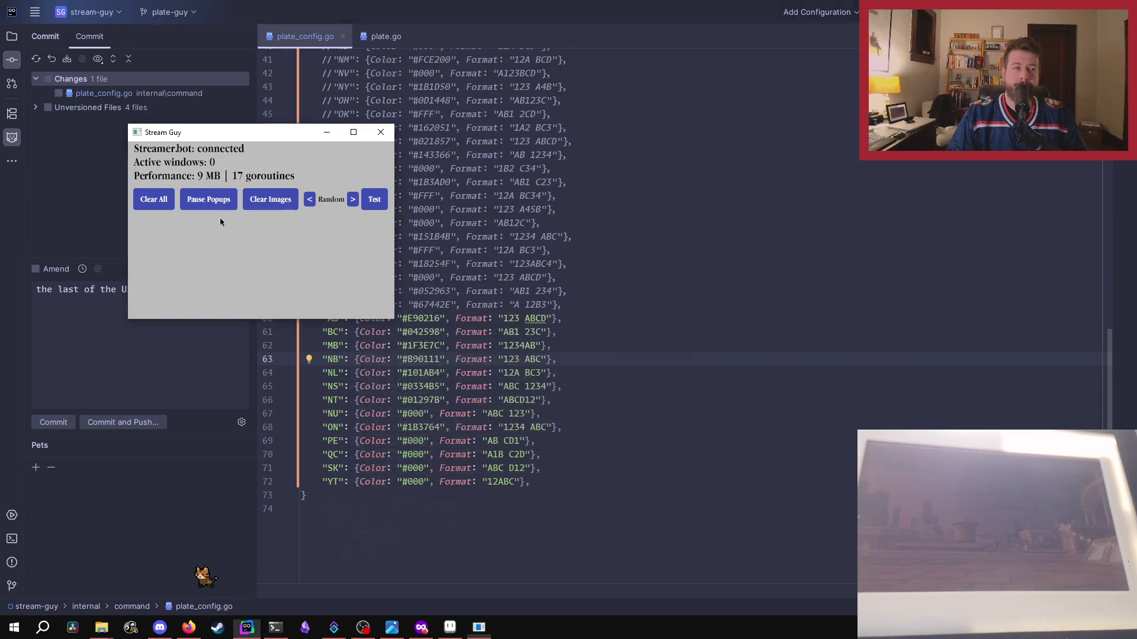
- Show the New Brunswick test plate popup and position it centre-right
{"action": "left_click", "coordinate": [350, 200]}
{"action": "left_click", "coordinate": [350, 200]}
{"action": "left_click", "coordinate": [370, 199]}
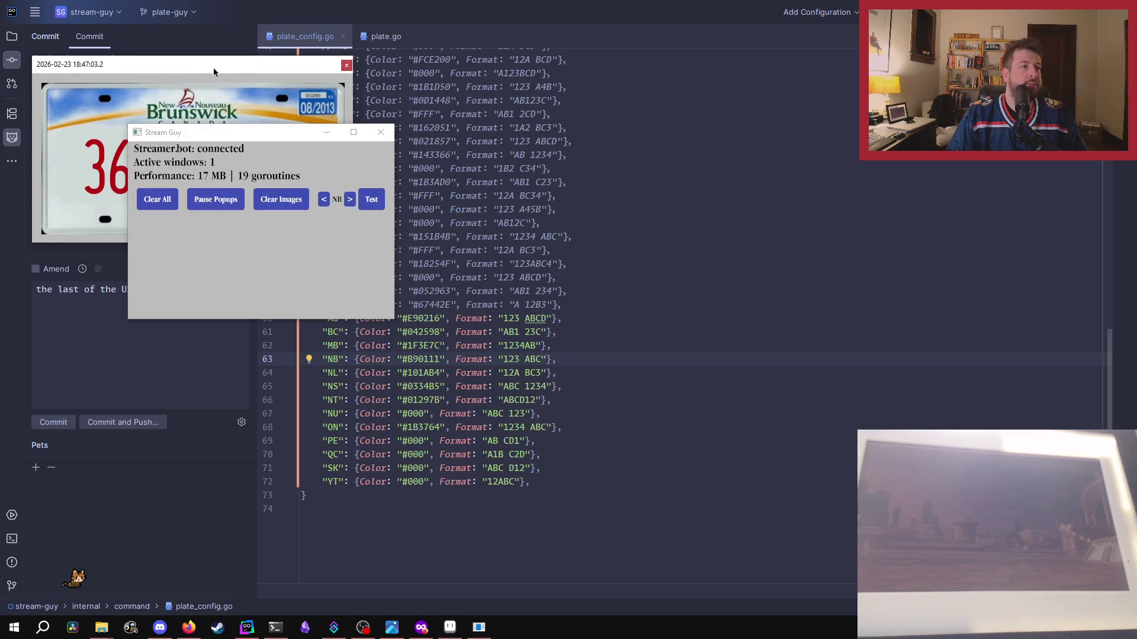
{"action": "left_click_drag", "start_coordinate": [214, 71], "coordinate": [644, 172]}
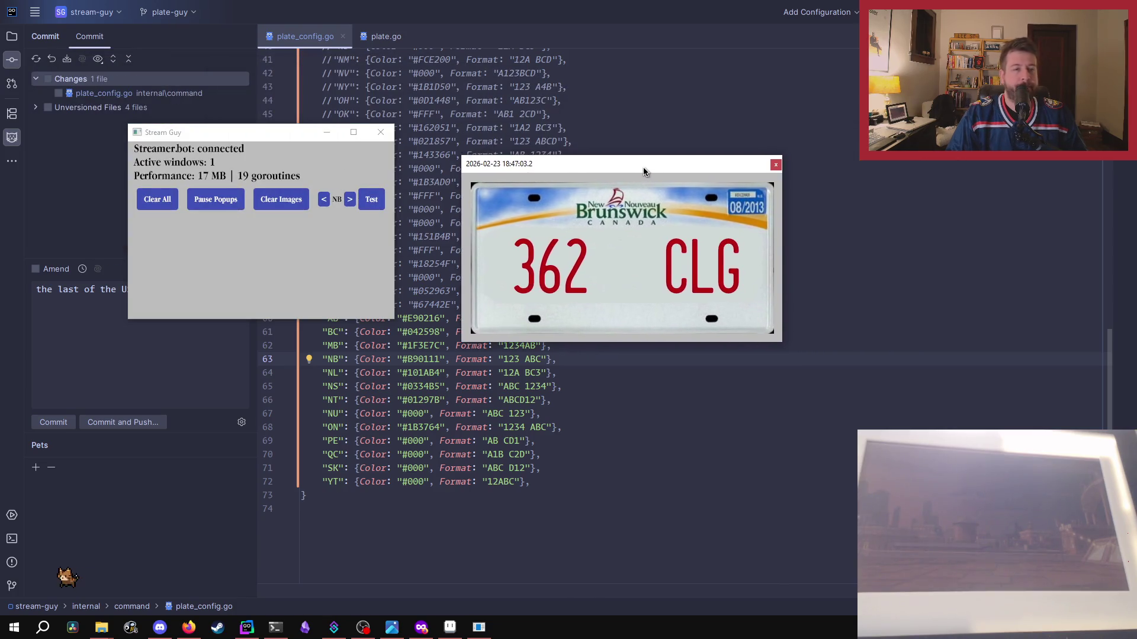
{"action": "left_click_drag", "start_coordinate": [646, 171], "coordinate": [620, 169]}
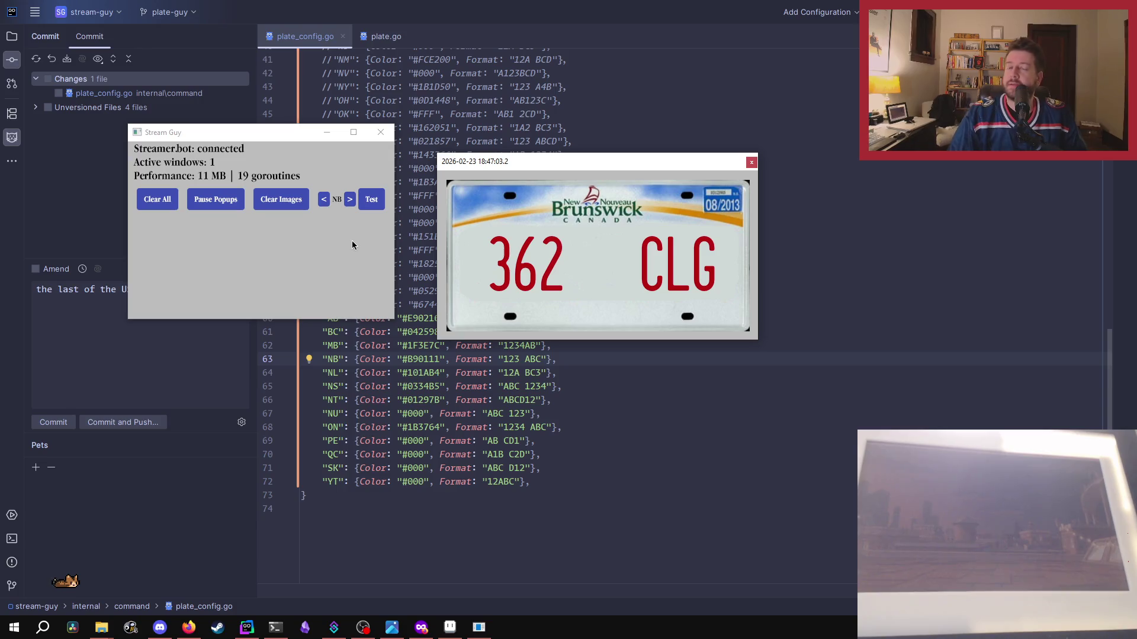
- Preview the Manitoba test plate popup, then close it
{"action": "left_click", "coordinate": [324, 199]}
{"action": "left_click", "coordinate": [371, 199]}
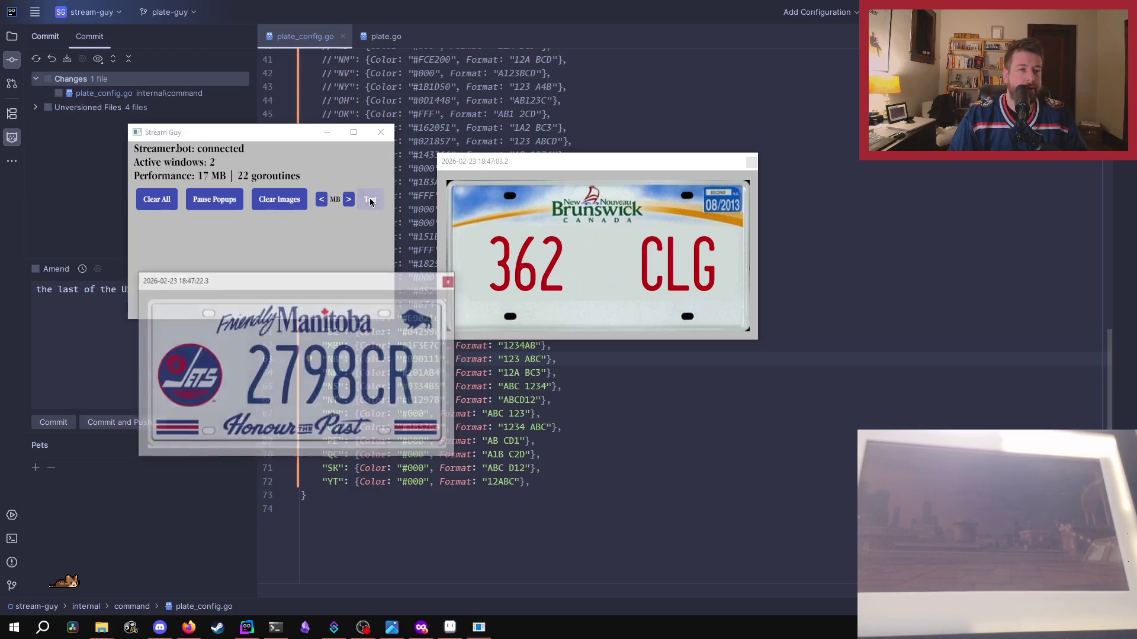
{"action": "left_click_drag", "start_coordinate": [403, 283], "coordinate": [755, 162]}
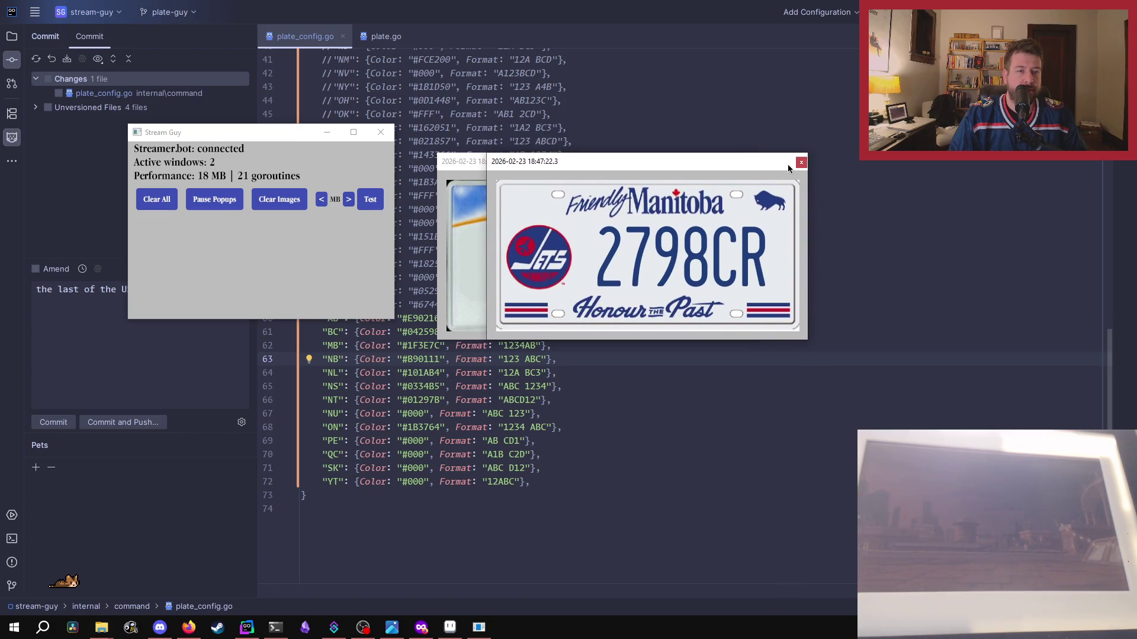
{"action": "left_click", "coordinate": [801, 160]}
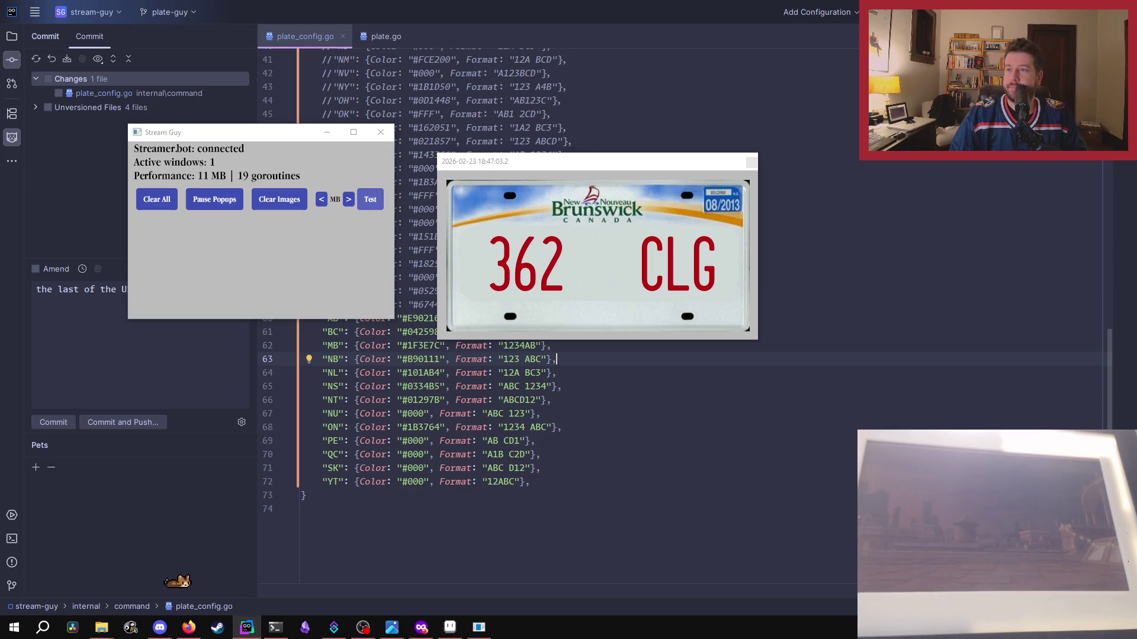
- Preview the Alberta test plate popup, then close the Alberta and New Brunswick popups
{"action": "left_click", "coordinate": [350, 199]}
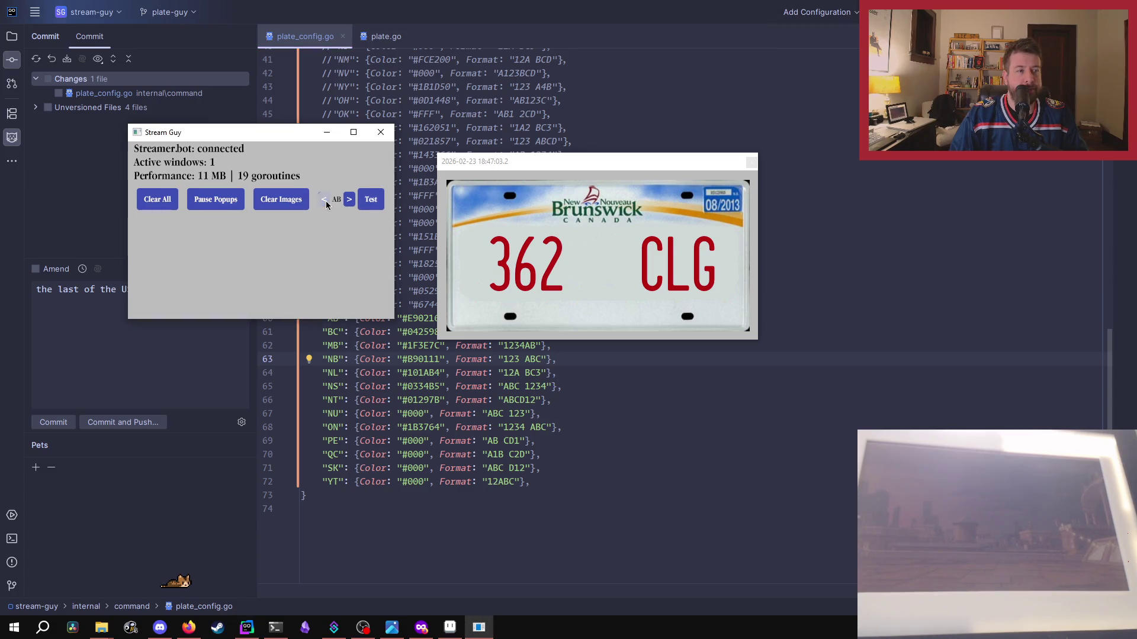
{"action": "left_click", "coordinate": [371, 202]}
{"action": "mouse_move", "coordinate": [723, 407]}
{"action": "left_mouse_down"}
{"action": "mouse_move", "coordinate": [936, 163]}
{"action": "mouse_move", "coordinate": [721, 291]}
{"action": "mouse_move", "coordinate": [619, 72]}
{"action": "left_mouse_up"}
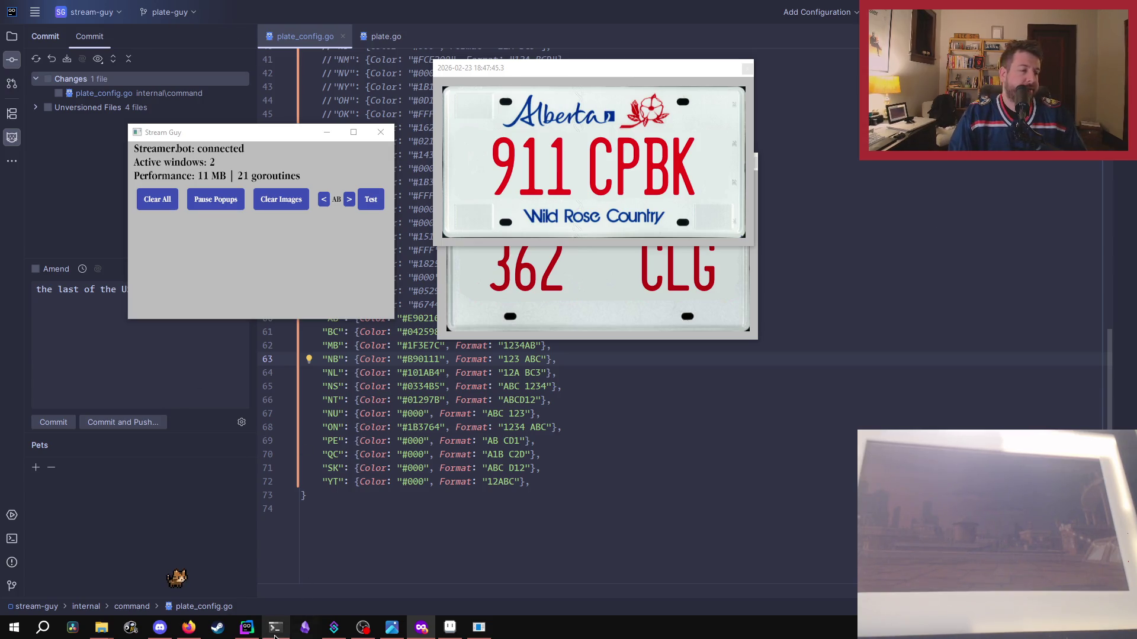
{"action": "mouse_move", "coordinate": [275, 627]}
{"action": "left_click", "coordinate": [367, 553]}
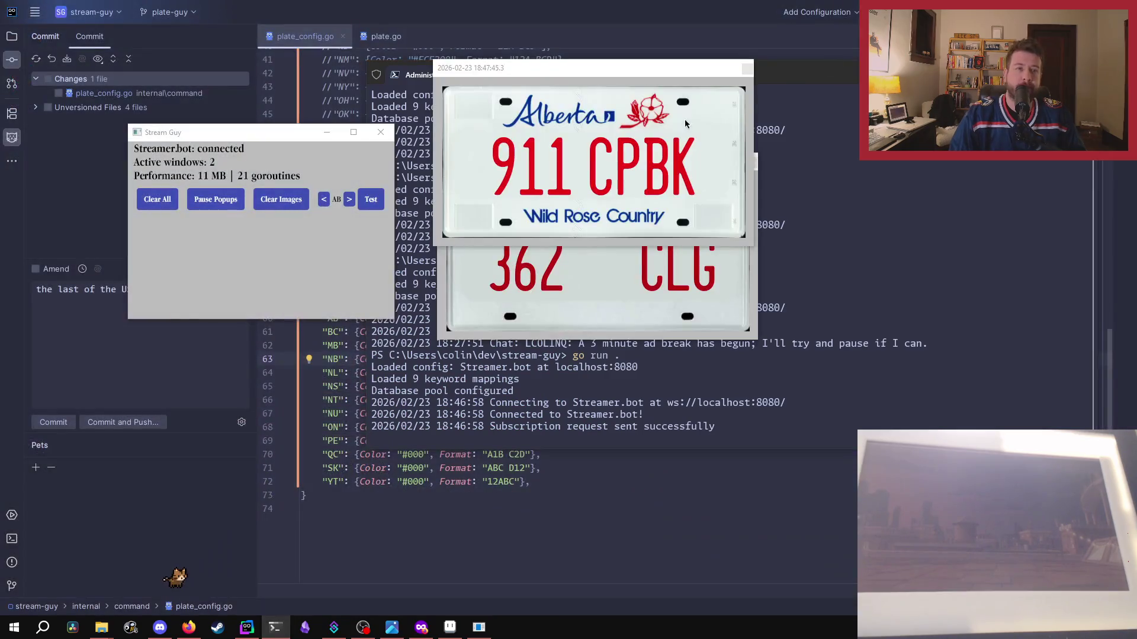
{"action": "left_click", "coordinate": [748, 69]}
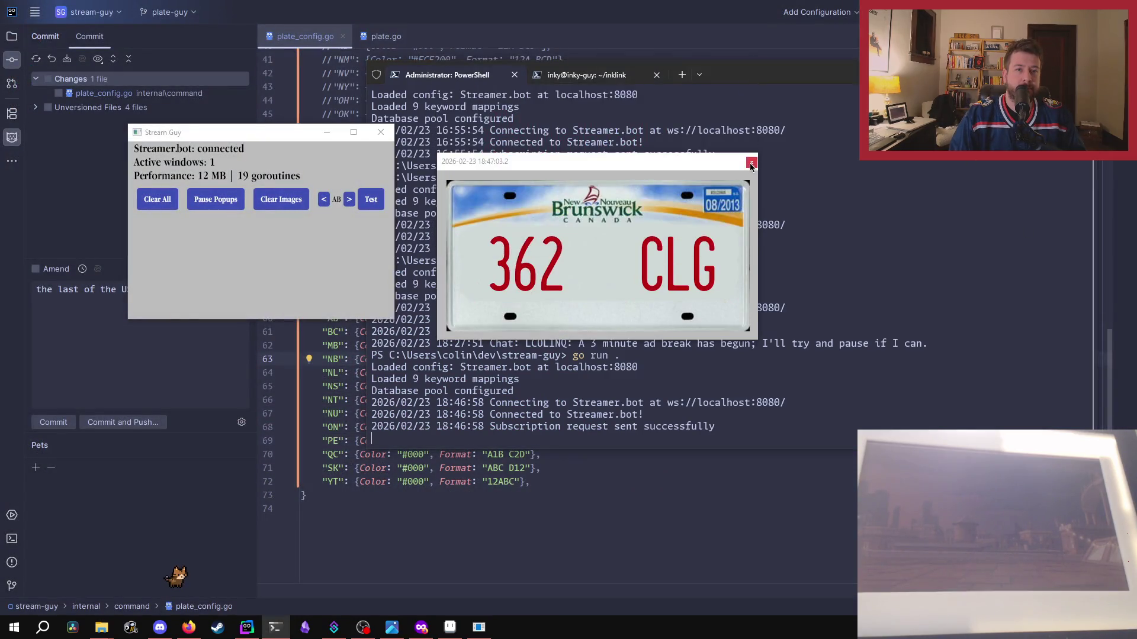
{"action": "left_click", "coordinate": [752, 155]}
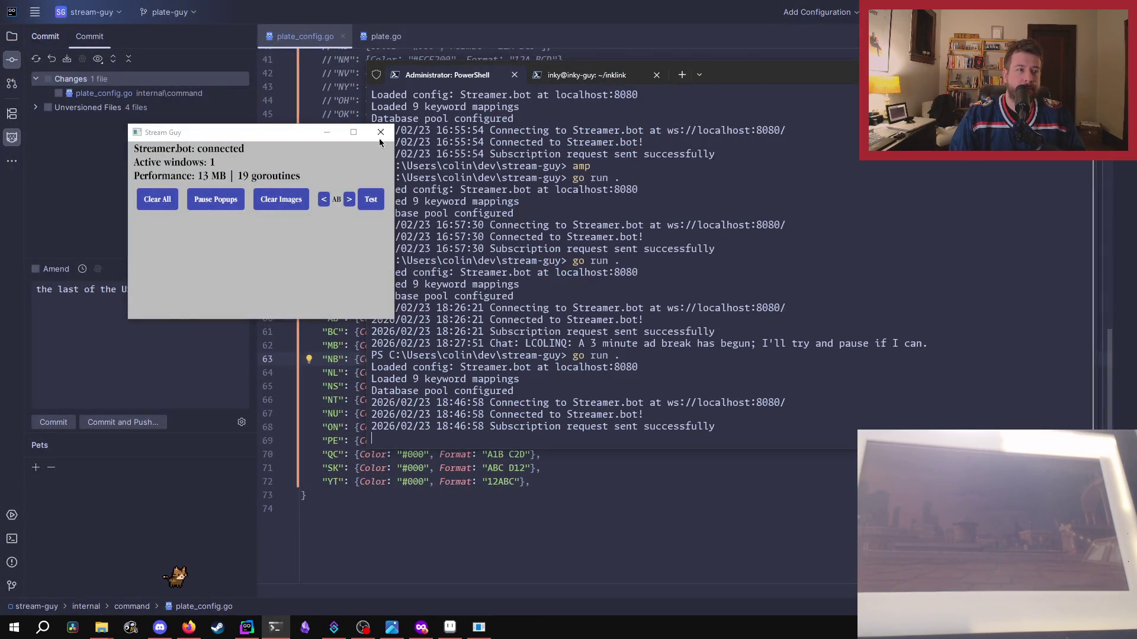
- Start a new PowerShell session as administrator from the taskbar Terminal
{"action": "left_click", "coordinate": [682, 75]}
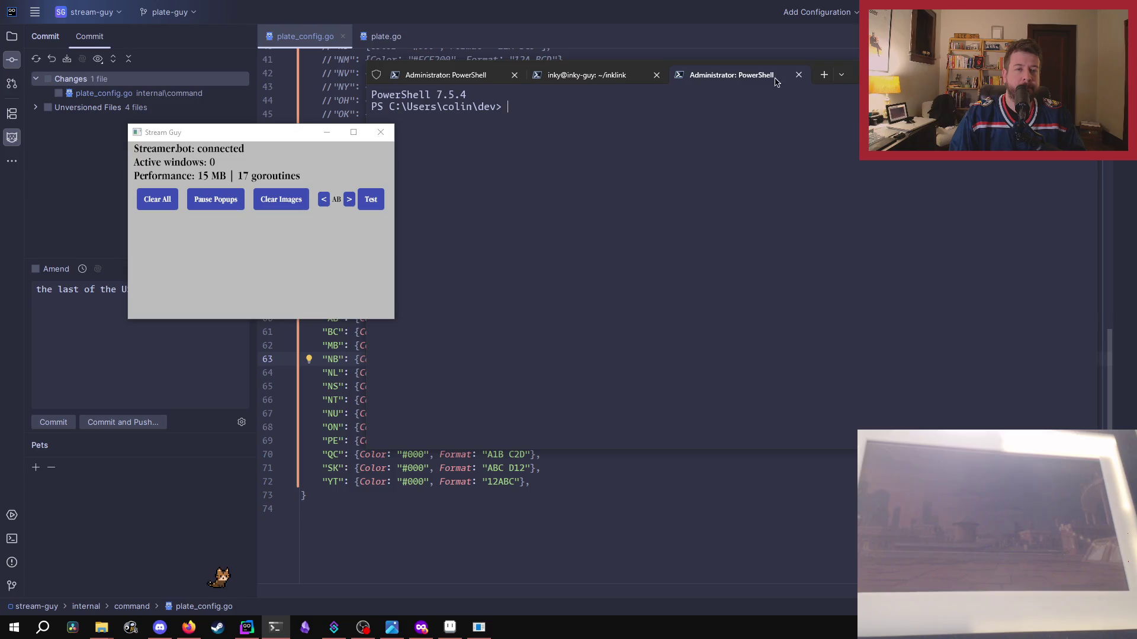
{"action": "left_click", "coordinate": [799, 74]}
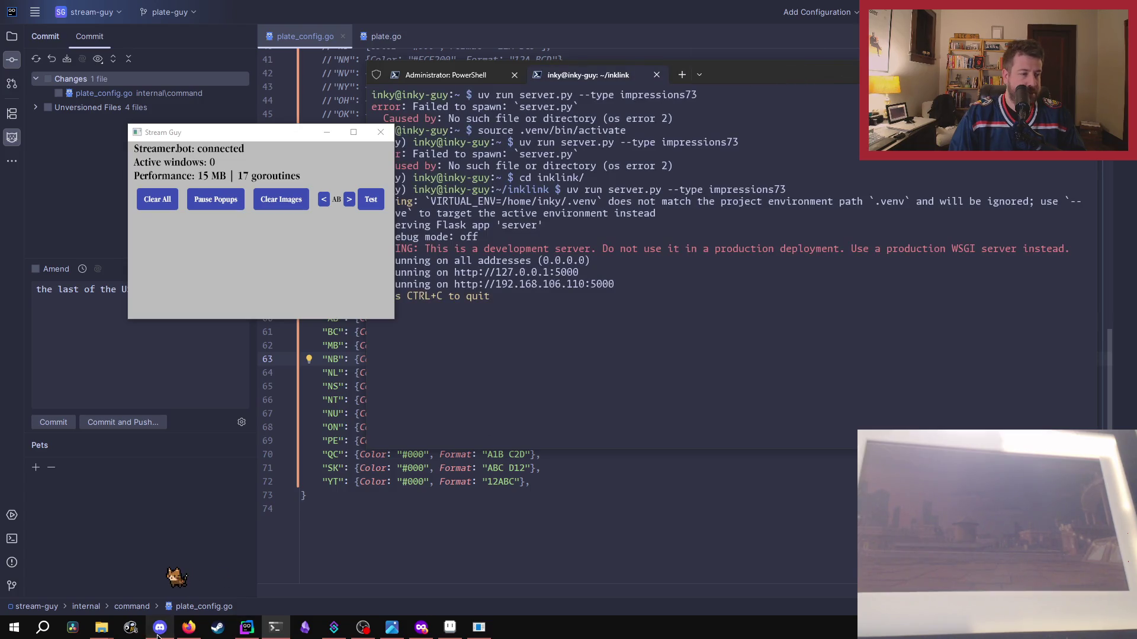
{"action": "right_click", "coordinate": [282, 629]}
{"action": "left_click", "coordinate": [305, 461]}
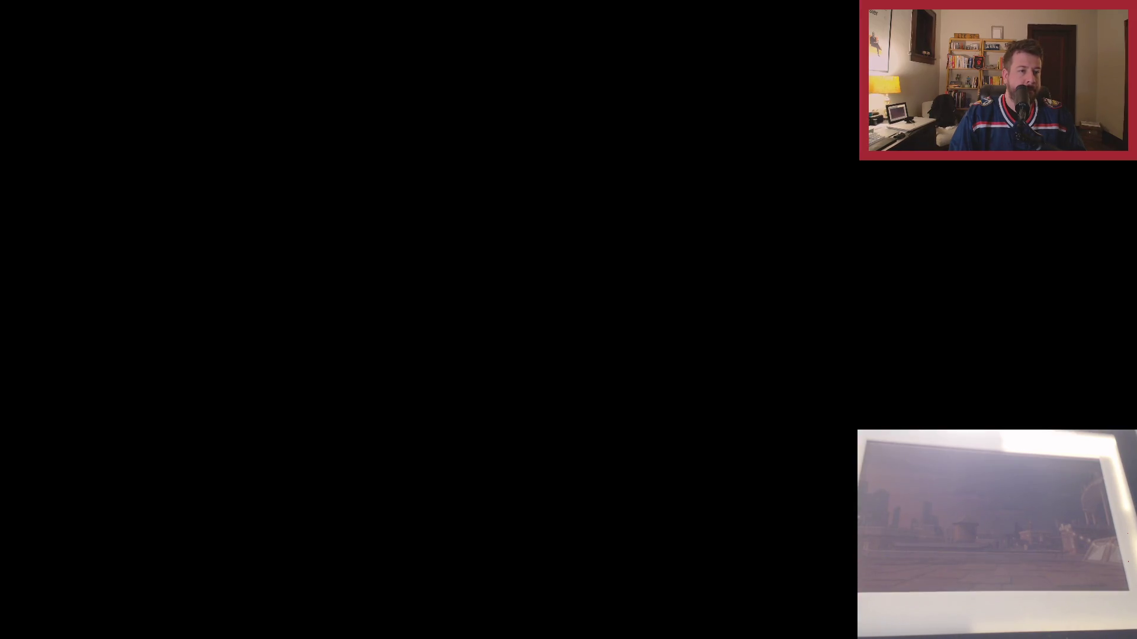
- Approve the administrator permission prompt, then later quit Stream Guy
{"action": "key", "text": "alt+y"}
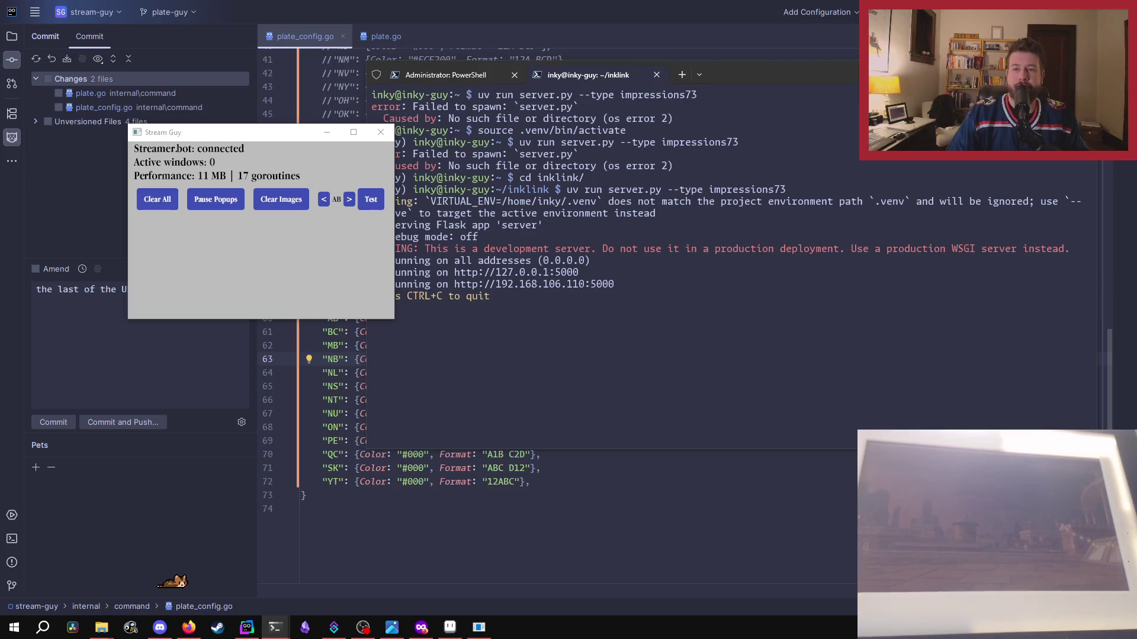
{"action": "left_click", "coordinate": [378, 134]}
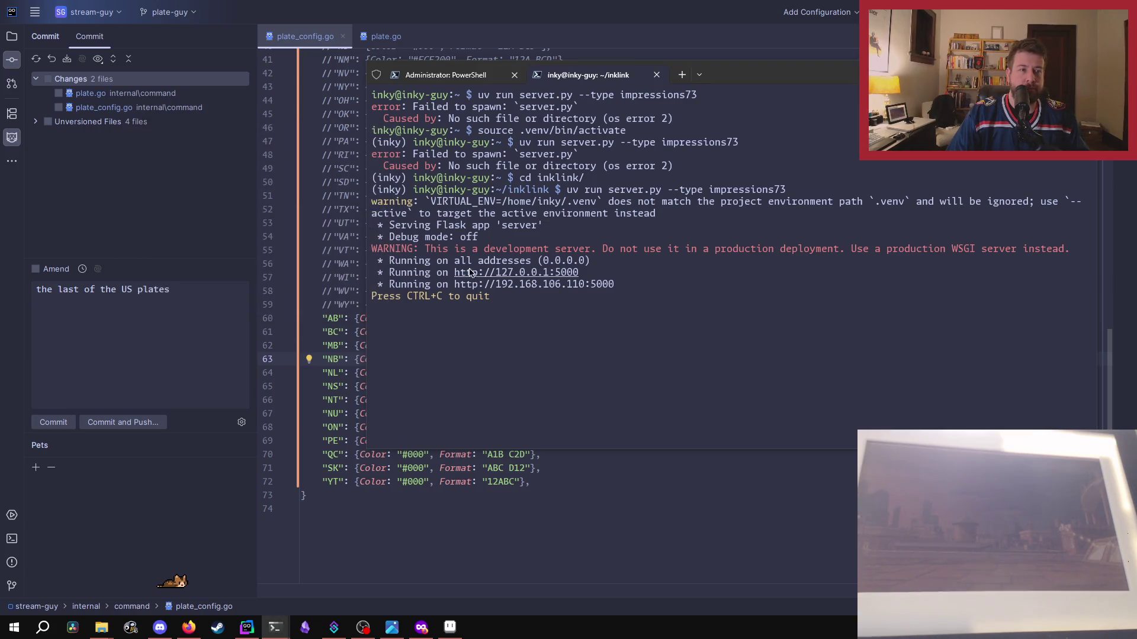
- Clear the PowerShell output and rerun go run . to relaunch Stream Guy
{"action": "left_click", "coordinate": [445, 75]}
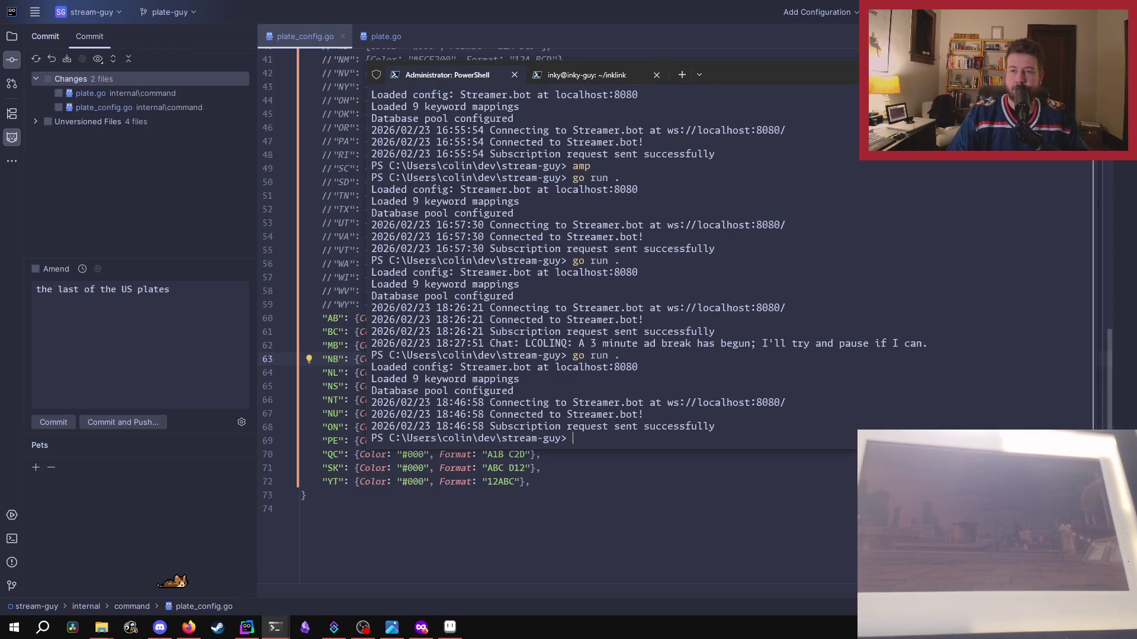
{"action": "type", "text": "clear"}
{"action": "key", "text": "ctrl+l"}
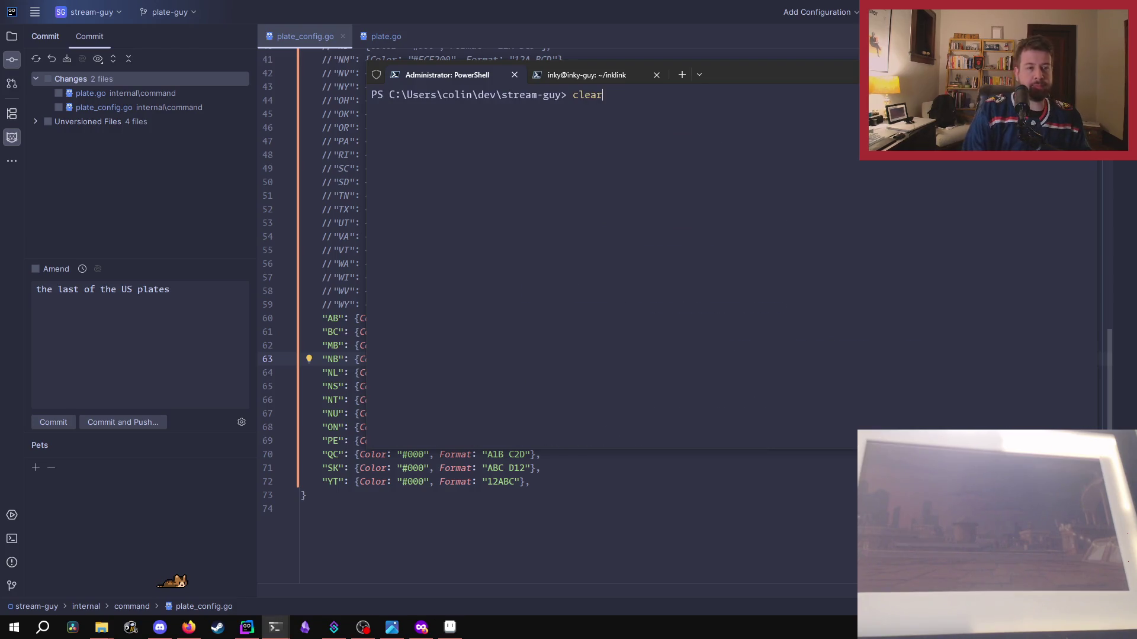
{"action": "key", "text": "Up"}
{"action": "key", "text": "Return"}
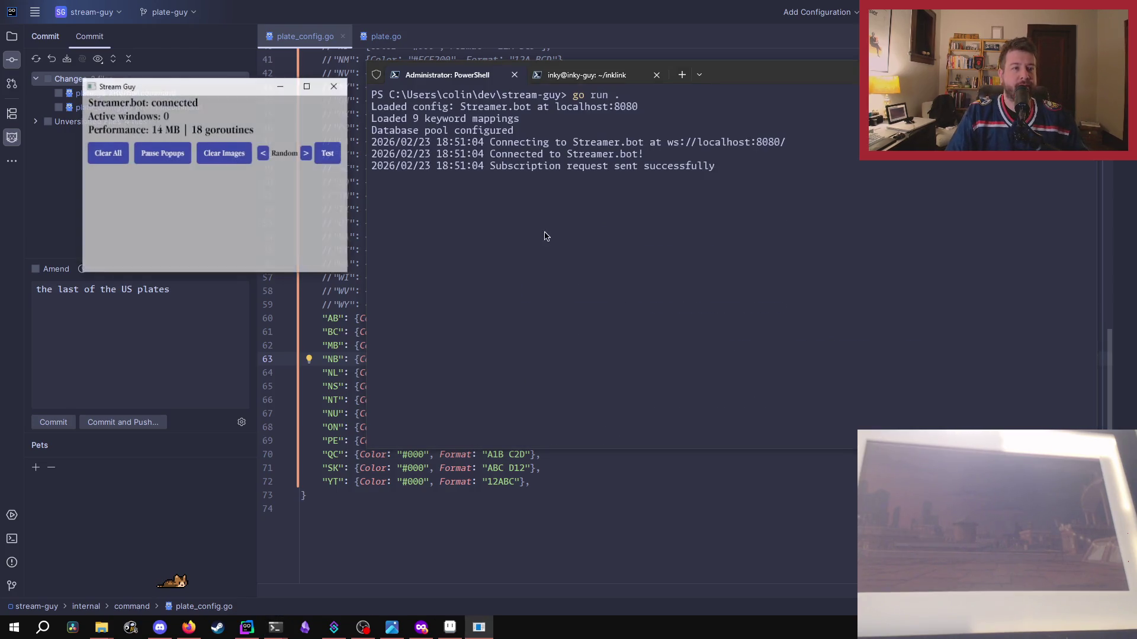
- Preview the Alberta and British Columbia test plate popups, then close both
{"action": "left_click", "coordinate": [306, 153]}
{"action": "left_click", "coordinate": [325, 154]}
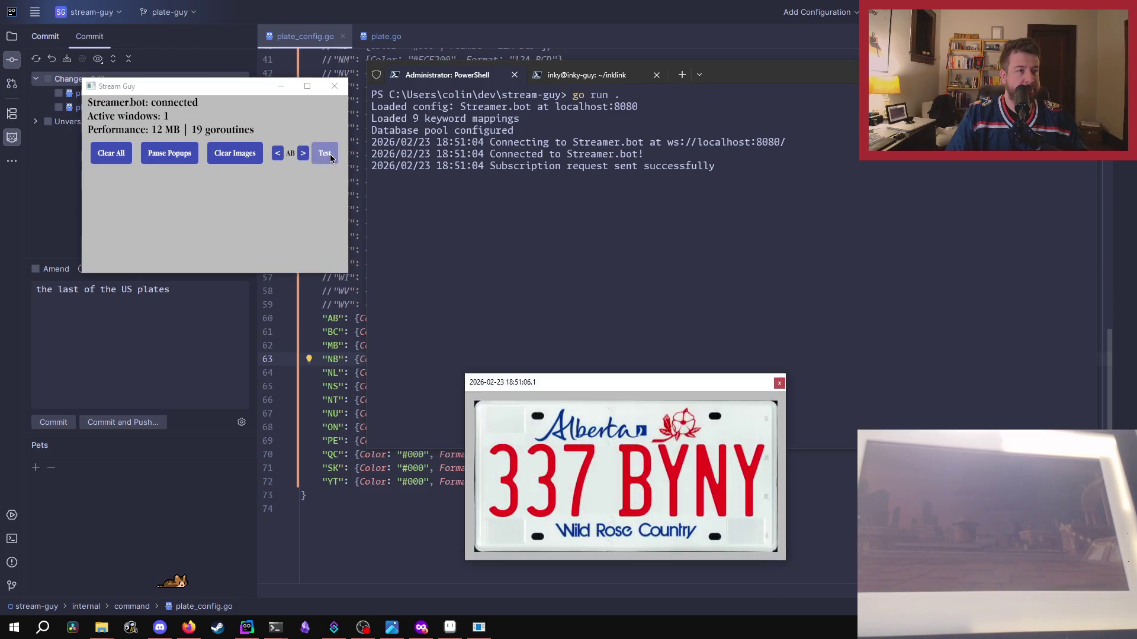
{"action": "left_click_drag", "start_coordinate": [644, 381], "coordinate": [690, 164]}
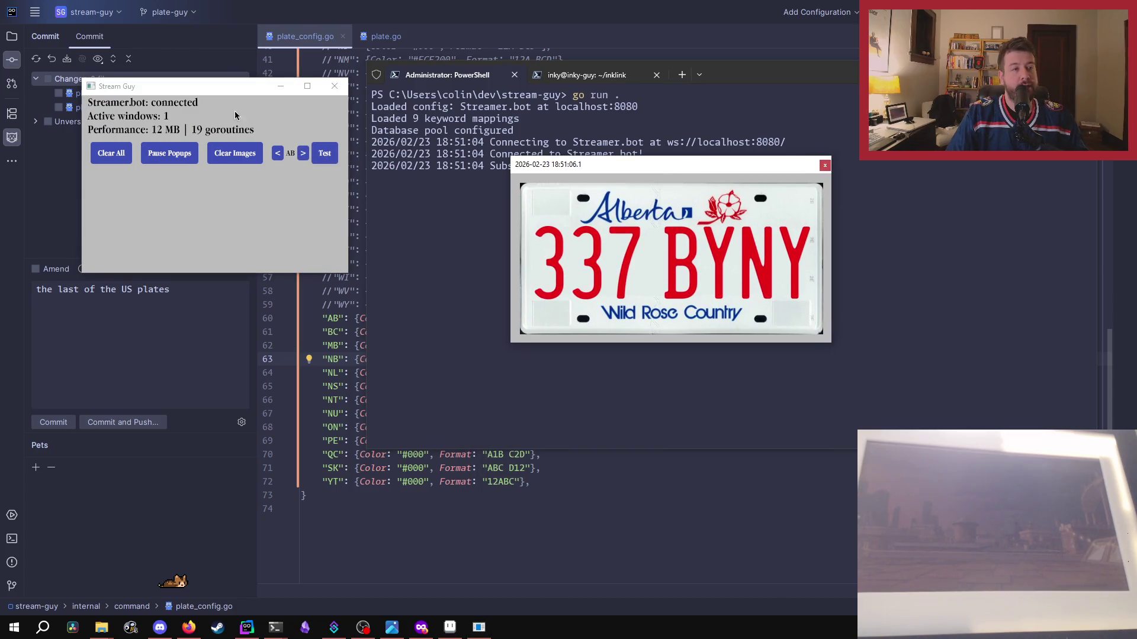
{"action": "left_click", "coordinate": [302, 154]}
{"action": "left_click", "coordinate": [325, 154]}
{"action": "left_click", "coordinate": [669, 169]}
{"action": "left_click", "coordinate": [823, 166]}
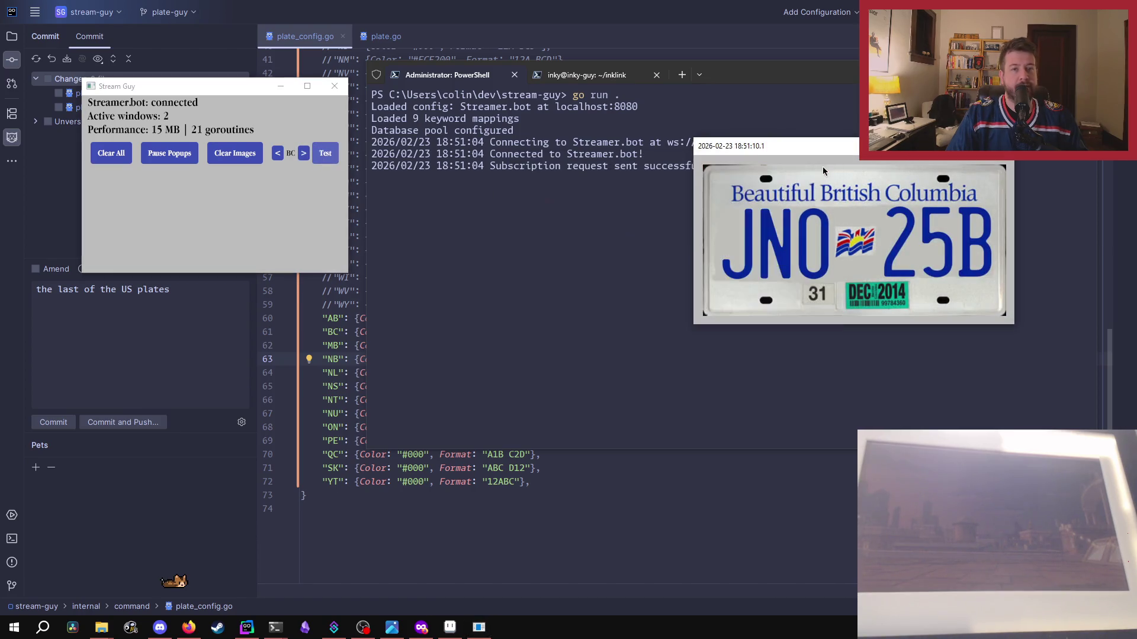
{"action": "left_click", "coordinate": [833, 157]}
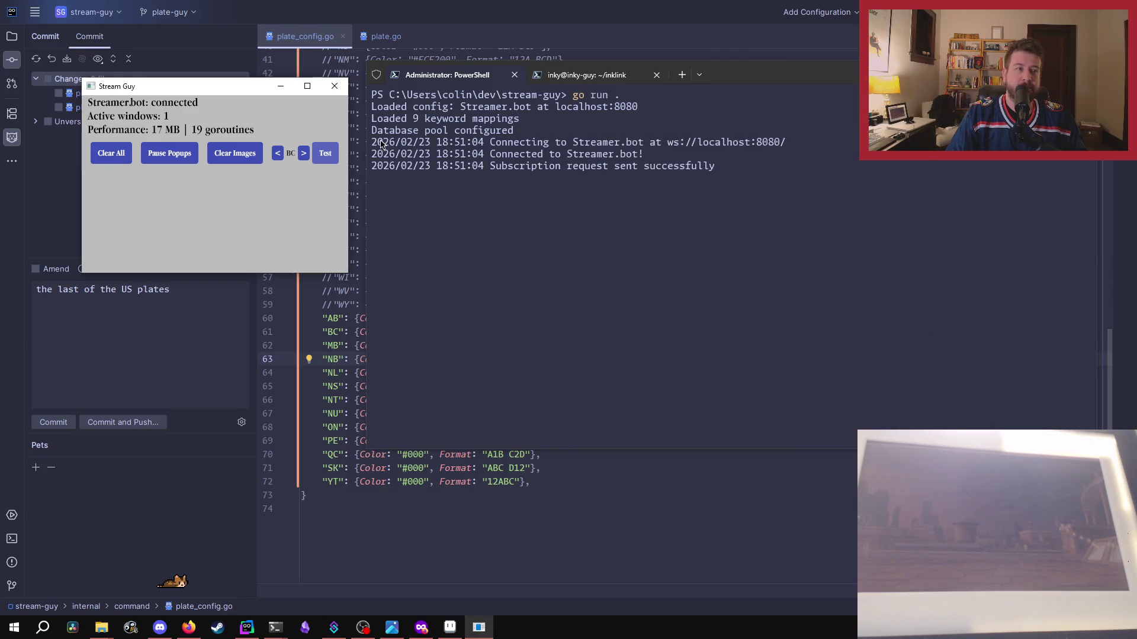
- Preview the Manitoba test plate popup, then close it
{"action": "left_click", "coordinate": [303, 154]}
{"action": "left_click", "coordinate": [320, 155]}
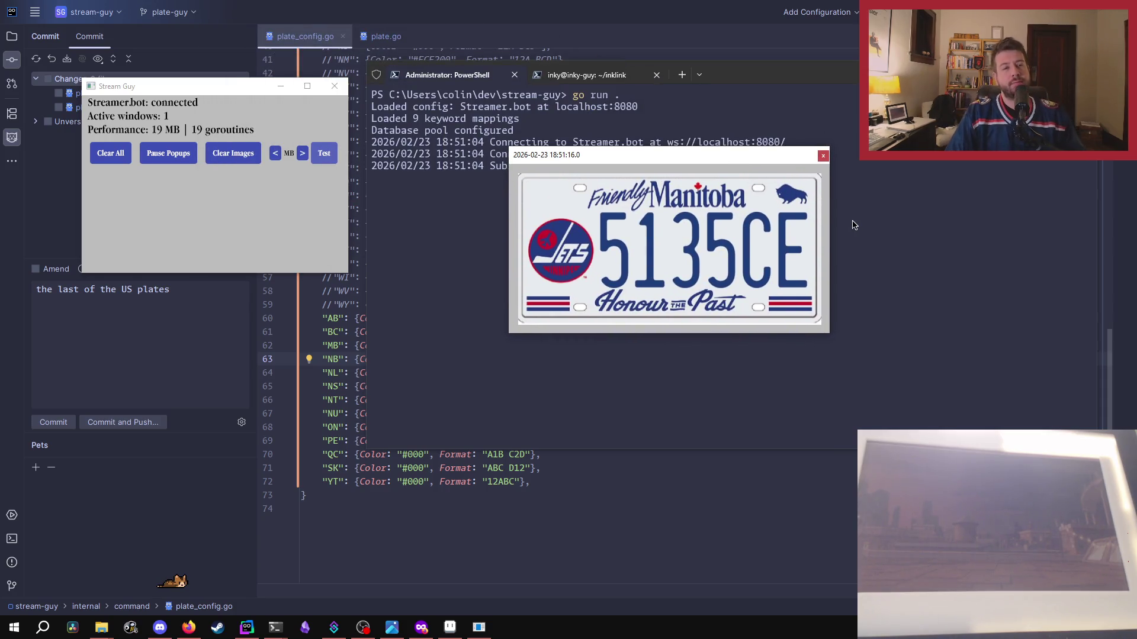
{"action": "scroll", "coordinate": [521, 400], "scroll_direction": "up", "scroll_amount": 2}
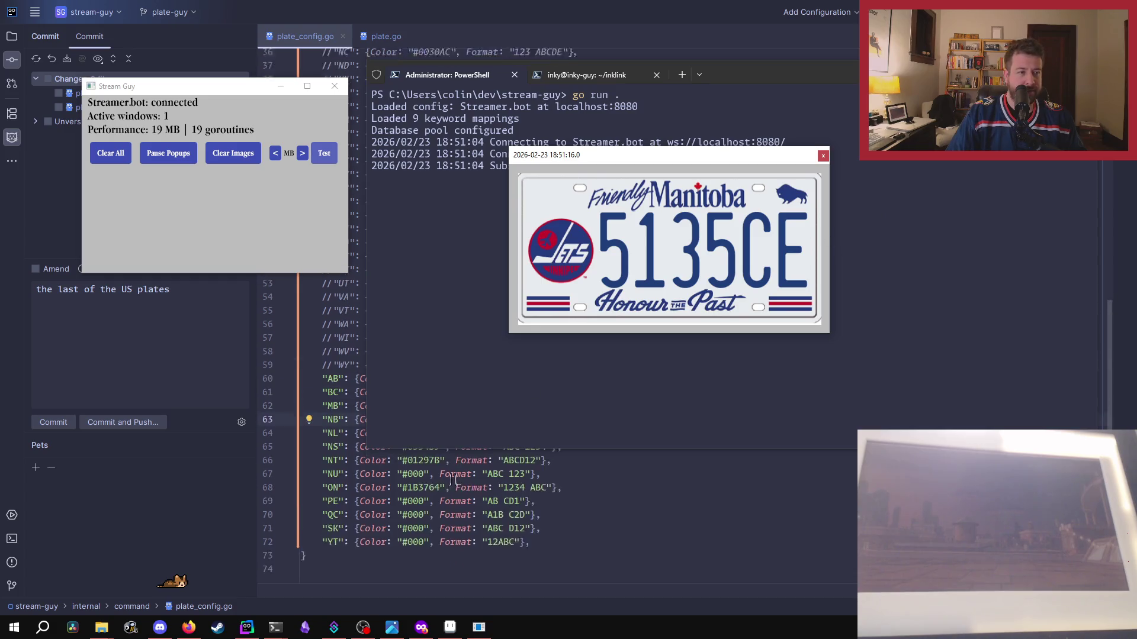
{"action": "scroll", "coordinate": [522, 399], "scroll_direction": "up", "scroll_amount": 2}
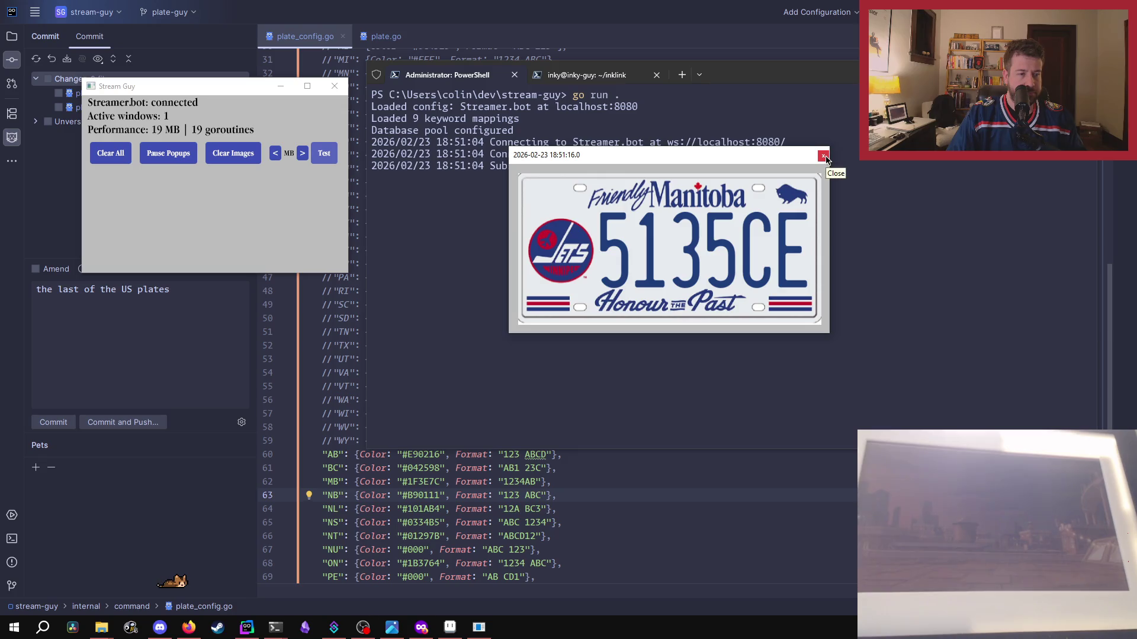
{"action": "left_click", "coordinate": [824, 156]}
- Preview the New Brunswick test plate popup at screen centre, then close it
{"action": "left_click", "coordinate": [303, 154]}
{"action": "left_click", "coordinate": [327, 155]}
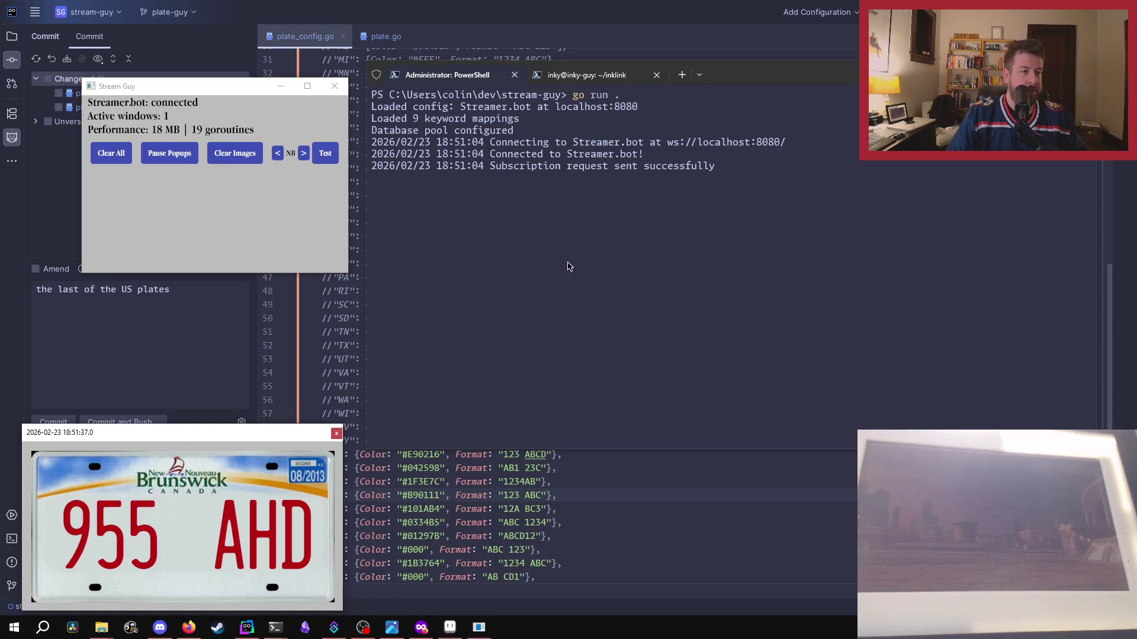
{"action": "left_click_drag", "start_coordinate": [165, 451], "coordinate": [598, 168]}
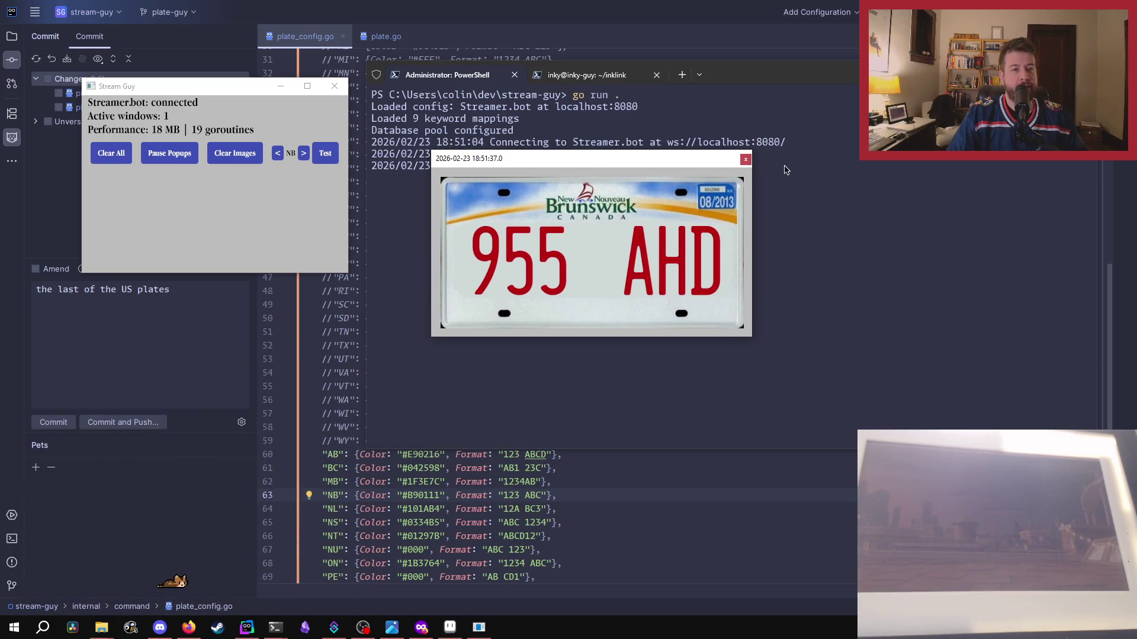
{"action": "left_click", "coordinate": [746, 159]}
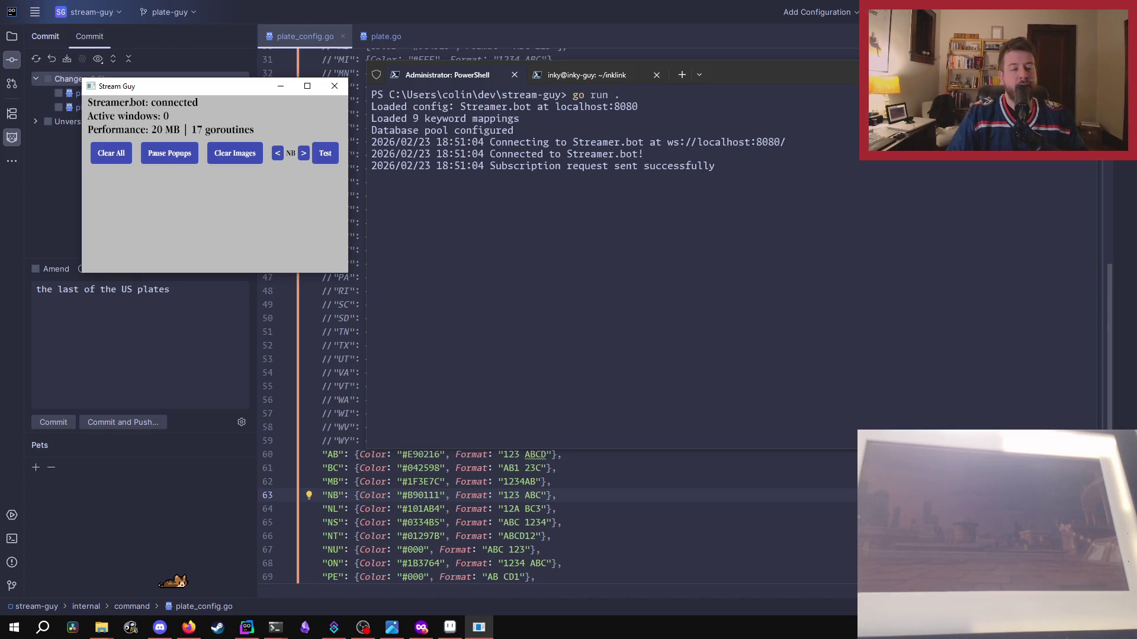
{"action": "key", "text": "alt+Tab"}
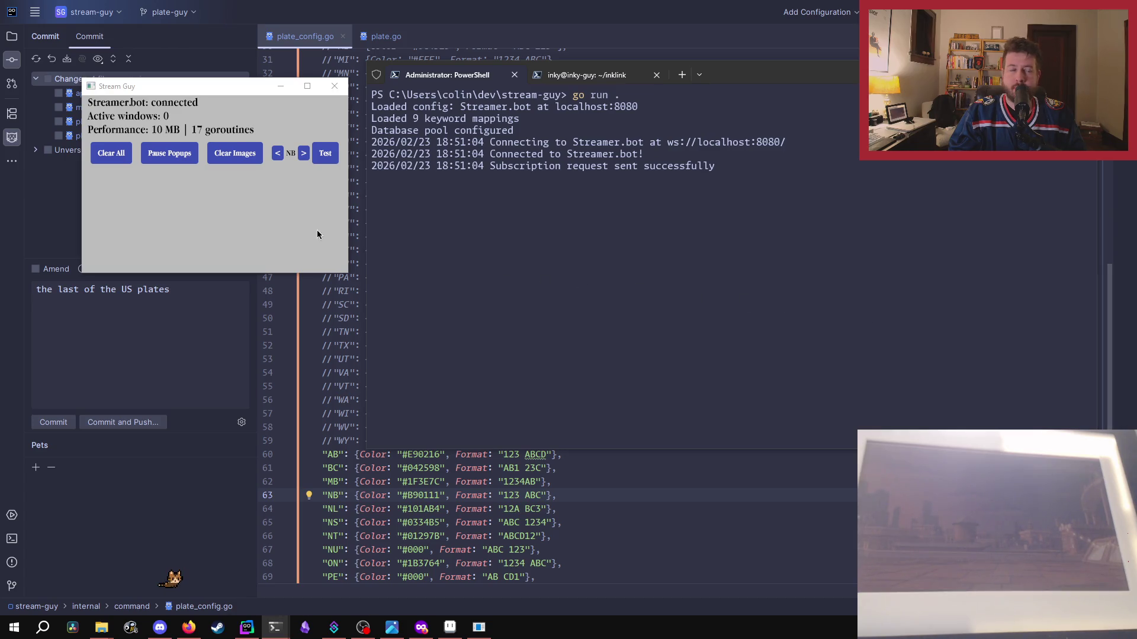
- Quit Stream Guy and comment out the Canadian province entries in plate_config.go
{"action": "left_click", "coordinate": [338, 88]}
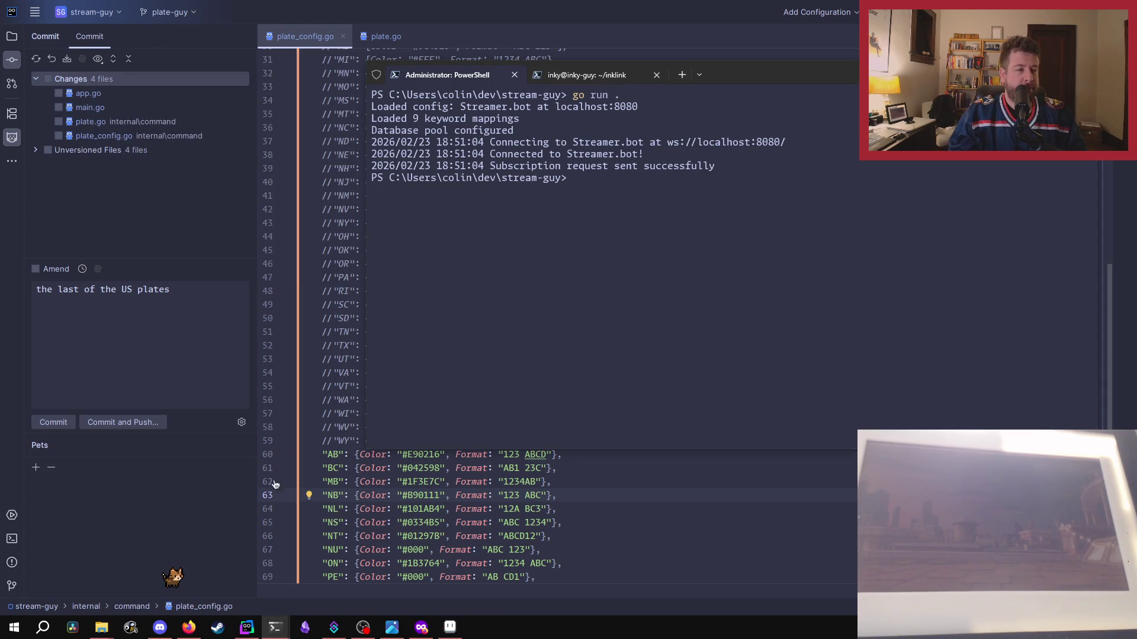
{"action": "left_click", "coordinate": [319, 434]}
{"action": "scroll", "coordinate": [320, 434], "scroll_direction": "down", "scroll_amount": 3}
{"action": "mouse_move", "coordinate": [323, 318]}
{"action": "left_mouse_down"}
{"action": "mouse_move", "coordinate": [352, 358]}
{"action": "mouse_move", "coordinate": [539, 484]}
{"action": "left_mouse_up"}
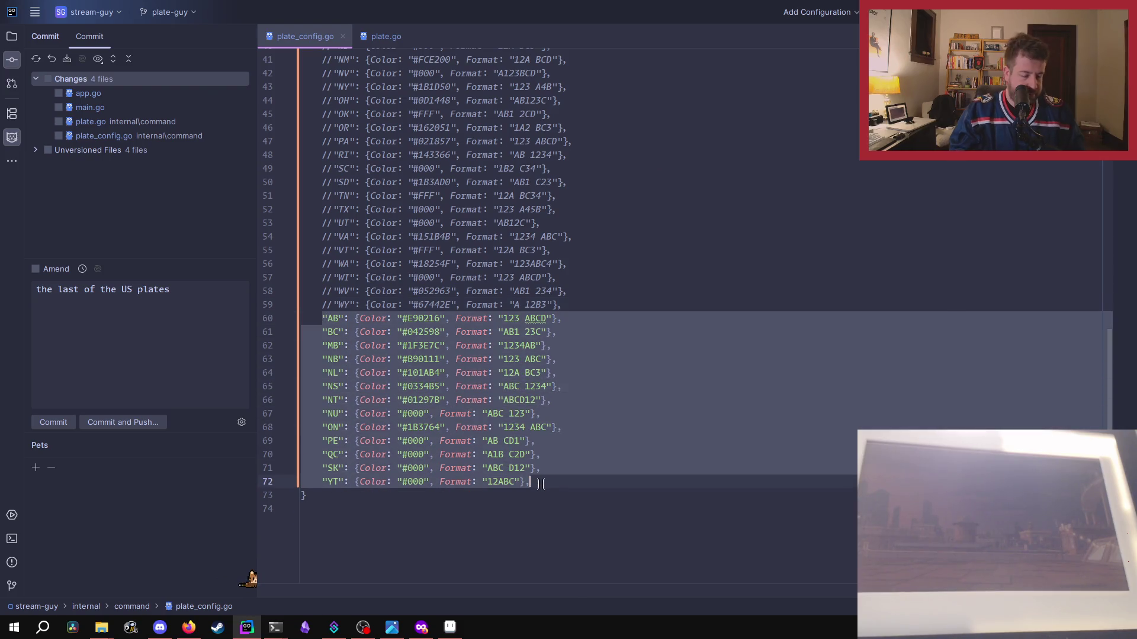
{"action": "key", "text": "ctrl+slash"}
- Uncomment the US state plate entries above the provinces
{"action": "scroll", "coordinate": [573, 374], "scroll_direction": "up", "scroll_amount": 2}
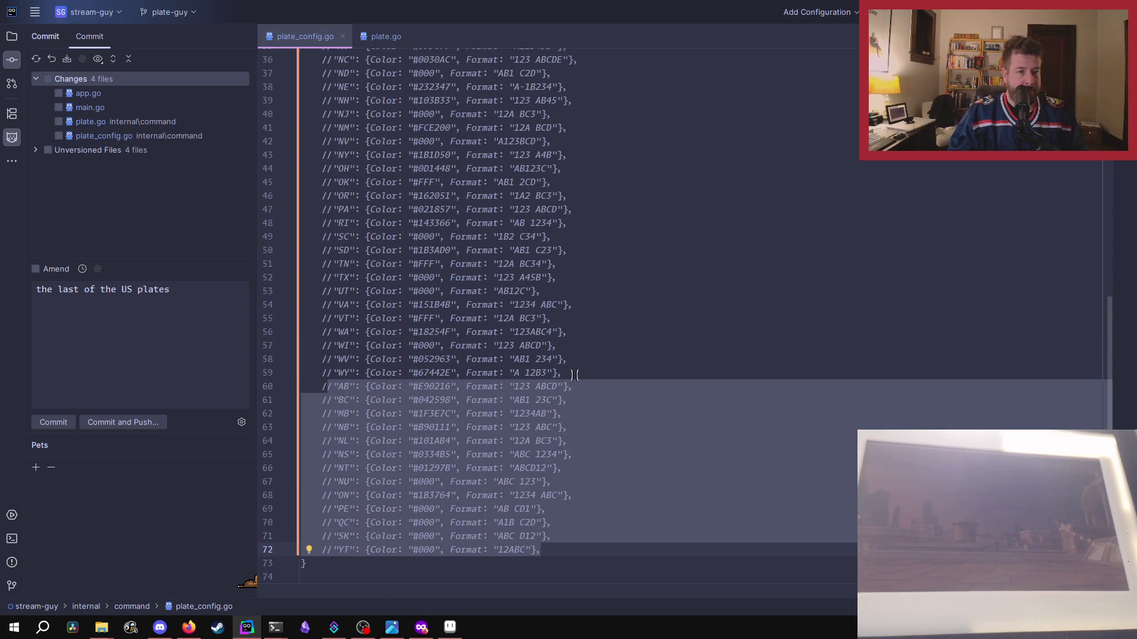
{"action": "left_click_drag", "start_coordinate": [573, 374], "coordinate": [327, 186]}
{"action": "scroll", "coordinate": [325, 181], "scroll_direction": "up", "scroll_amount": 10}
{"action": "scroll", "coordinate": [327, 186], "scroll_direction": "up", "scroll_amount": 2}
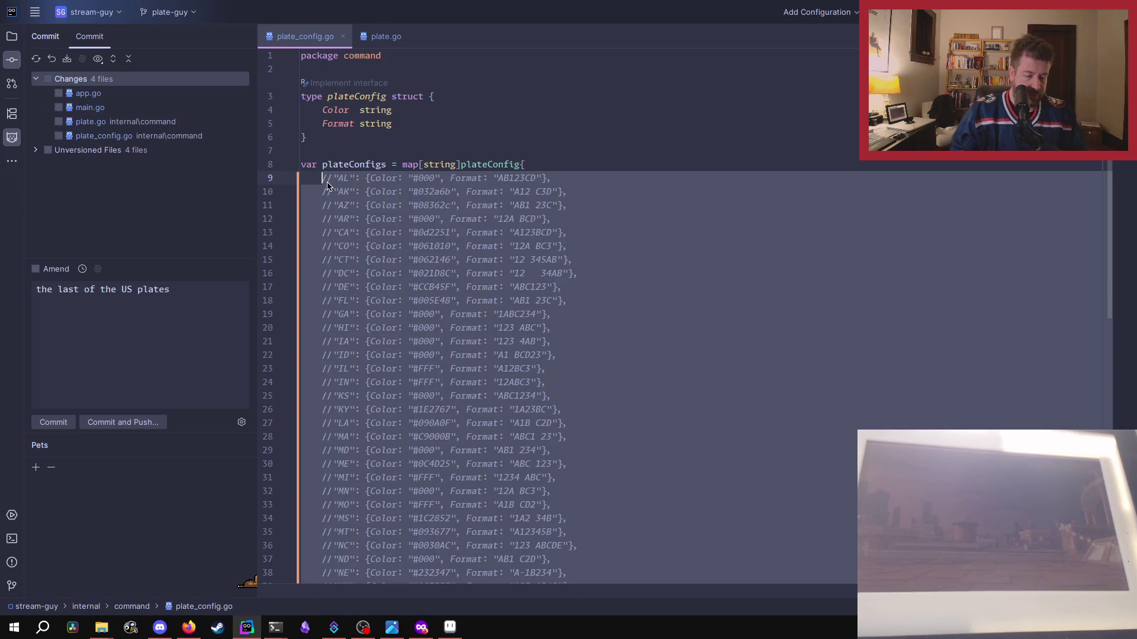
{"action": "key", "text": "ctrl+slash"}
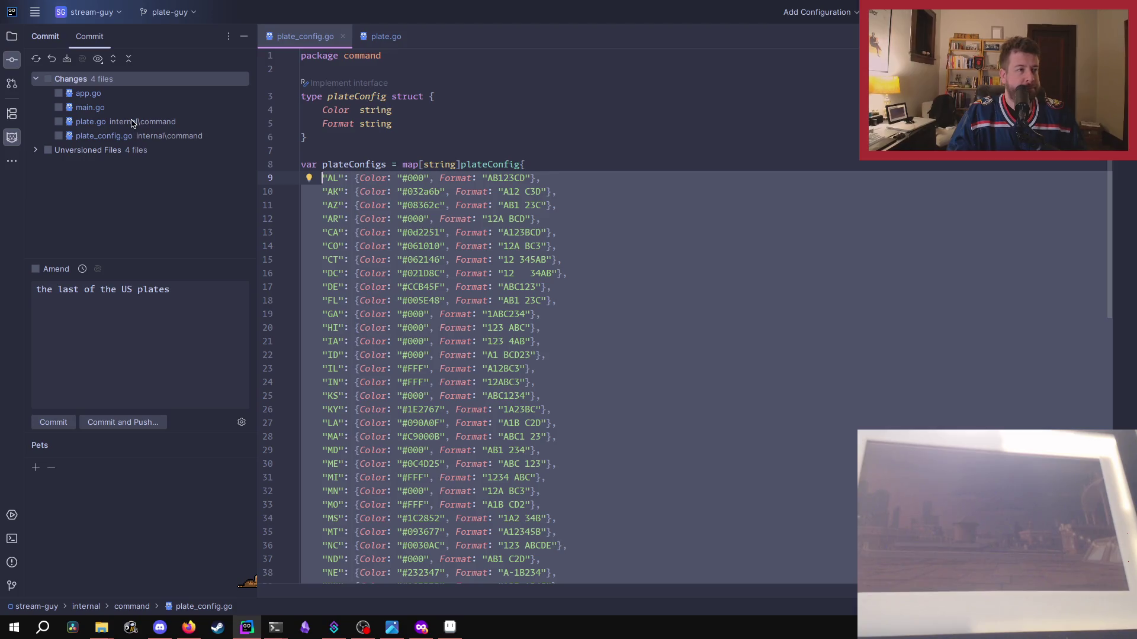
- Review the main.go changes diff, close it, and deselect the state entries
{"action": "double_click", "coordinate": [89, 109]}
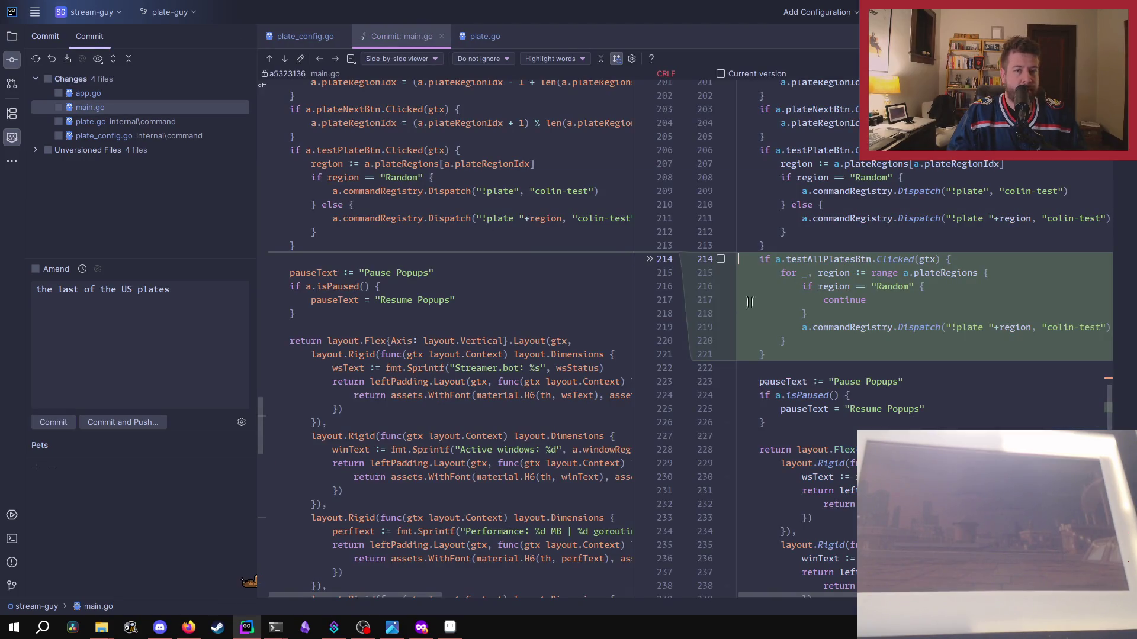
{"action": "scroll", "coordinate": [770, 320], "scroll_direction": "right", "scroll_amount": 3}
{"action": "scroll", "coordinate": [782, 332], "scroll_direction": "left", "scroll_amount": 3}
{"action": "scroll", "coordinate": [776, 320], "scroll_direction": "right", "scroll_amount": 2}
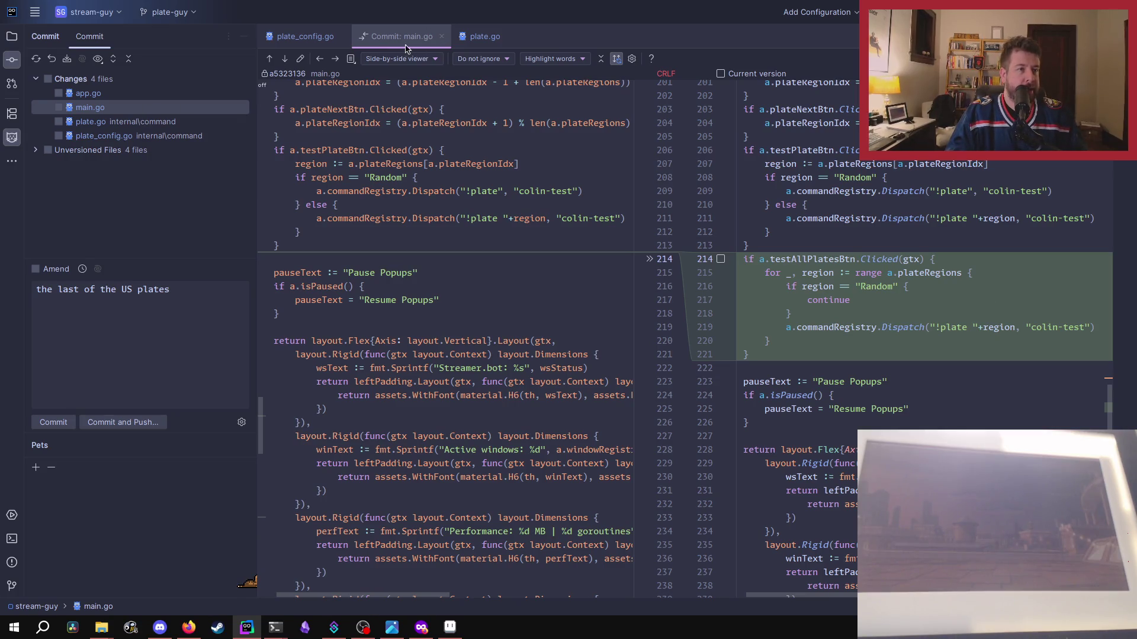
{"action": "left_click", "coordinate": [441, 39]}
{"action": "scroll", "coordinate": [633, 418], "scroll_direction": "down", "scroll_amount": 5}
{"action": "scroll", "coordinate": [633, 418], "scroll_direction": "down", "scroll_amount": 3}
{"action": "scroll", "coordinate": [632, 417], "scroll_direction": "down", "scroll_amount": 5}
{"action": "scroll", "coordinate": [632, 420], "scroll_direction": "up", "scroll_amount": 3}
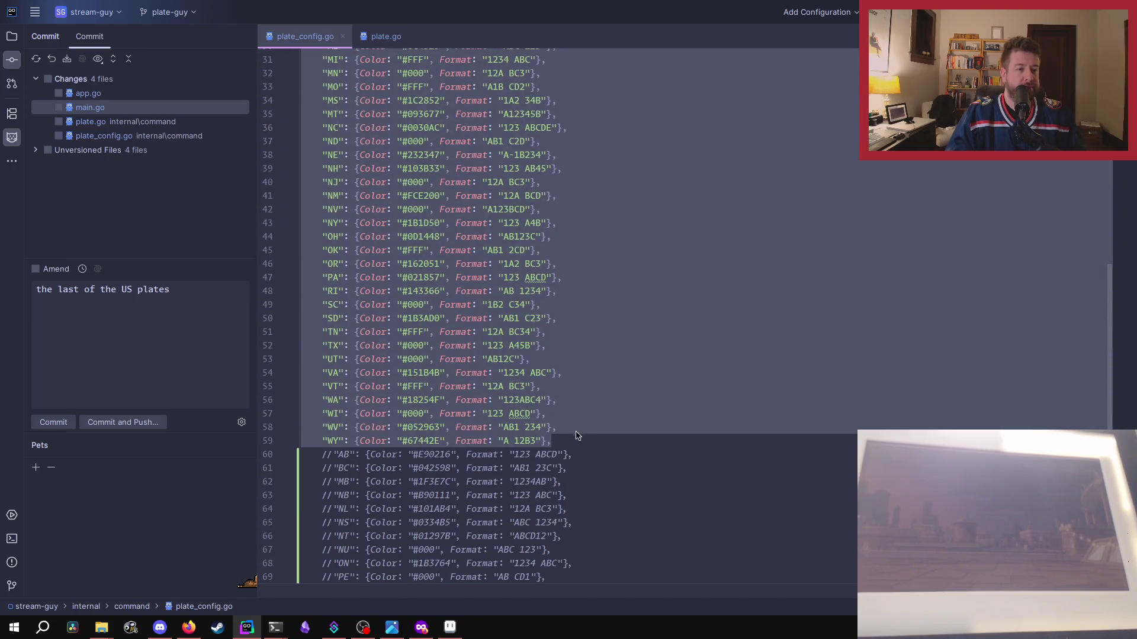
{"action": "key", "text": "Escape"}
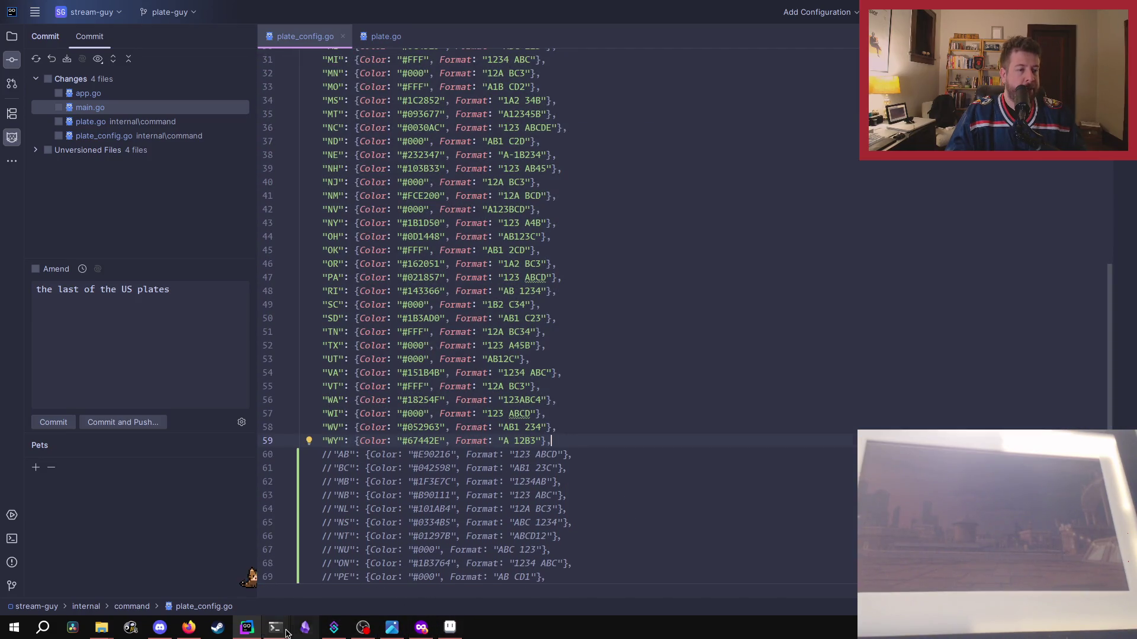
- Rerun go run . in the PowerShell terminal to restart Stream Guy
{"action": "mouse_move", "coordinate": [275, 627]}
{"action": "left_click", "coordinate": [240, 589]}
{"action": "key", "text": "Up"}
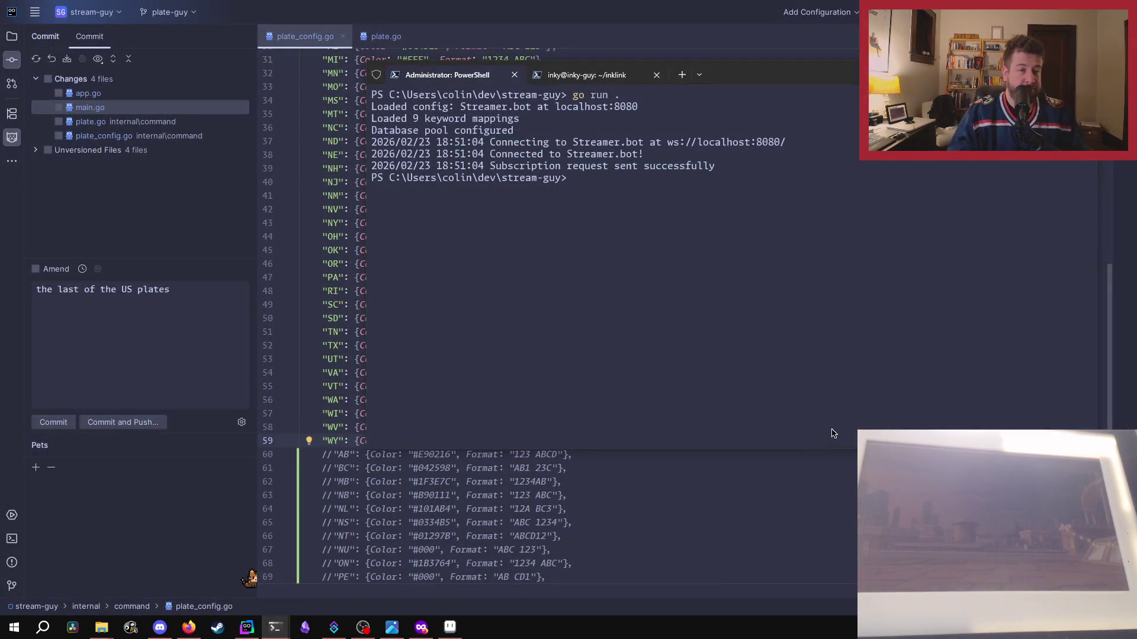
{"action": "key", "text": "Return"}
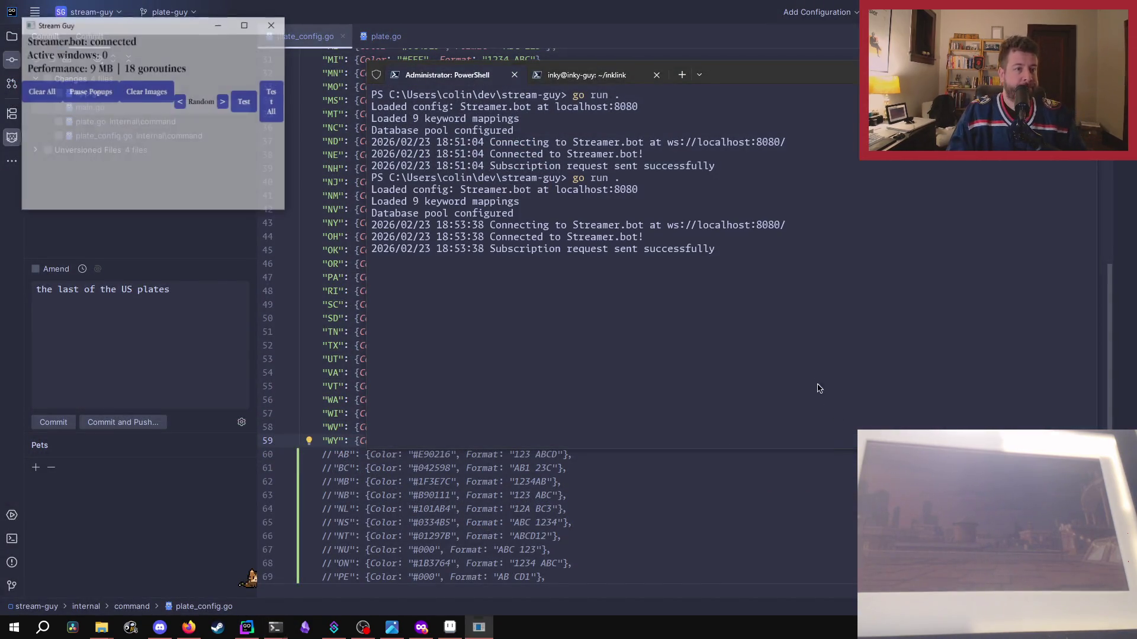
- Pop up every state's test plate with Test All, then close the app
{"action": "left_click", "coordinate": [272, 105]}
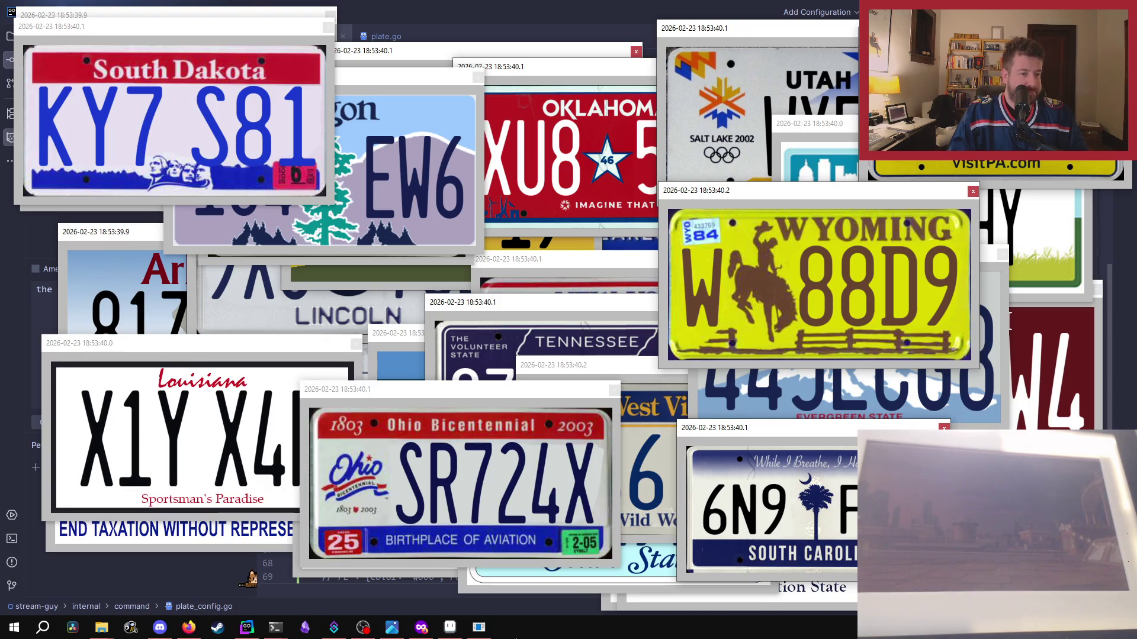
{"action": "mouse_move", "coordinate": [461, 633]}
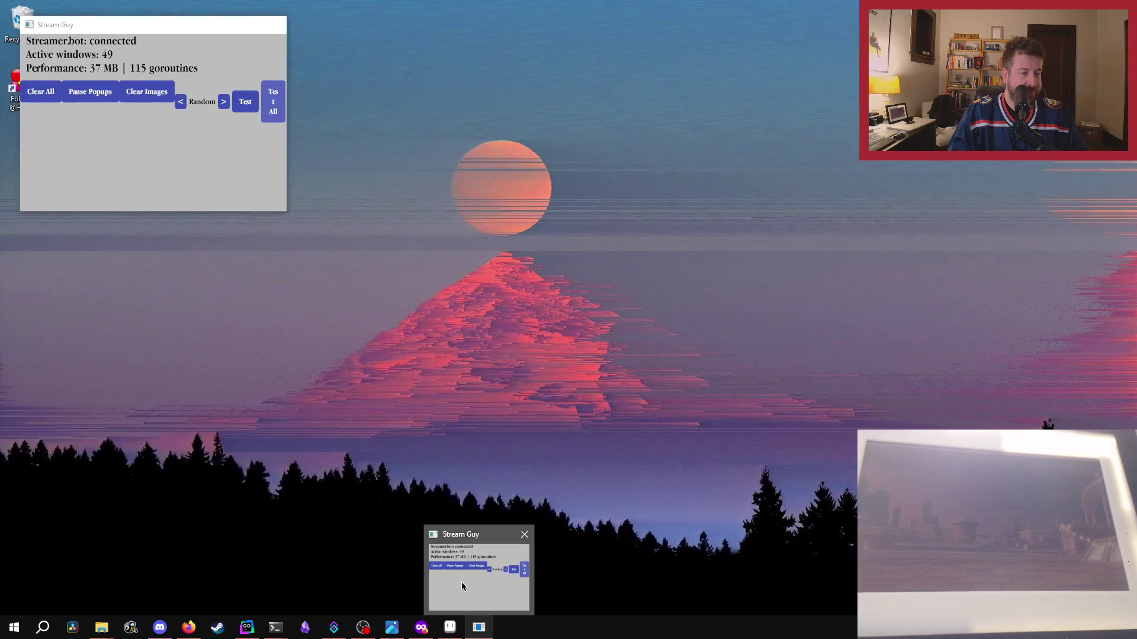
{"action": "left_click", "coordinate": [461, 582]}
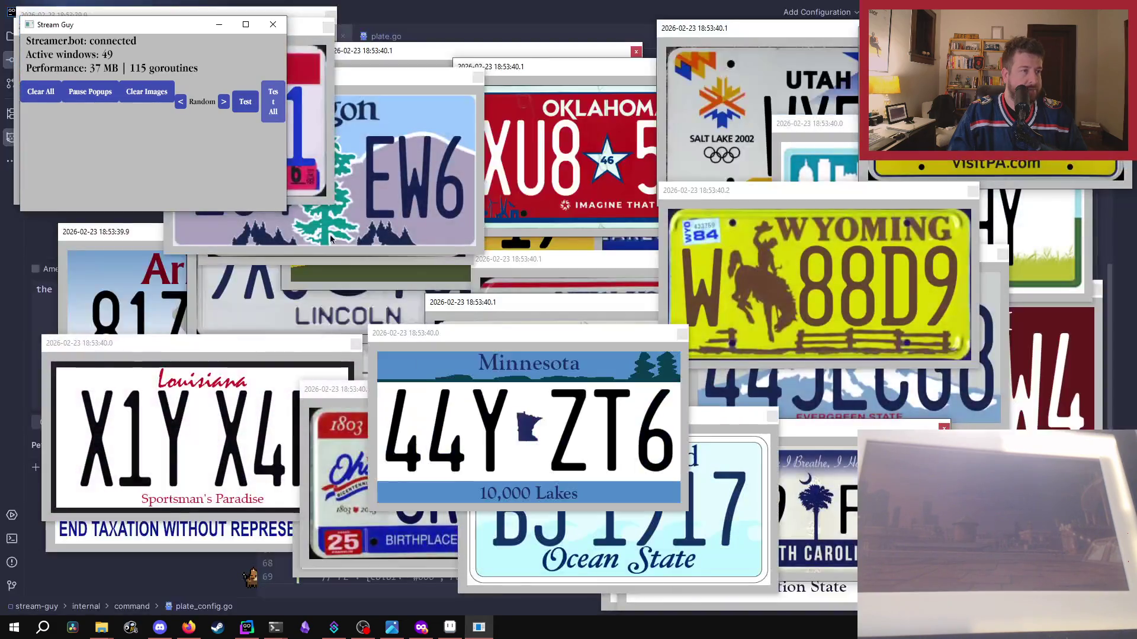
{"action": "left_click_drag", "start_coordinate": [193, 33], "coordinate": [241, 90]}
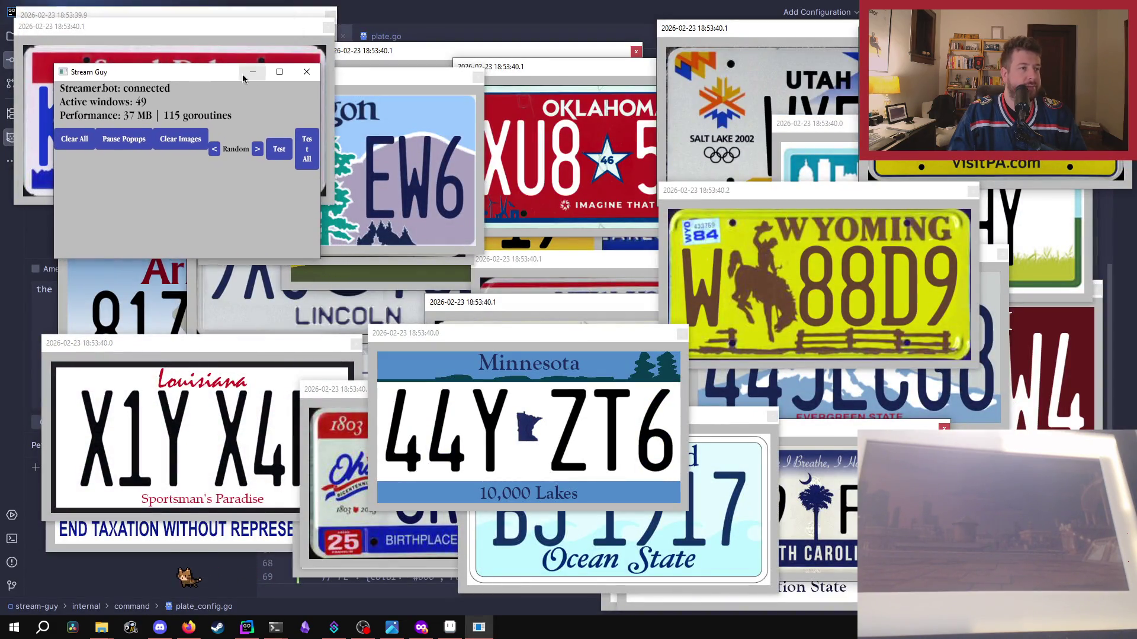
{"action": "left_click", "coordinate": [321, 81]}
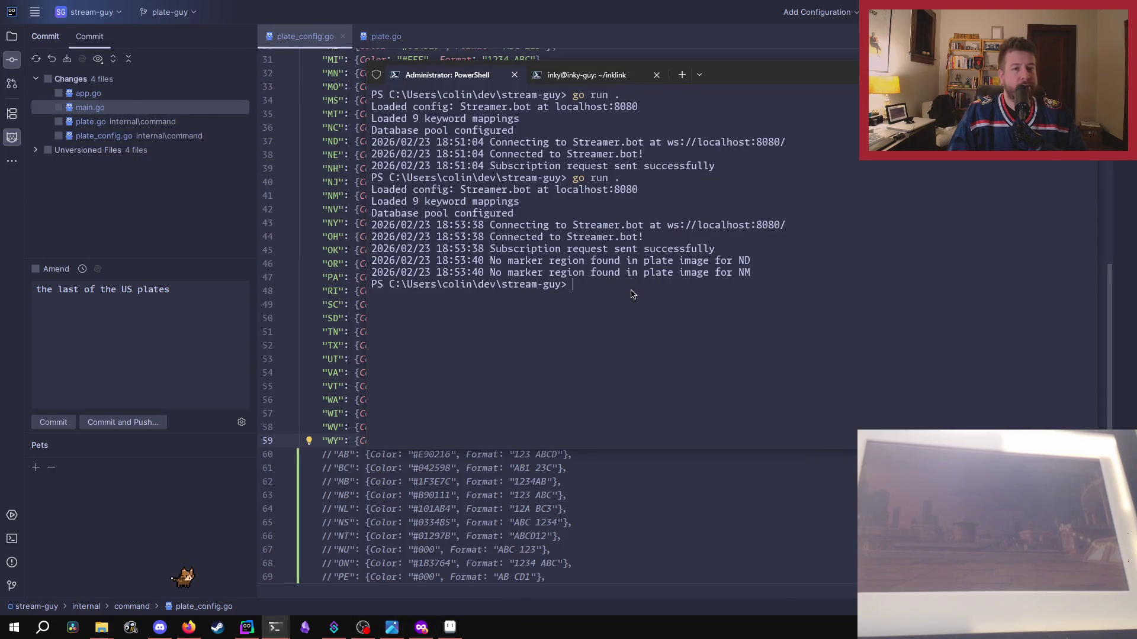
- Scroll plate_config.go through the active US entries to WY and the commented AB–YT provinces
{"action": "left_click", "coordinate": [307, 354]}
{"action": "scroll", "coordinate": [567, 372], "scroll_direction": "up", "scroll_amount": 2}
{"action": "scroll", "coordinate": [577, 374], "scroll_direction": "up", "scroll_amount": 2}
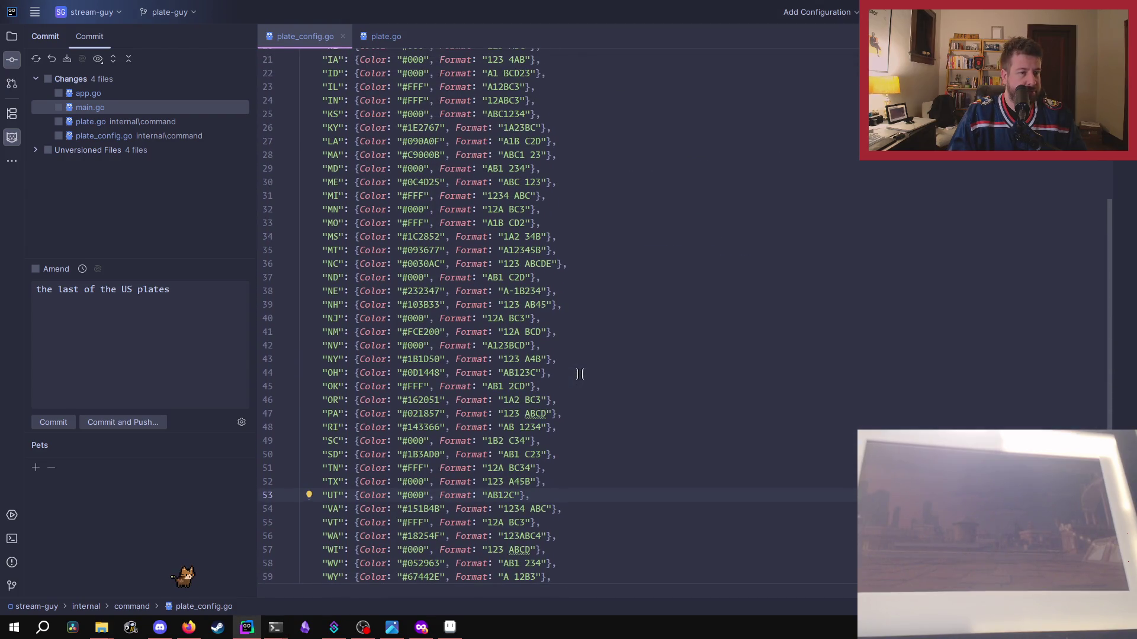
{"action": "scroll", "coordinate": [578, 374], "scroll_direction": "down", "scroll_amount": 1}
{"action": "scroll", "coordinate": [577, 374], "scroll_direction": "down", "scroll_amount": 1}
{"action": "scroll", "coordinate": [578, 374], "scroll_direction": "down", "scroll_amount": 2}
{"action": "scroll", "coordinate": [577, 375], "scroll_direction": "down", "scroll_amount": 2}
{"action": "scroll", "coordinate": [580, 375], "scroll_direction": "up", "scroll_amount": 1}
{"action": "mouse_move", "coordinate": [102, 628]}
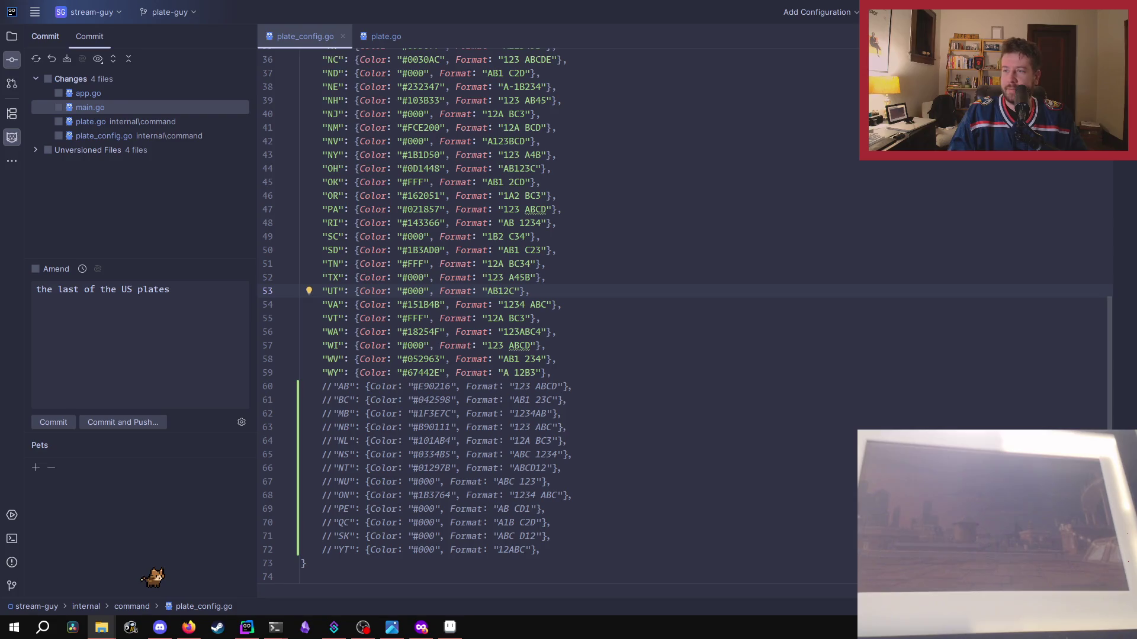
{"action": "mouse_move", "coordinate": [276, 628]}
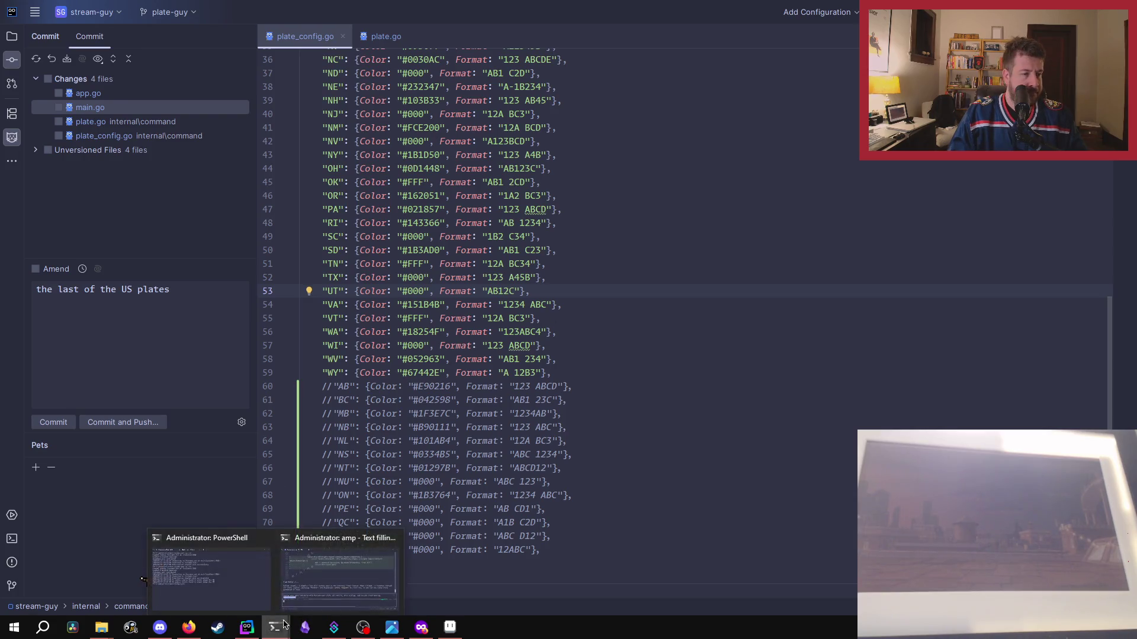
{"action": "mouse_move", "coordinate": [295, 608]}
{"action": "mouse_move", "coordinate": [204, 607]}
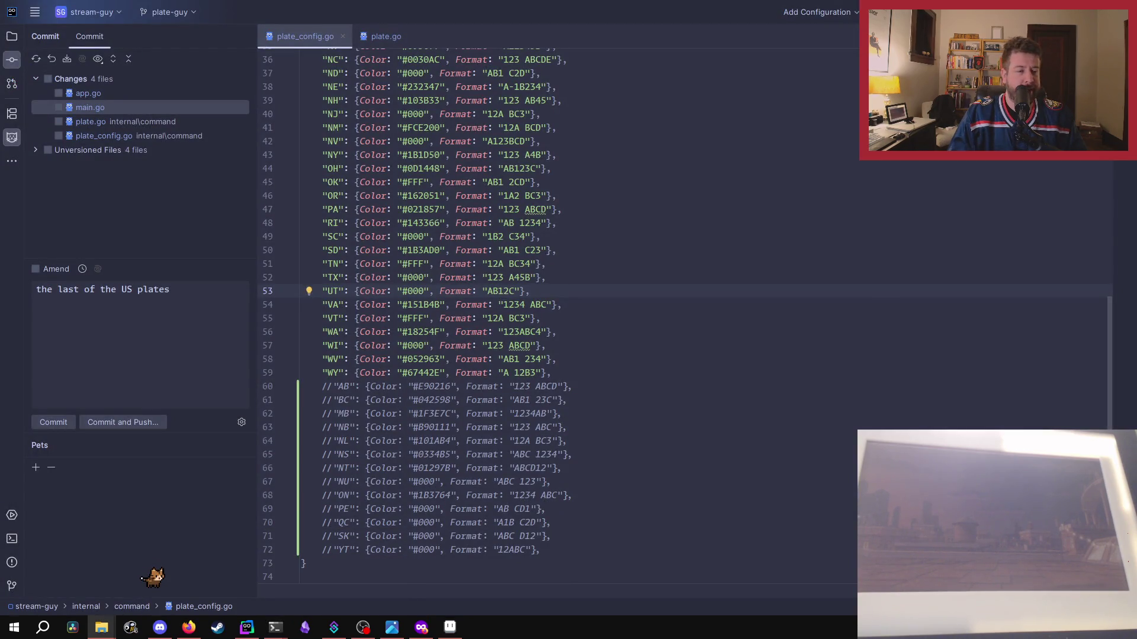
- Open NM.png (512×256) in Aseprite by dropping it from the plates folder
{"action": "left_click", "coordinate": [450, 628]}
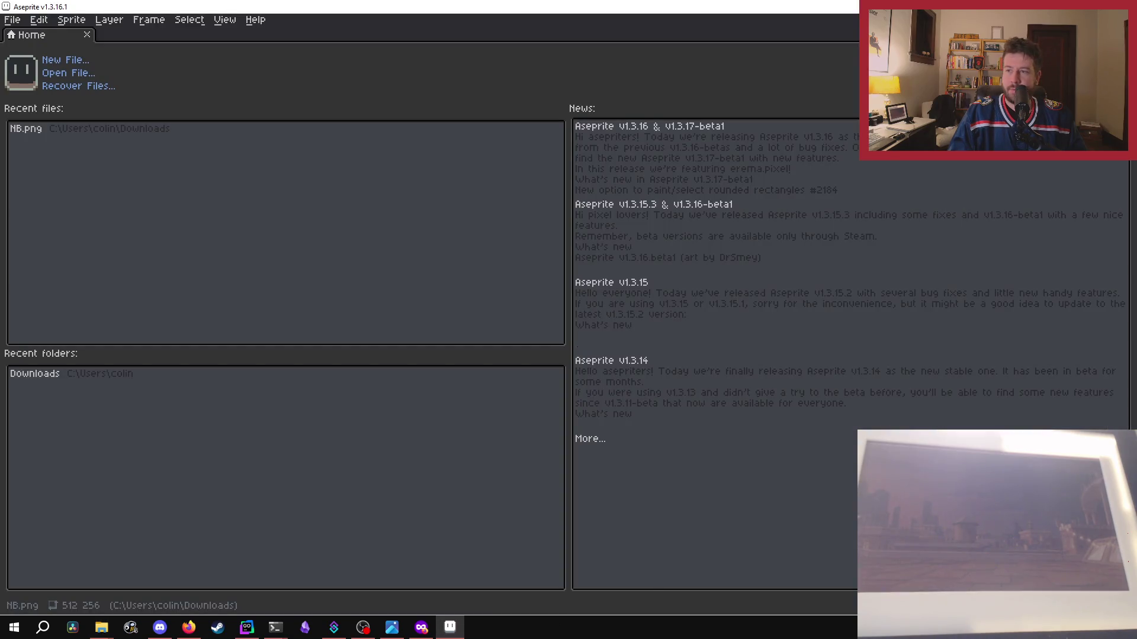
{"action": "left_click_drag", "start_coordinate": [375, 228], "coordinate": [414, 223]}
{"action": "scroll", "coordinate": [391, 236], "scroll_direction": "down", "scroll_amount": 1}
{"action": "scroll", "coordinate": [372, 238], "scroll_direction": "up", "scroll_amount": 1}
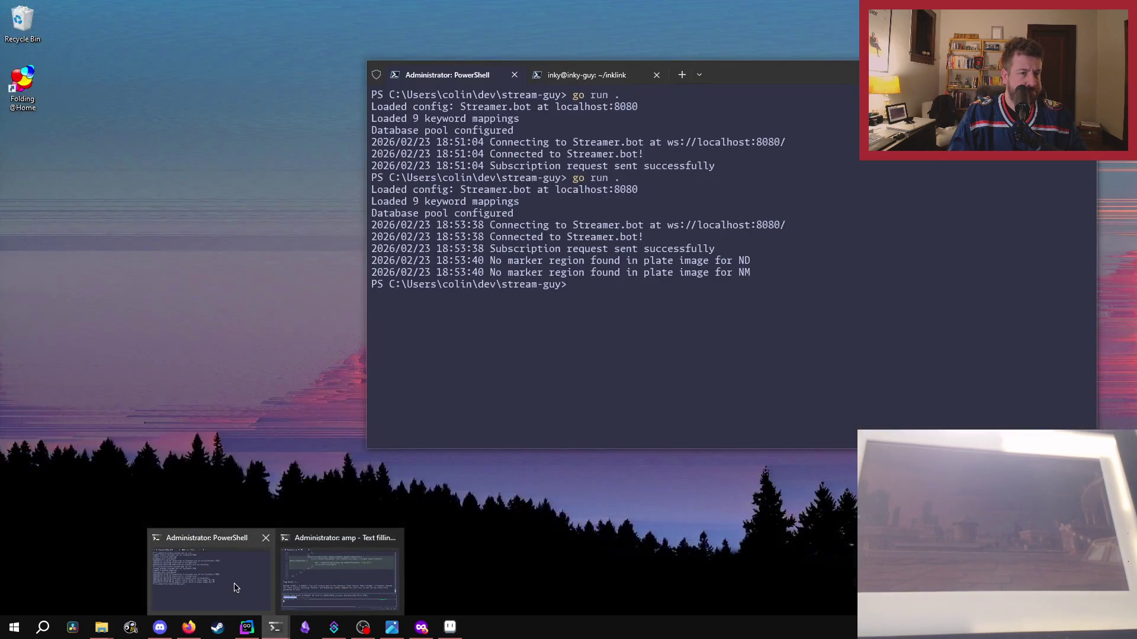
{"action": "left_click", "coordinate": [251, 594]}
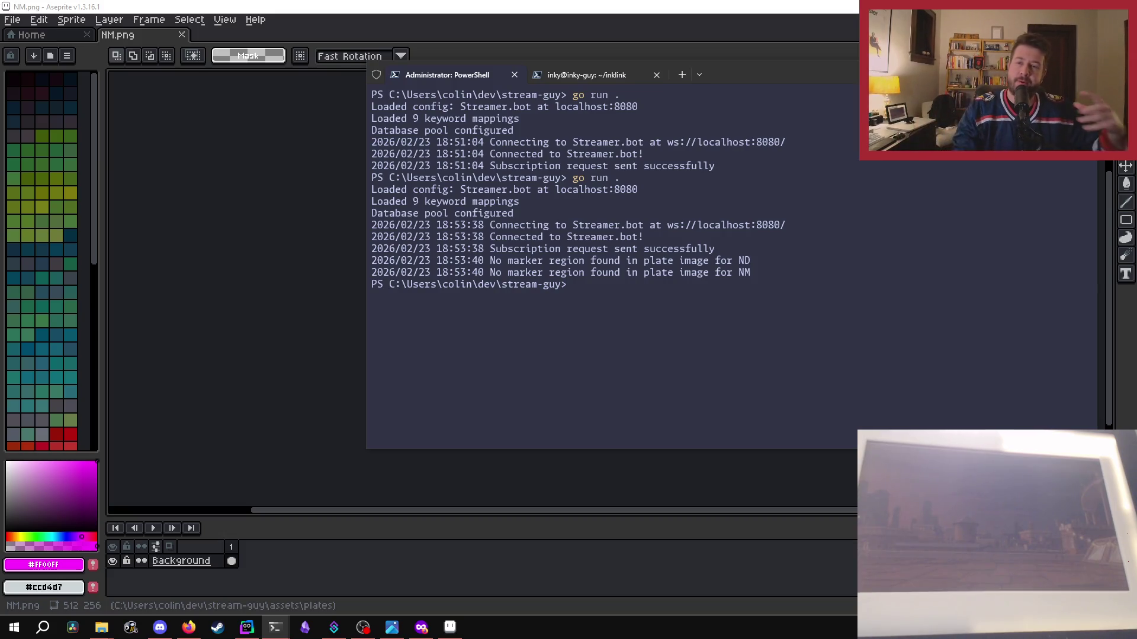
- Select and copy the NM missing-marker warning line from the run log
{"action": "left_click_drag", "start_coordinate": [578, 273], "coordinate": [585, 285]}
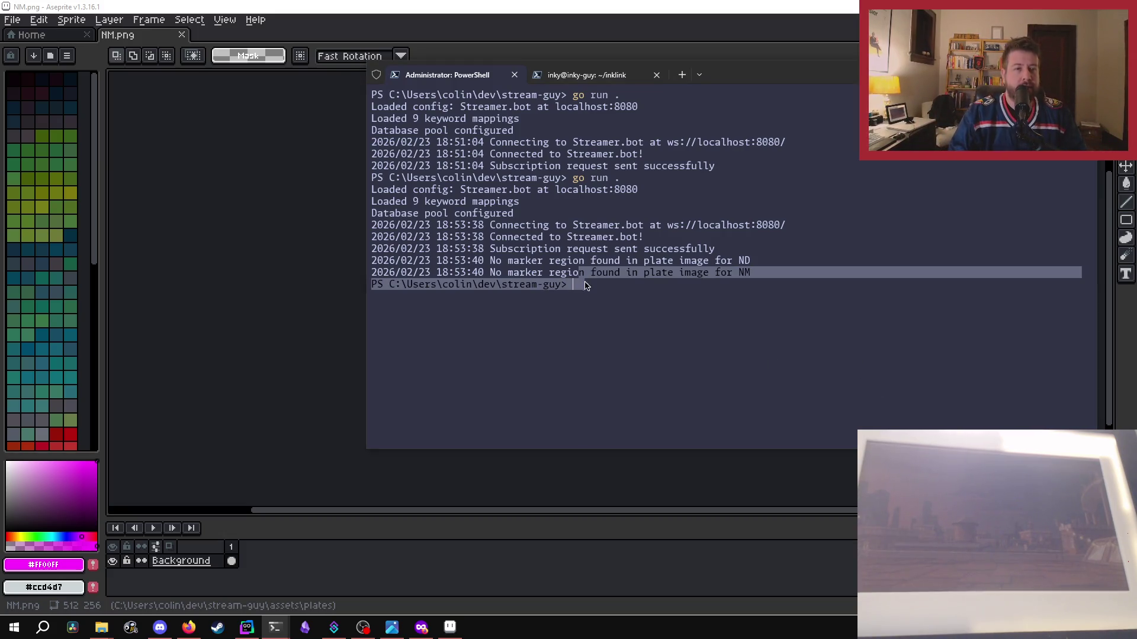
{"action": "key", "text": "ctrl+c"}
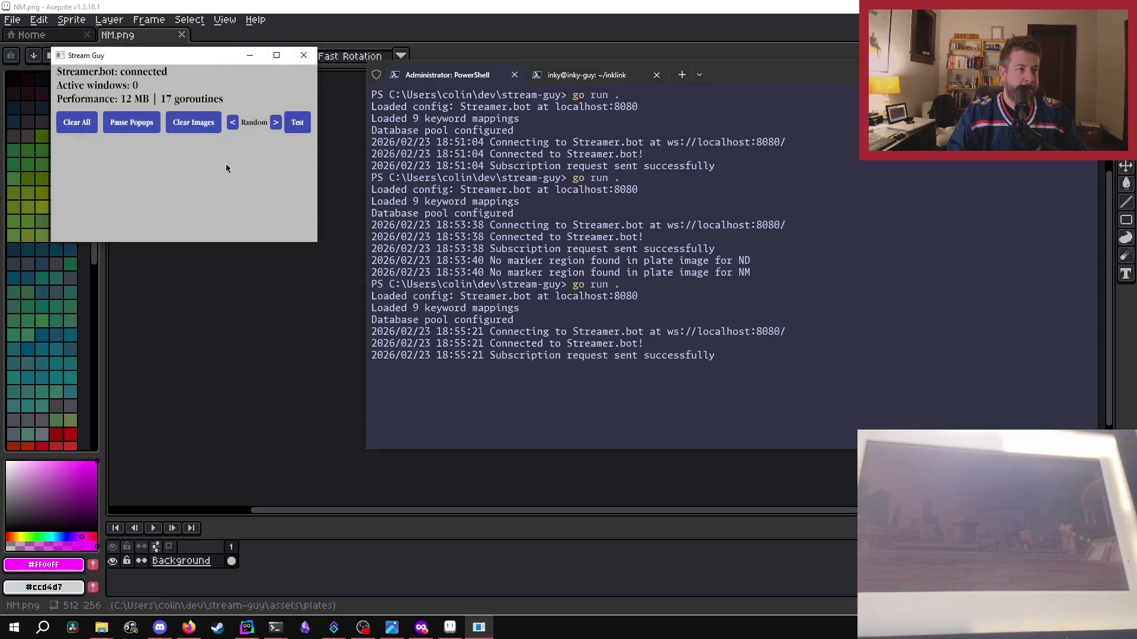
- Preview the Alaska, Alabama and Arkansas test plate popups, closing each
{"action": "left_click", "coordinate": [297, 122]}
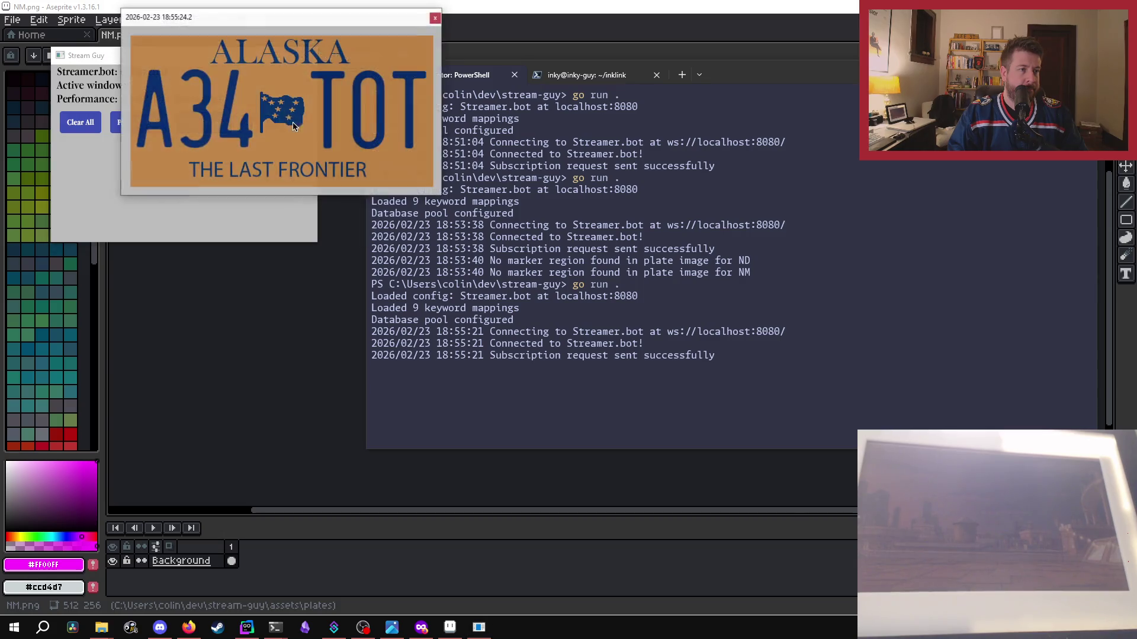
{"action": "left_click", "coordinate": [275, 128]}
{"action": "left_click", "coordinate": [293, 123]}
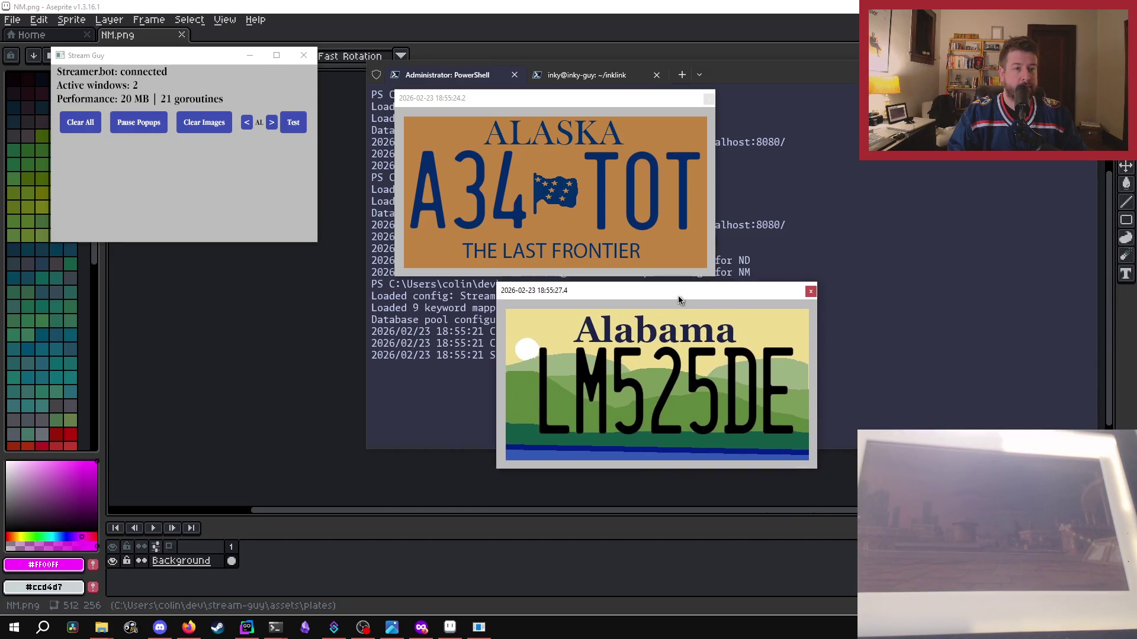
{"action": "left_click", "coordinate": [707, 106]}
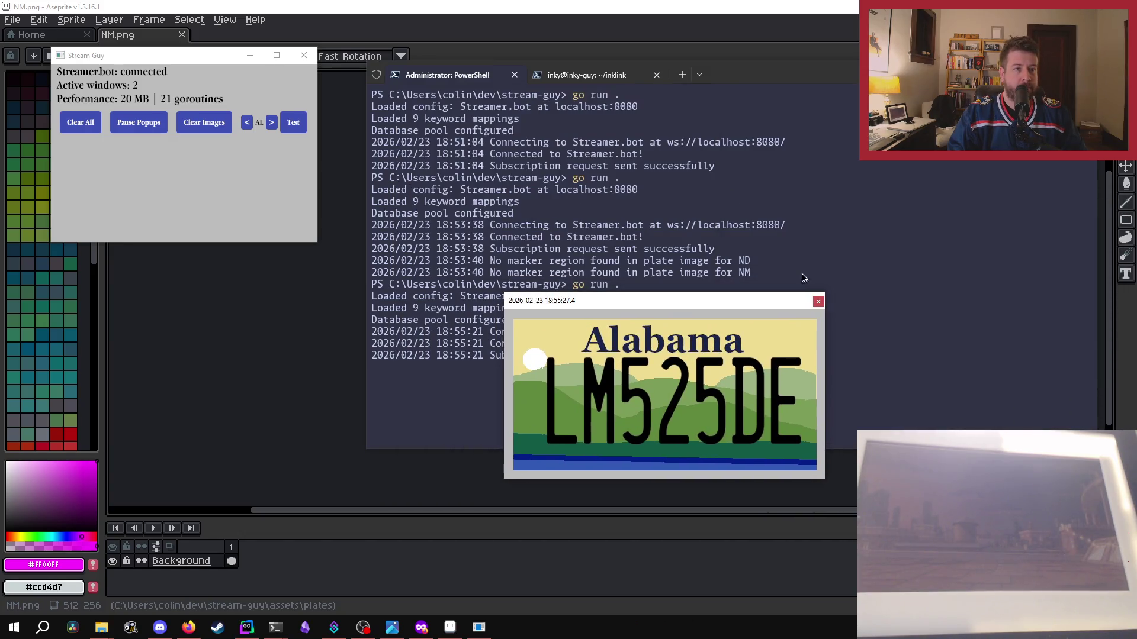
{"action": "left_click", "coordinate": [818, 301]}
{"action": "left_click", "coordinate": [271, 122]}
{"action": "left_click", "coordinate": [293, 122]}
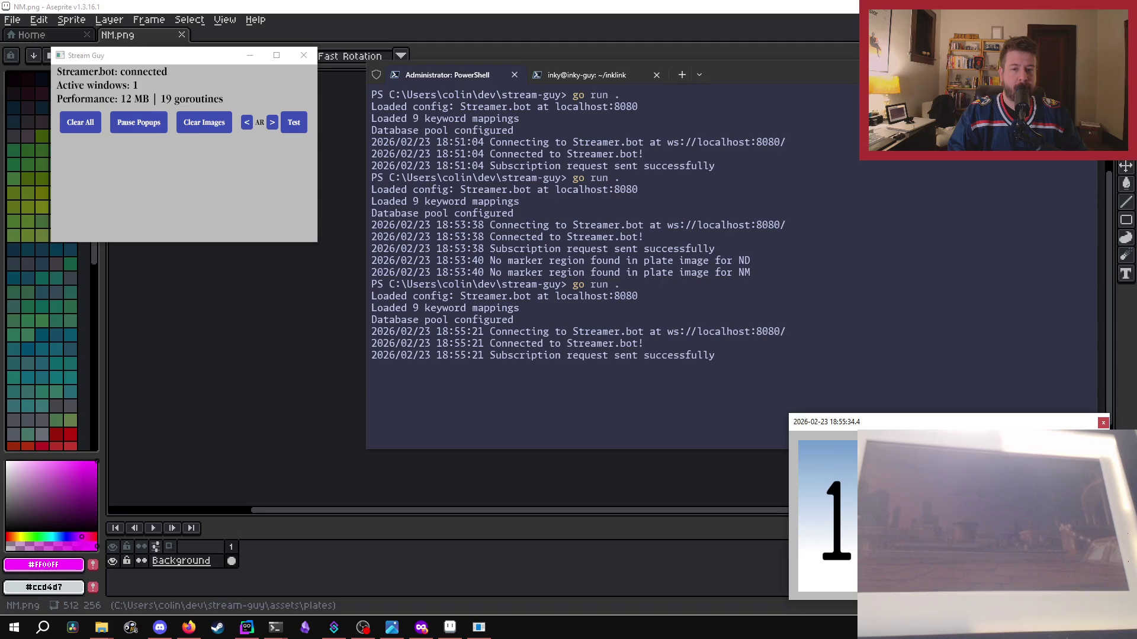
{"action": "left_click", "coordinate": [725, 22]}
- Preview the Arizona and California test plate popups, then close both
{"action": "left_click", "coordinate": [272, 122]}
{"action": "left_click", "coordinate": [293, 125]}
{"action": "left_click", "coordinate": [272, 122]}
{"action": "left_click", "coordinate": [303, 125]}
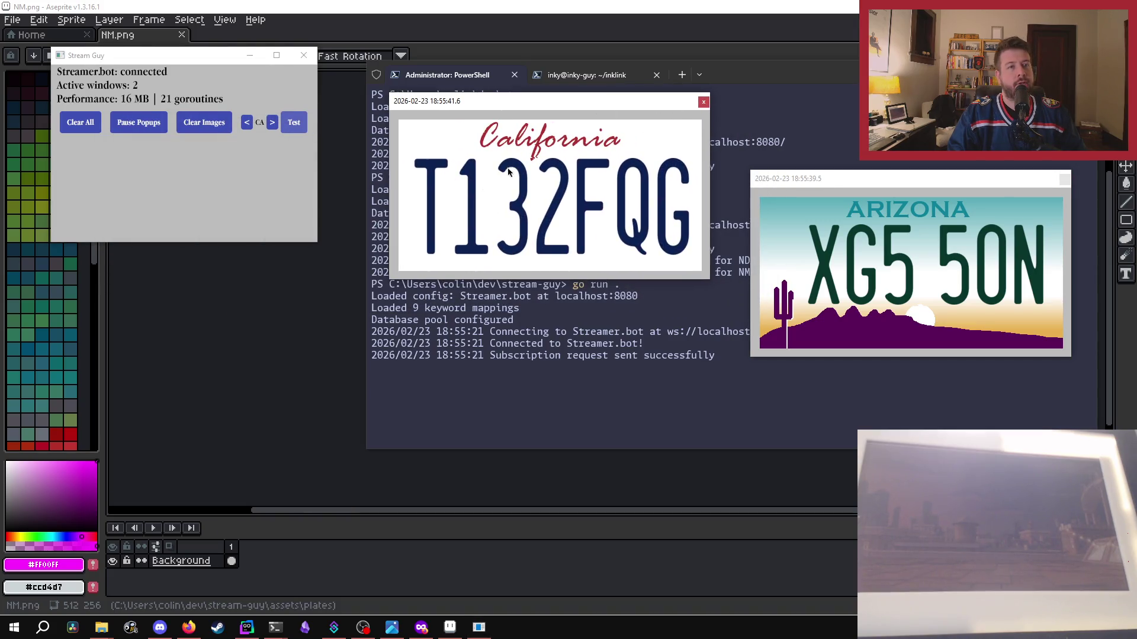
{"action": "left_click", "coordinate": [703, 103]}
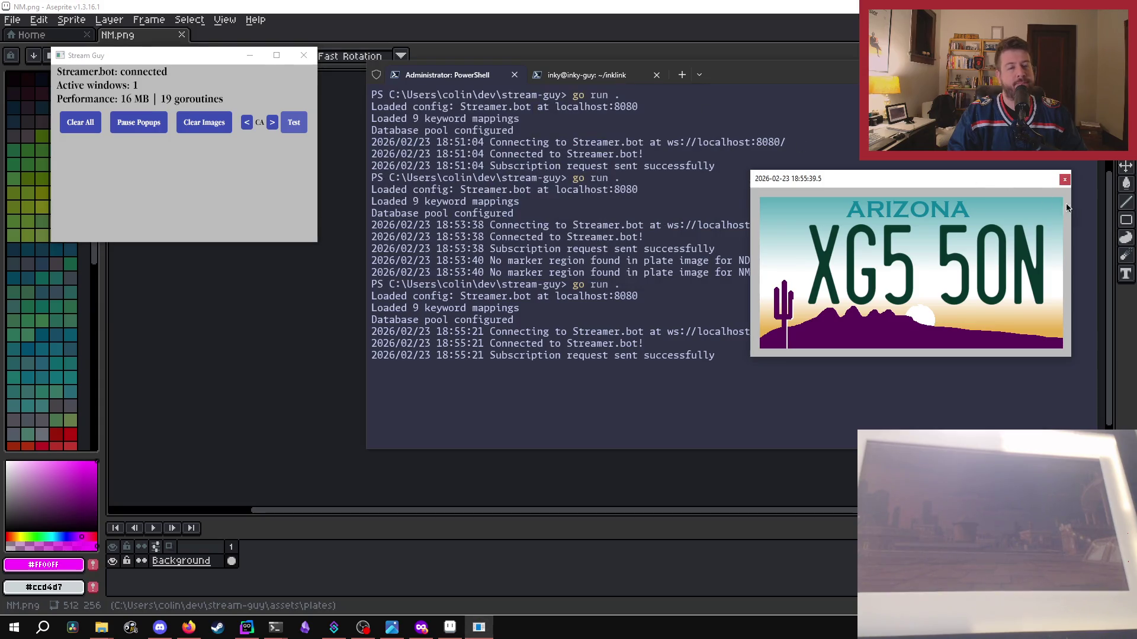
{"action": "left_click", "coordinate": [1064, 180]}
- Preview the Colorado and Connecticut test plate popups, then close both
{"action": "left_click", "coordinate": [272, 122]}
{"action": "left_click", "coordinate": [293, 122]}
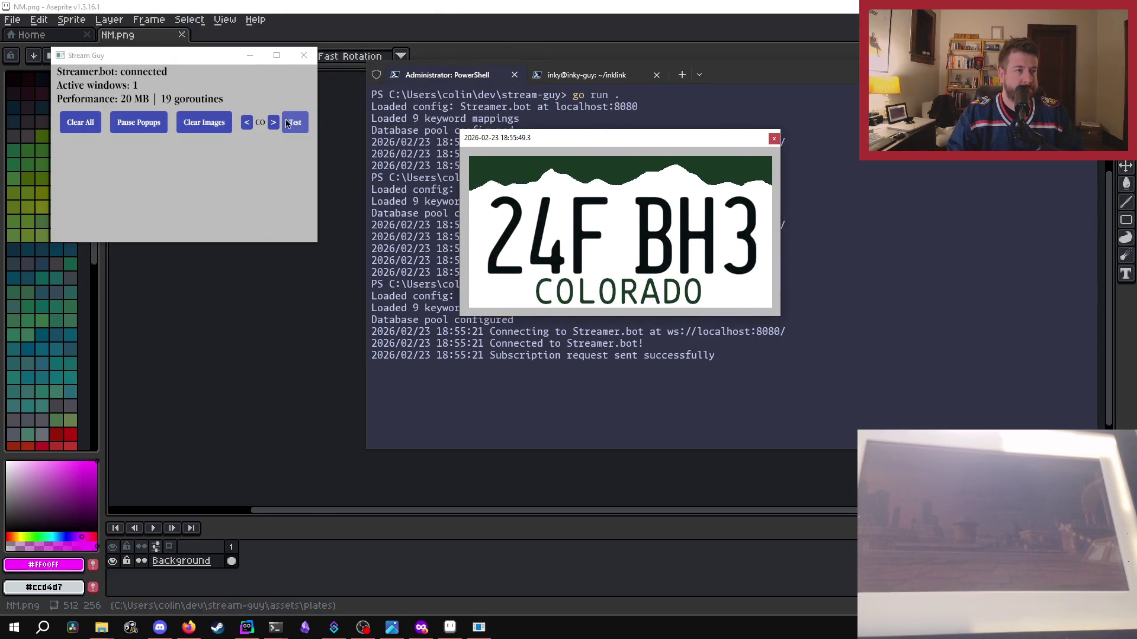
{"action": "left_click", "coordinate": [273, 122]}
{"action": "left_click", "coordinate": [294, 123]}
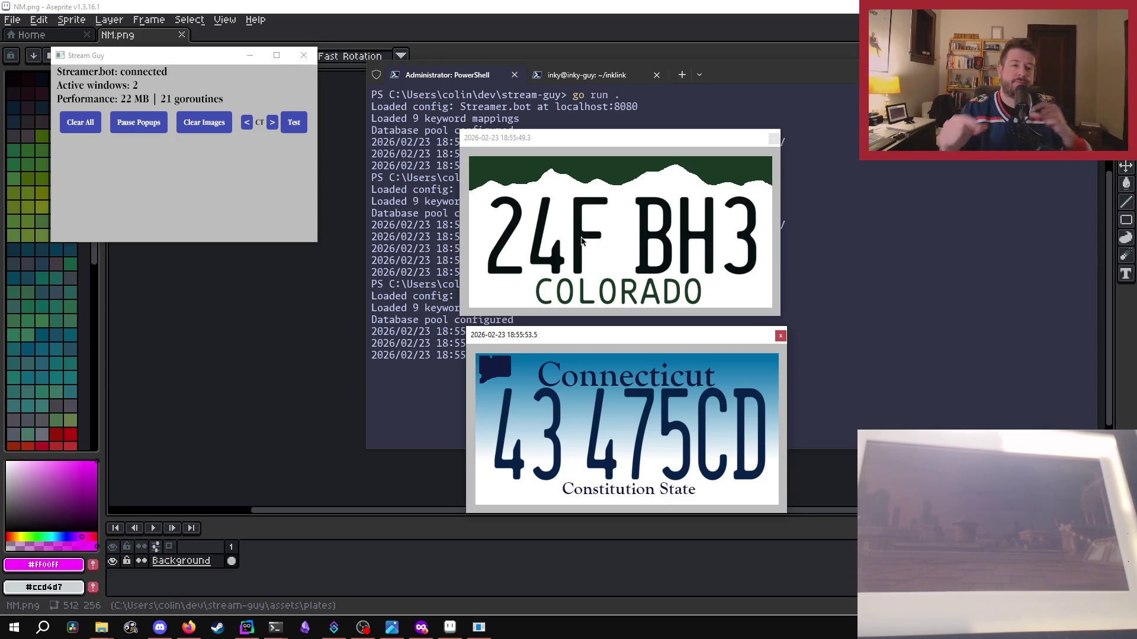
{"action": "left_click", "coordinate": [774, 138]}
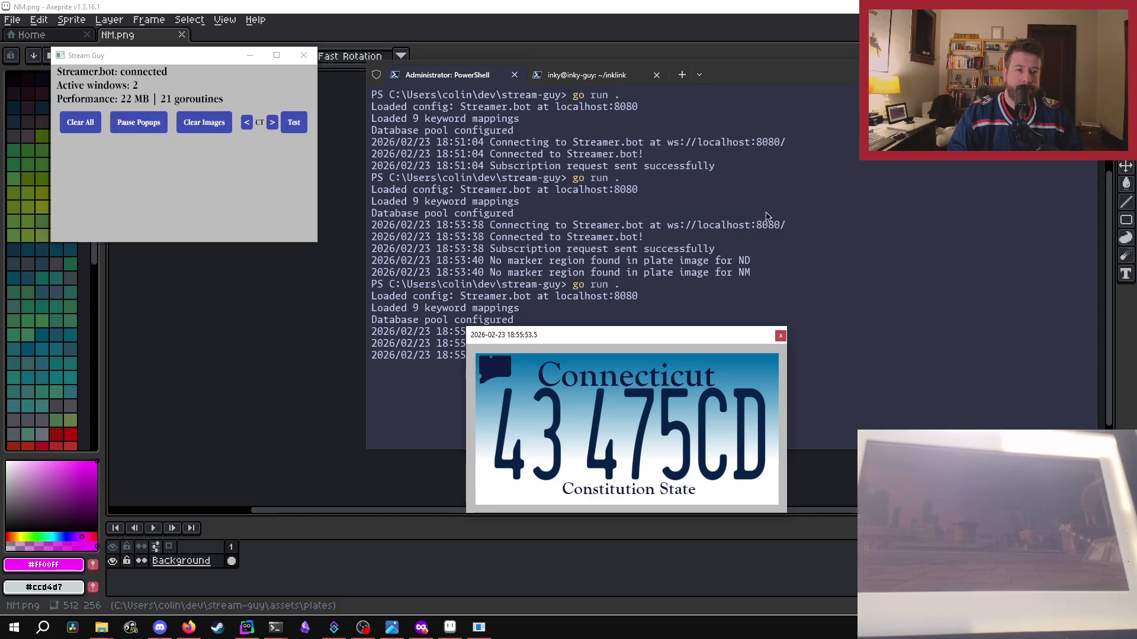
{"action": "left_click", "coordinate": [780, 337]}
{"action": "left_click", "coordinate": [272, 122]}
- Preview the Washington DC and Delaware test plate popups, closing each
{"action": "left_click", "coordinate": [294, 122]}
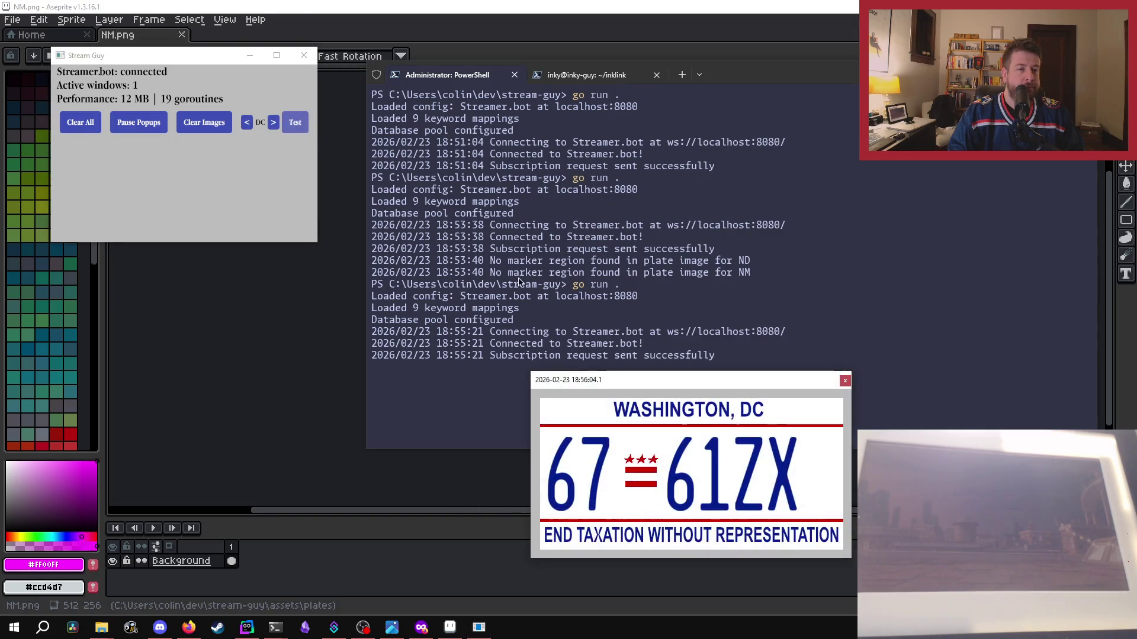
{"action": "left_click_drag", "start_coordinate": [651, 380], "coordinate": [583, 220]}
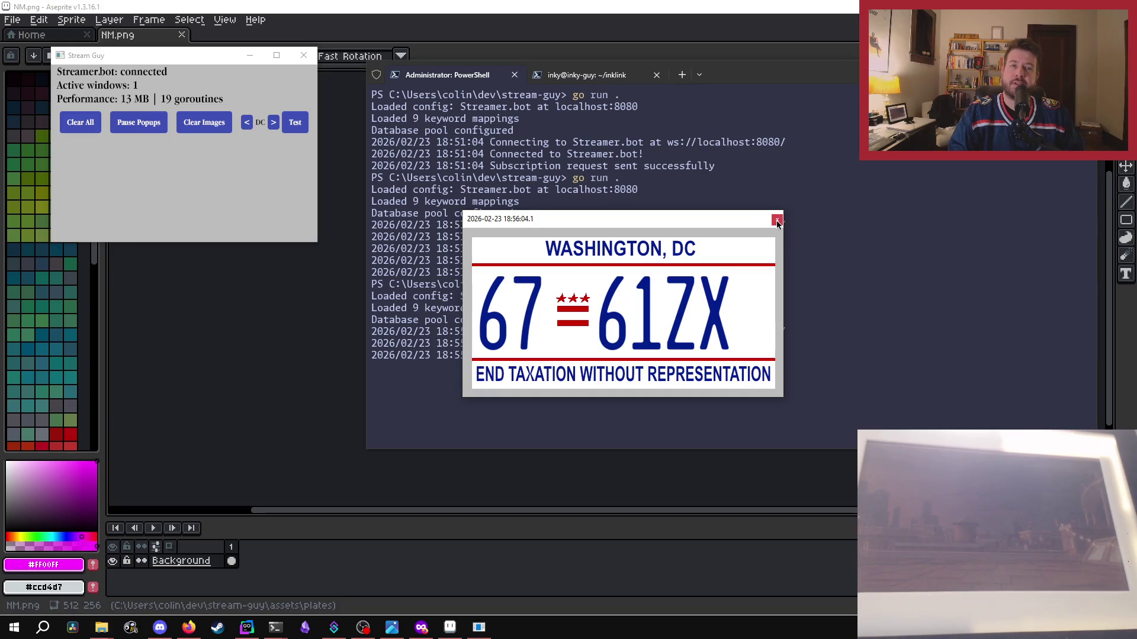
{"action": "left_click", "coordinate": [777, 220]}
{"action": "left_click", "coordinate": [273, 122]}
{"action": "left_click", "coordinate": [294, 122]}
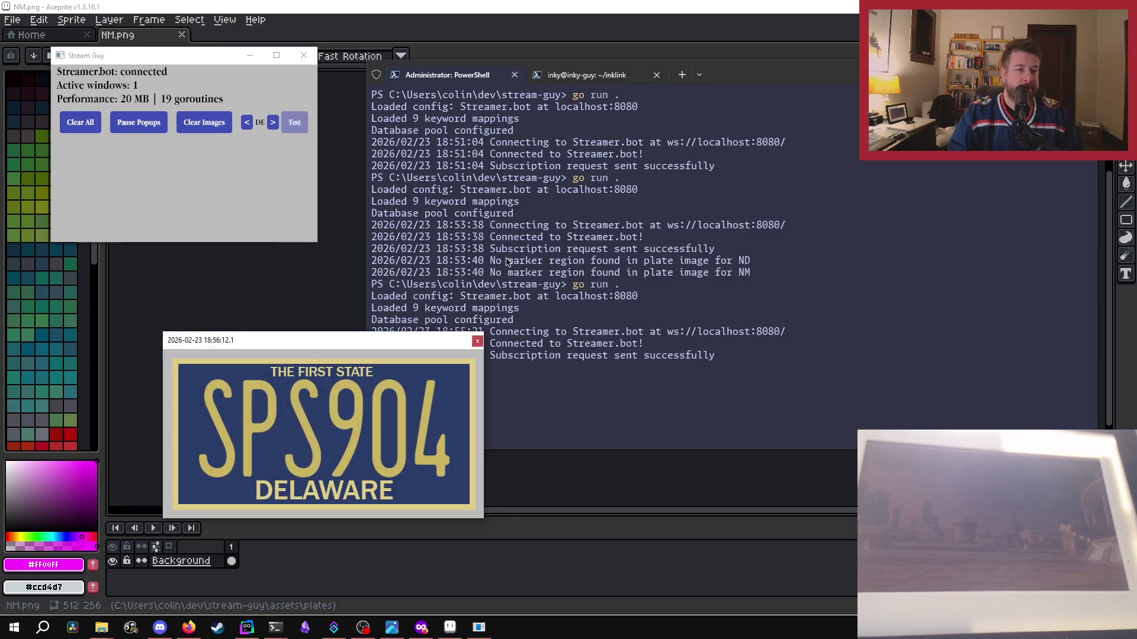
{"action": "left_click_drag", "start_coordinate": [378, 349], "coordinate": [680, 118]}
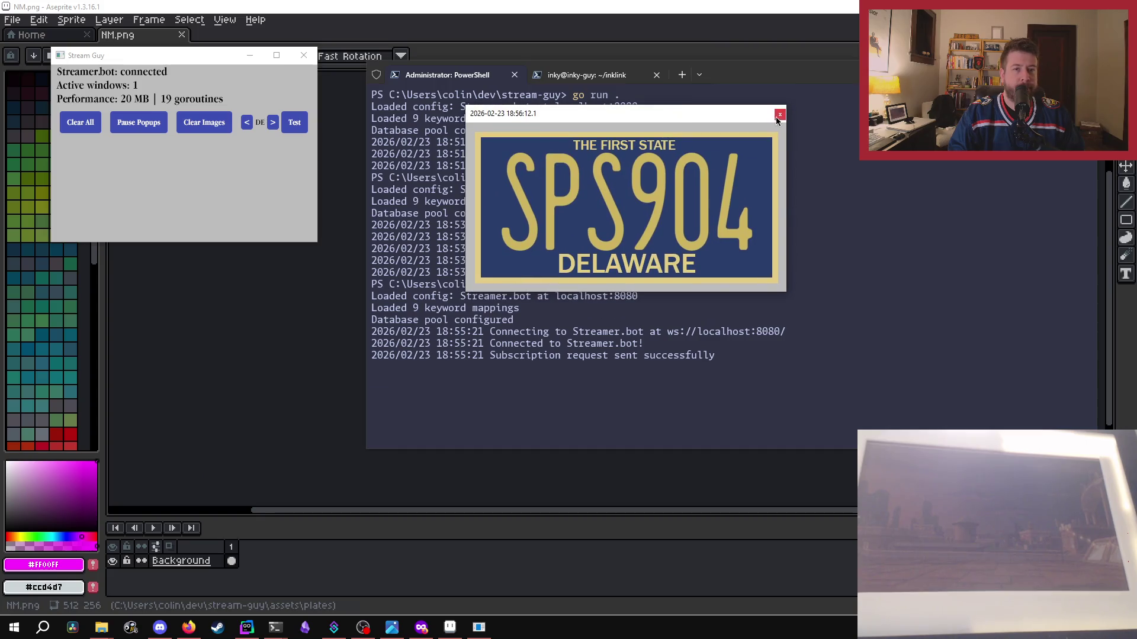
{"action": "left_click", "coordinate": [791, 106]}
- Preview the Florida and Georgia test plate popups, closing each
{"action": "left_click", "coordinate": [273, 122]}
{"action": "left_click", "coordinate": [294, 122]}
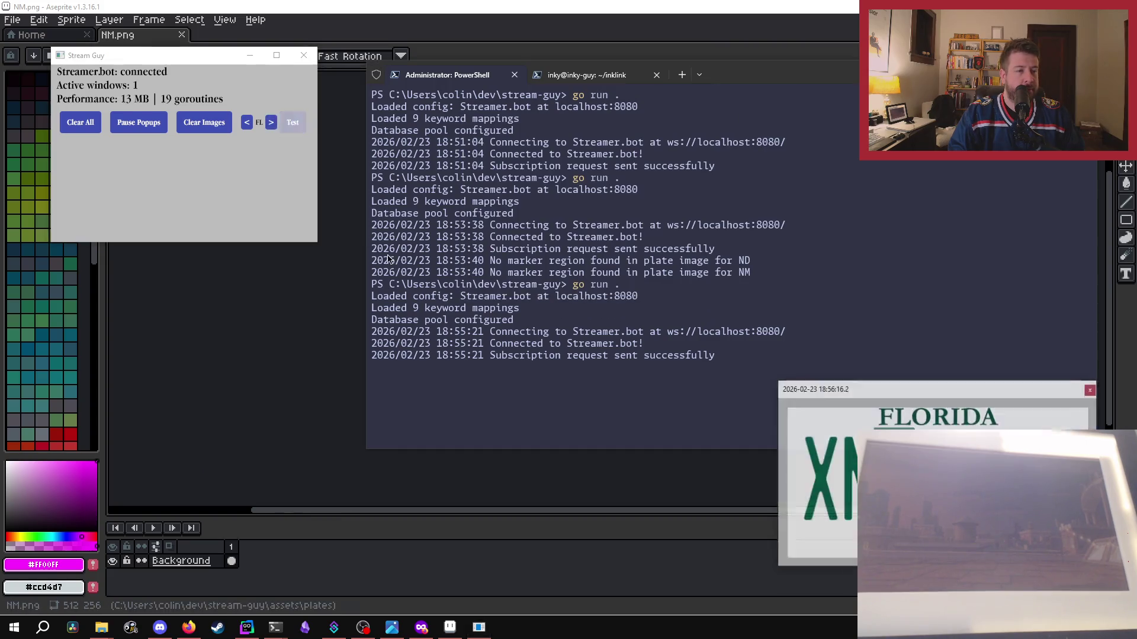
{"action": "left_click_drag", "start_coordinate": [880, 395], "coordinate": [643, 128]}
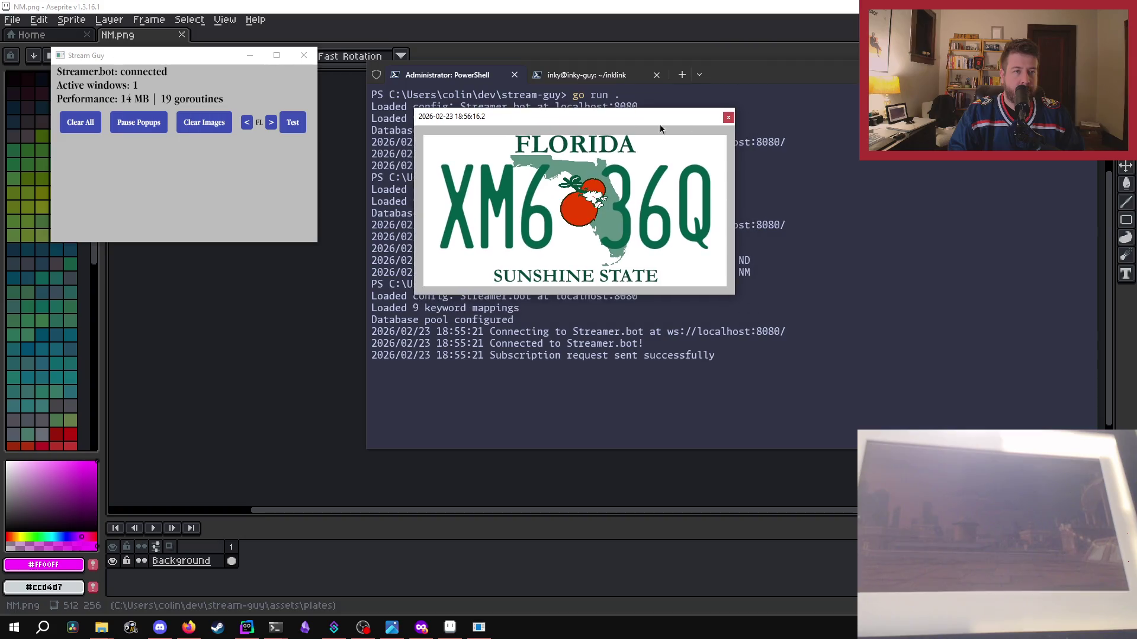
{"action": "left_click", "coordinate": [727, 119]}
{"action": "left_click", "coordinate": [271, 122]}
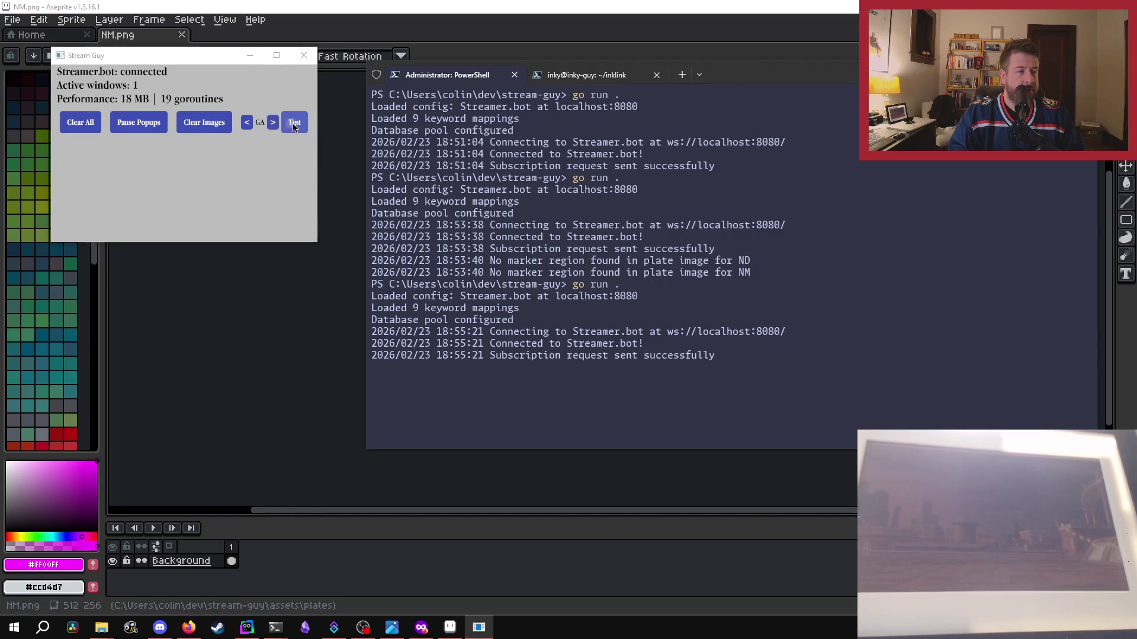
{"action": "left_click", "coordinate": [294, 122]}
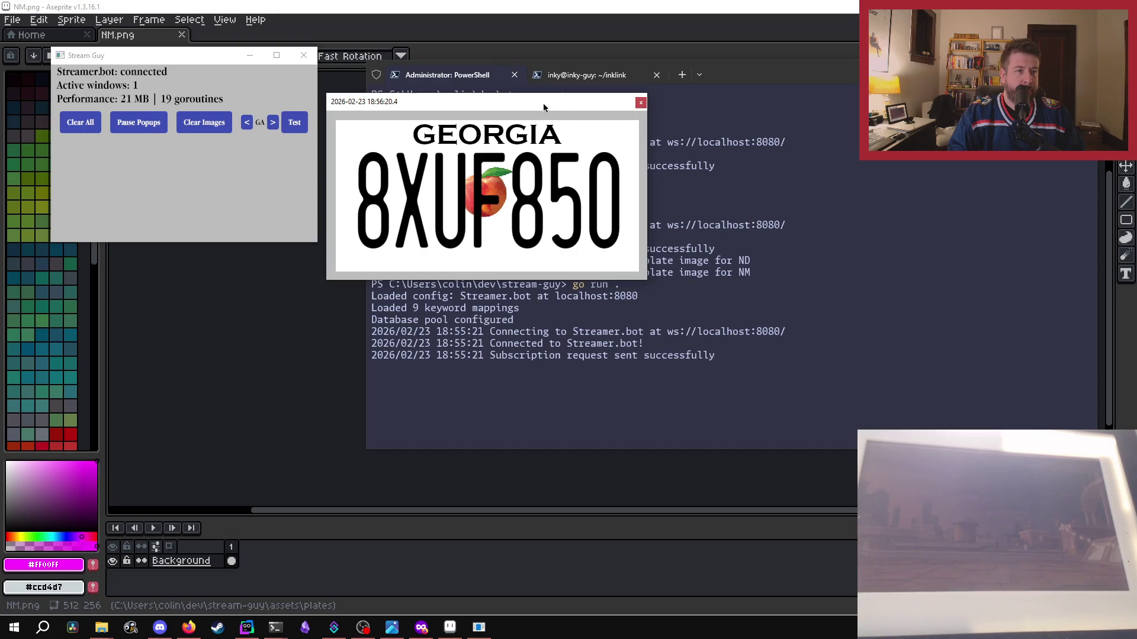
{"action": "left_click_drag", "start_coordinate": [543, 107], "coordinate": [686, 123]}
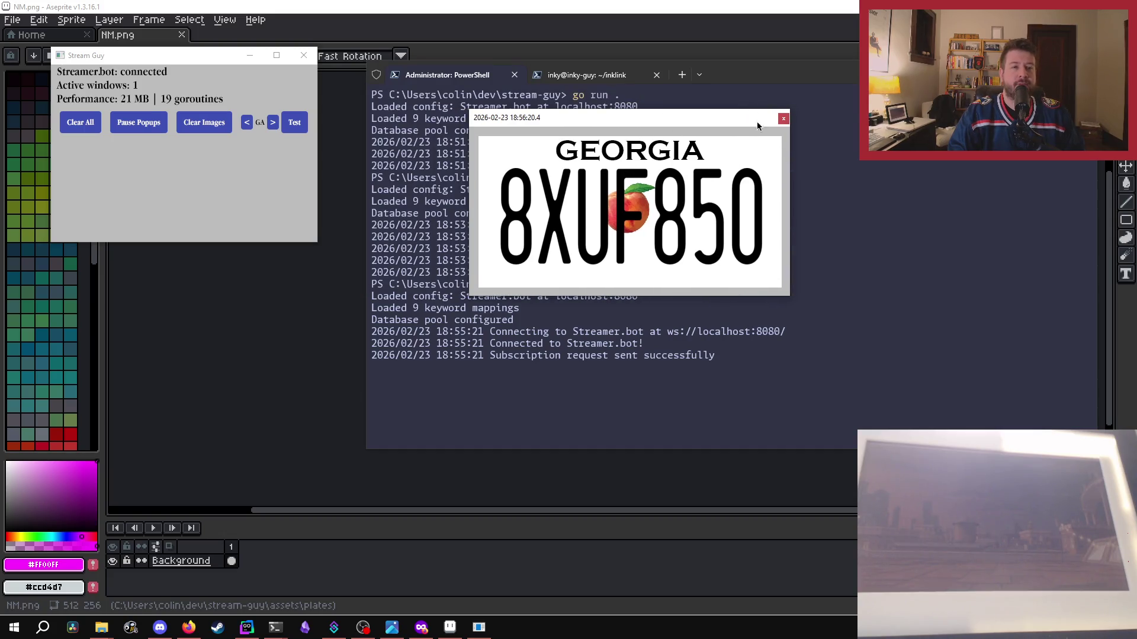
{"action": "left_click", "coordinate": [784, 117]}
- Show the Hawaii test plate popup and move it left
{"action": "left_click", "coordinate": [272, 122]}
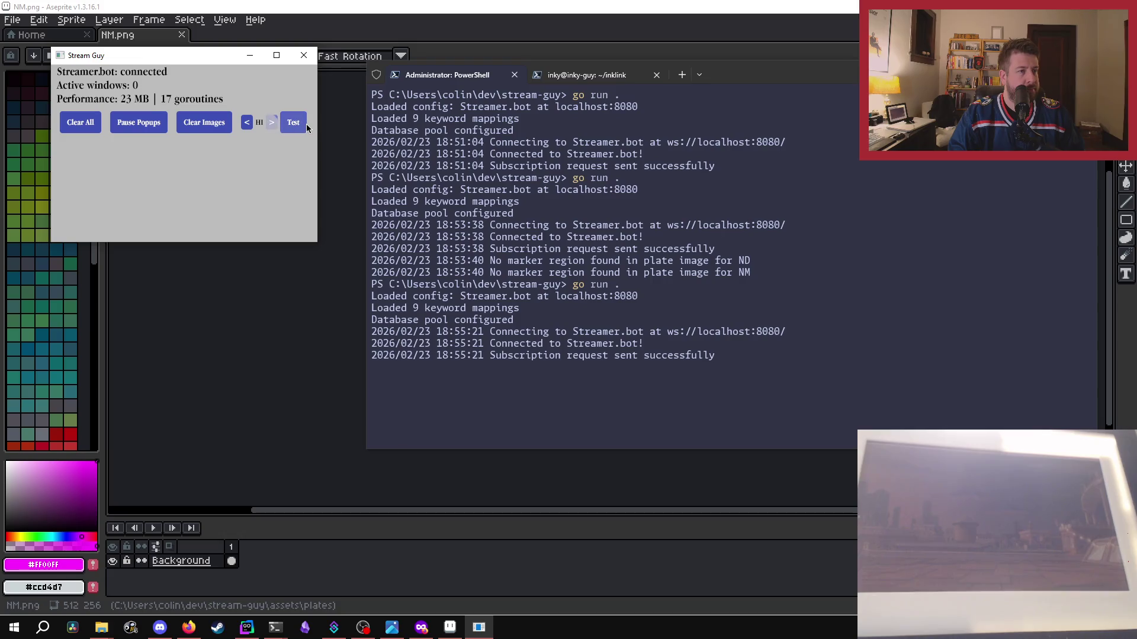
{"action": "left_click", "coordinate": [303, 125]}
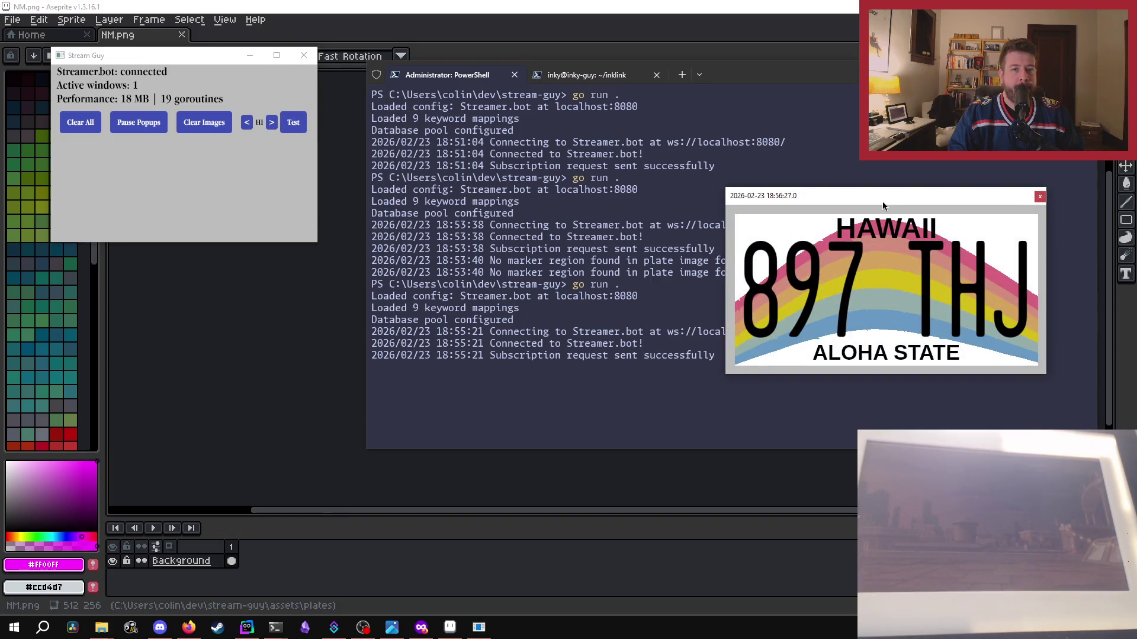
{"action": "left_click_drag", "start_coordinate": [797, 257], "coordinate": [555, 245]}
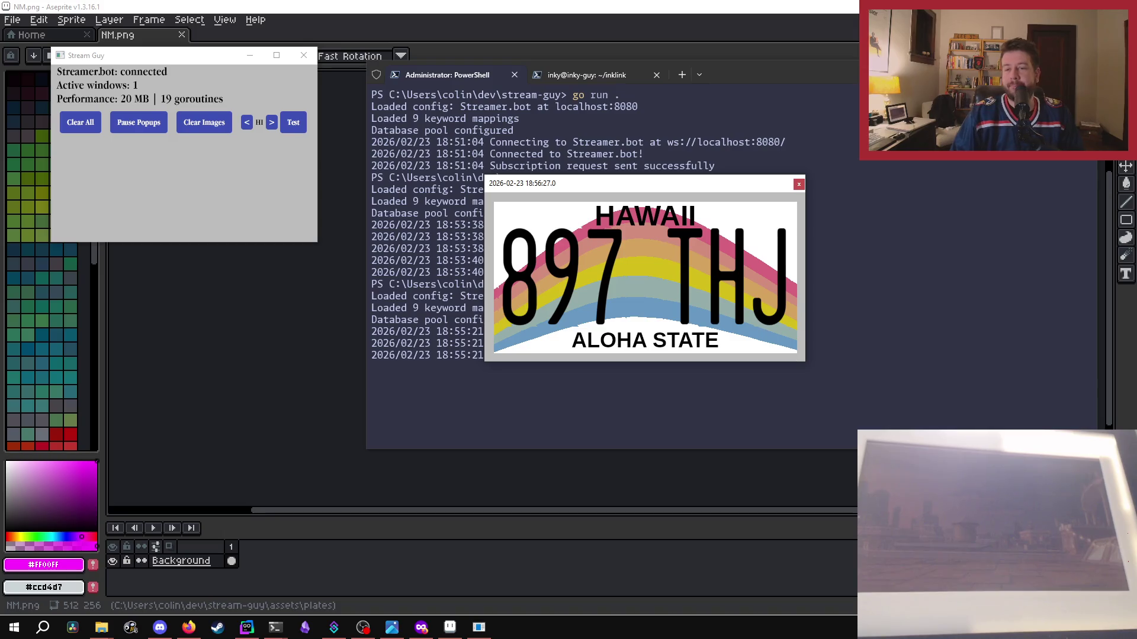
- Close the Hawaii popup and preview the Iowa test plate beside the terminal
{"action": "left_click", "coordinate": [798, 185]}
{"action": "left_click", "coordinate": [268, 123]}
{"action": "left_click", "coordinate": [296, 125]}
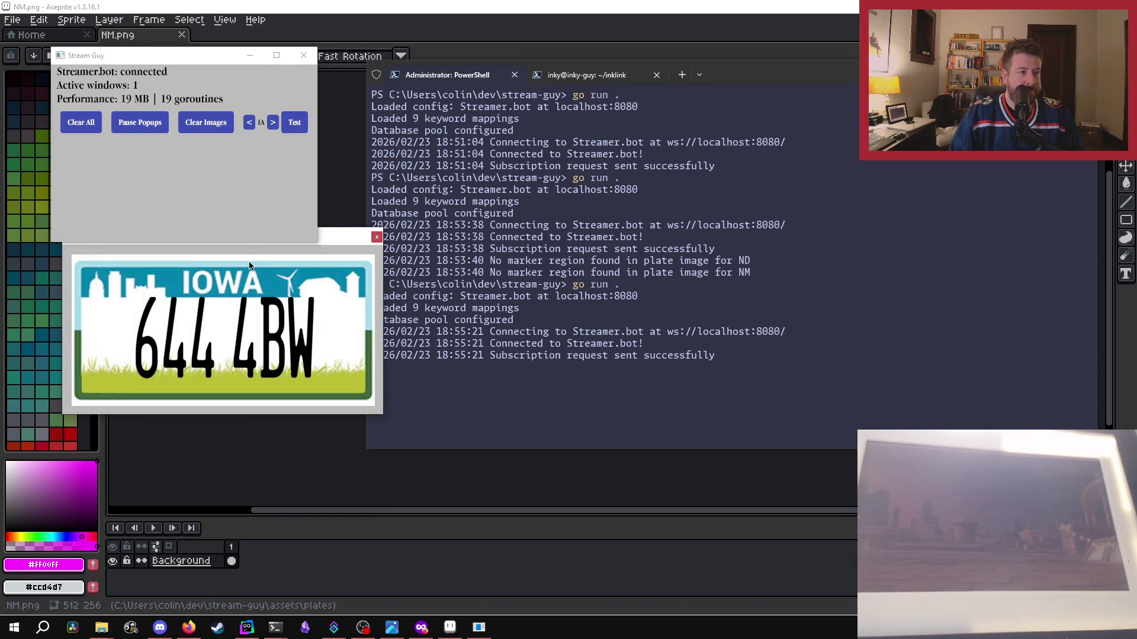
{"action": "left_click_drag", "start_coordinate": [346, 244], "coordinate": [748, 177]}
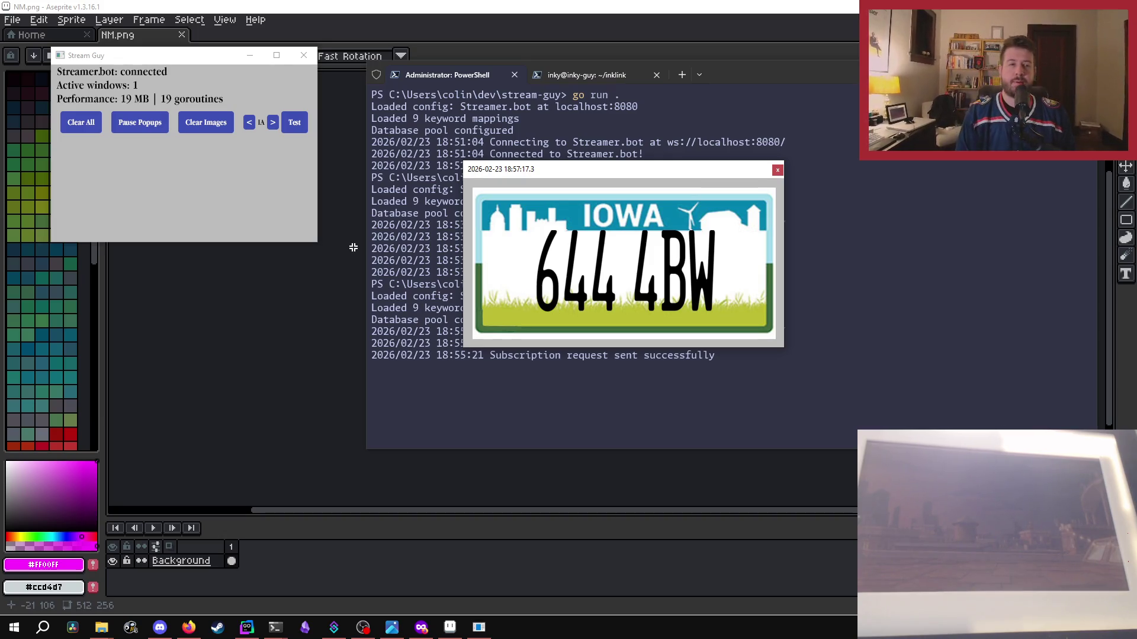
- Preview the Idaho test plate and close the Iowa popup
{"action": "left_click", "coordinate": [273, 122]}
{"action": "left_click", "coordinate": [291, 123]}
{"action": "mouse_move", "coordinate": [376, 104]}
{"action": "left_mouse_down"}
{"action": "mouse_move", "coordinate": [872, 104]}
{"action": "mouse_move", "coordinate": [895, 94]}
{"action": "left_mouse_up"}
{"action": "left_click", "coordinate": [778, 171]}
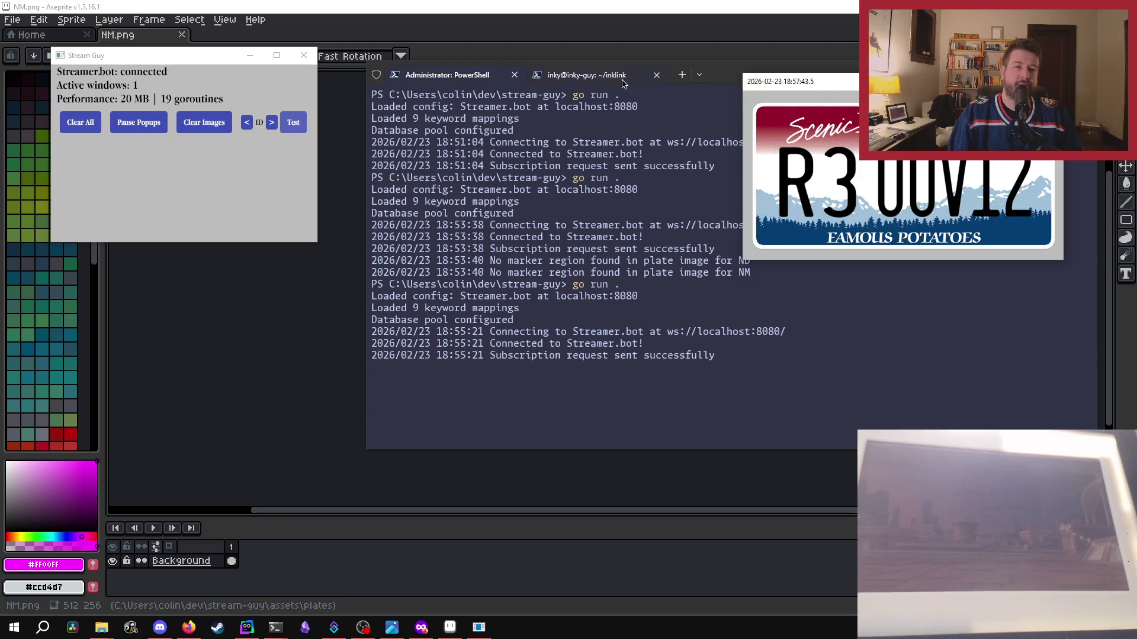
- Preview and close the Illinois and Indiana test plates
{"action": "left_click", "coordinate": [270, 124]}
{"action": "left_click", "coordinate": [293, 123]}
{"action": "left_click_drag", "start_coordinate": [691, 334], "coordinate": [590, 228]}
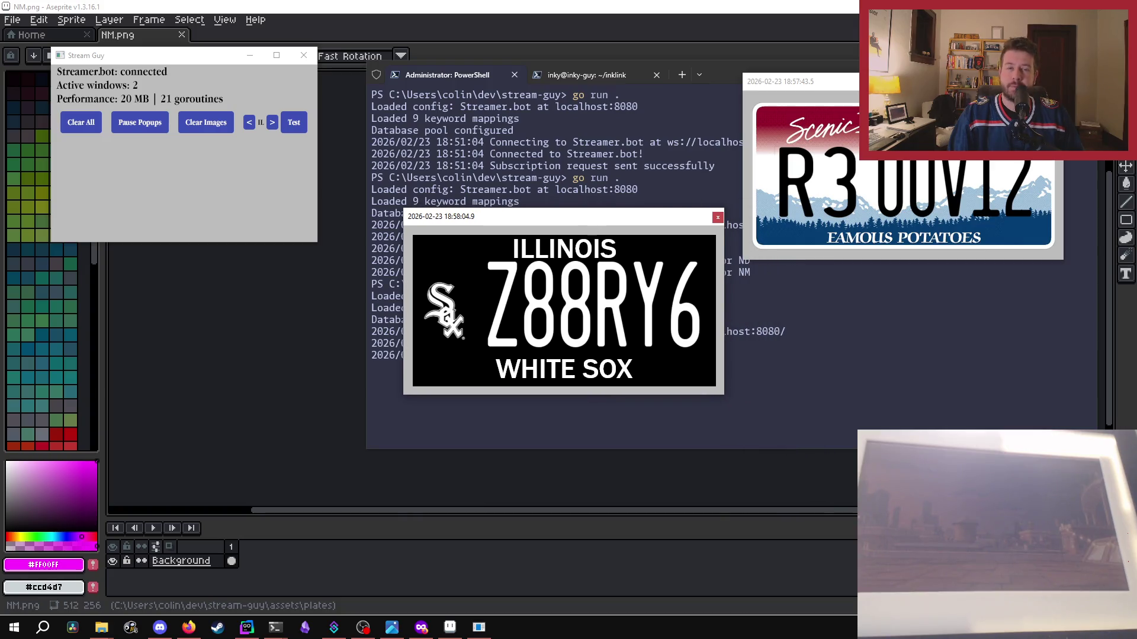
{"action": "left_click", "coordinate": [716, 220]}
{"action": "left_click", "coordinate": [272, 122]}
{"action": "left_click", "coordinate": [293, 122]}
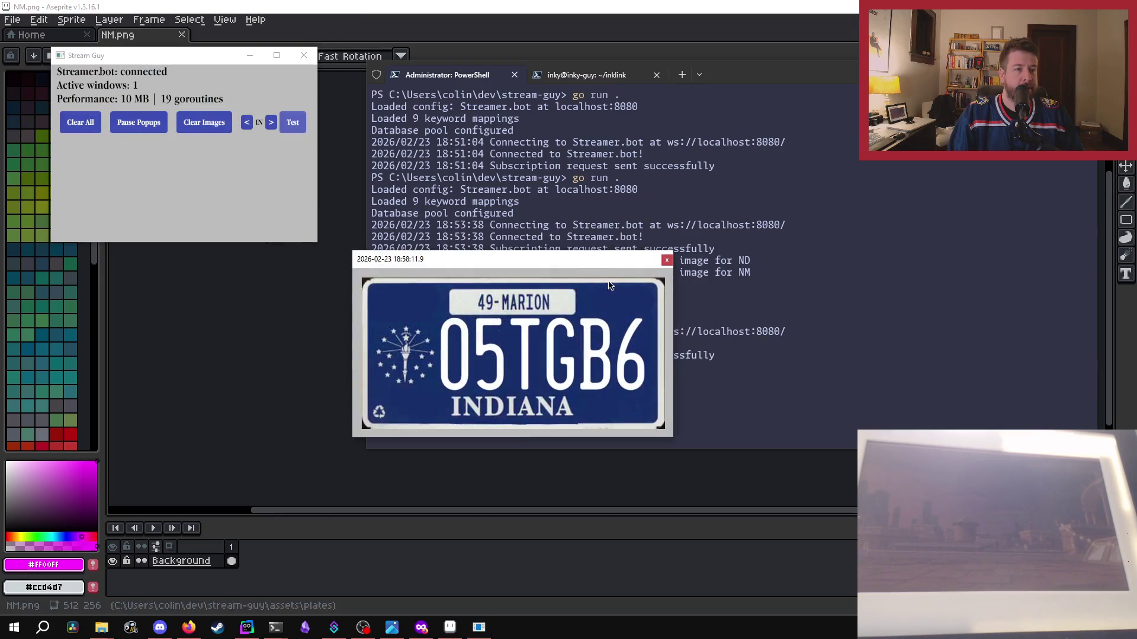
{"action": "left_click_drag", "start_coordinate": [593, 267], "coordinate": [672, 182]}
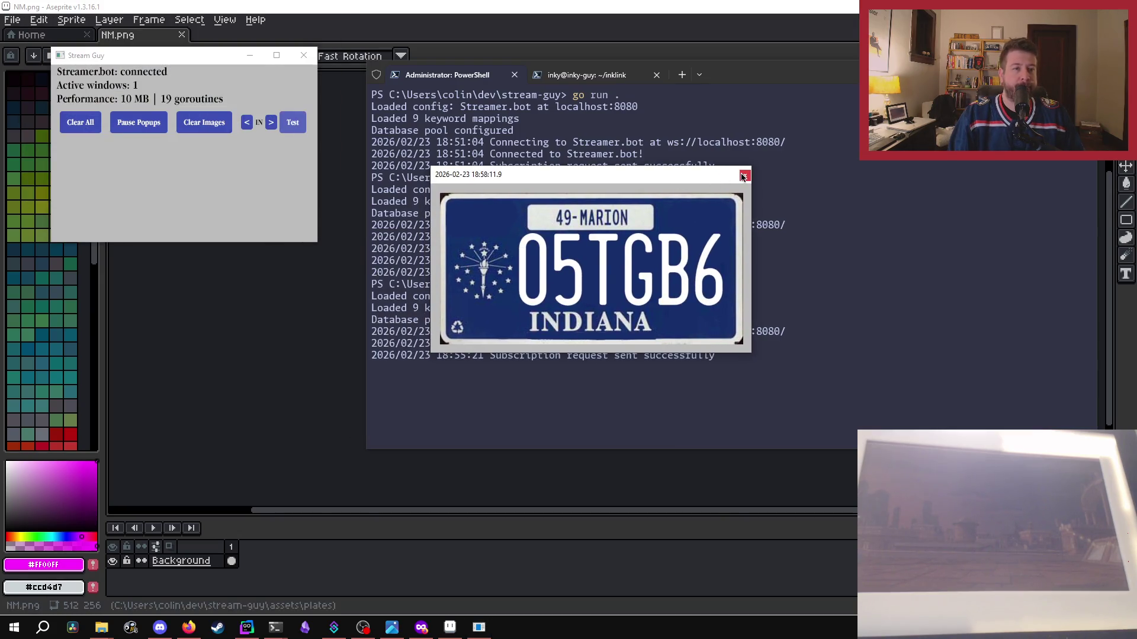
{"action": "left_click", "coordinate": [744, 176]}
- Advance to KS and preview, then close, the Kansas test plate
{"action": "left_click", "coordinate": [271, 122]}
{"action": "left_click", "coordinate": [294, 122]}
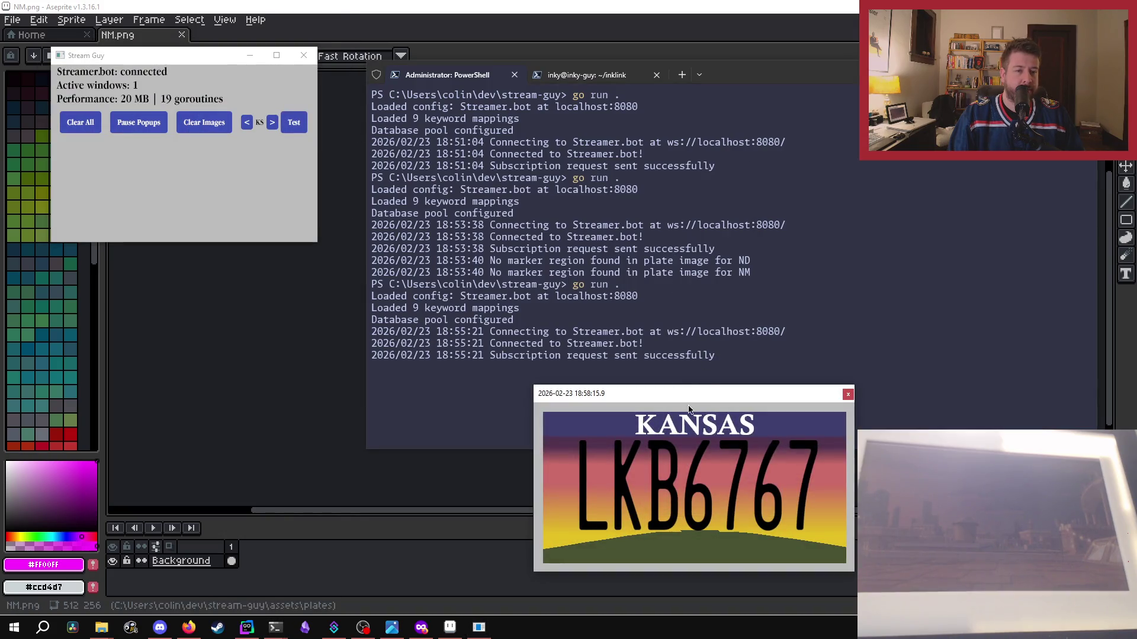
{"action": "left_click_drag", "start_coordinate": [689, 407], "coordinate": [647, 197]}
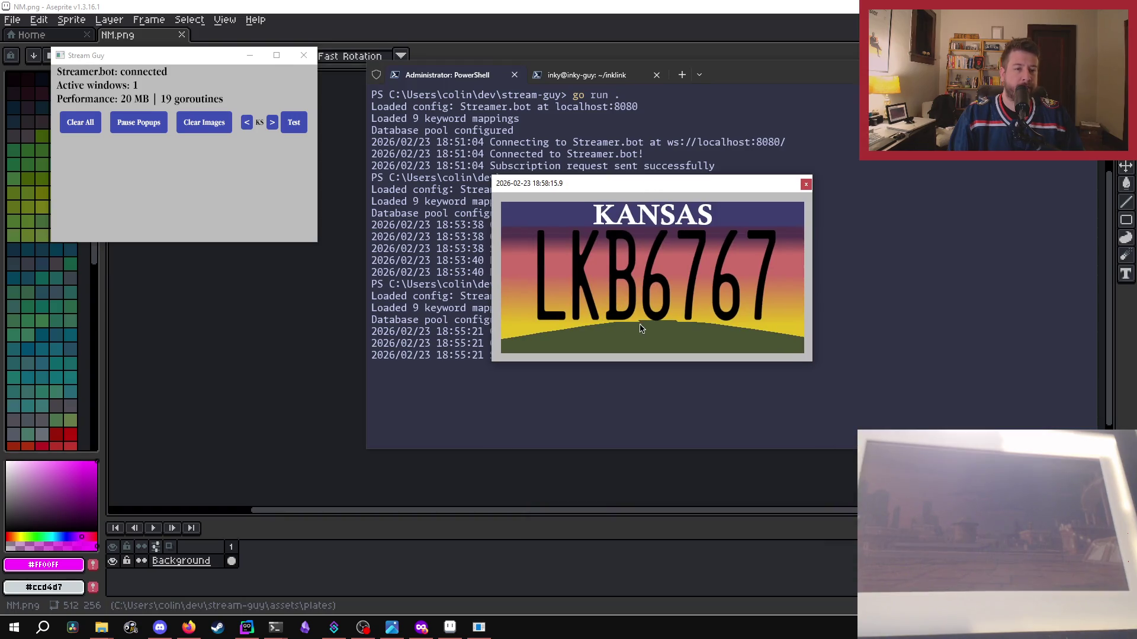
{"action": "left_click", "coordinate": [805, 184]}
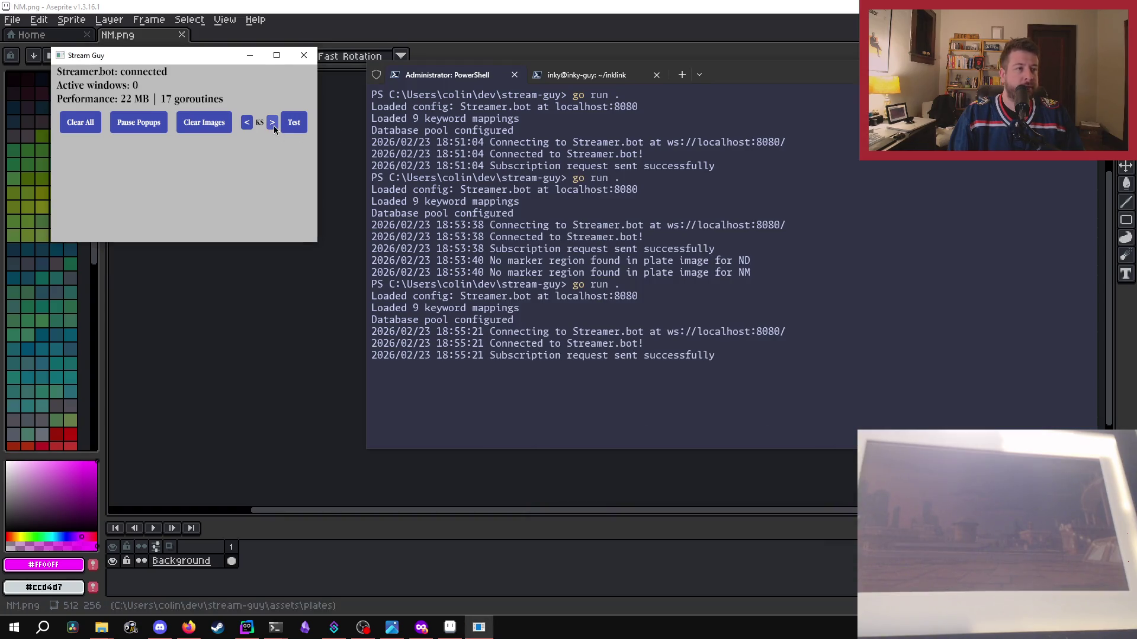
- Preview and close another Kansas plate, then the Kentucky test plate
{"action": "left_click", "coordinate": [294, 123]}
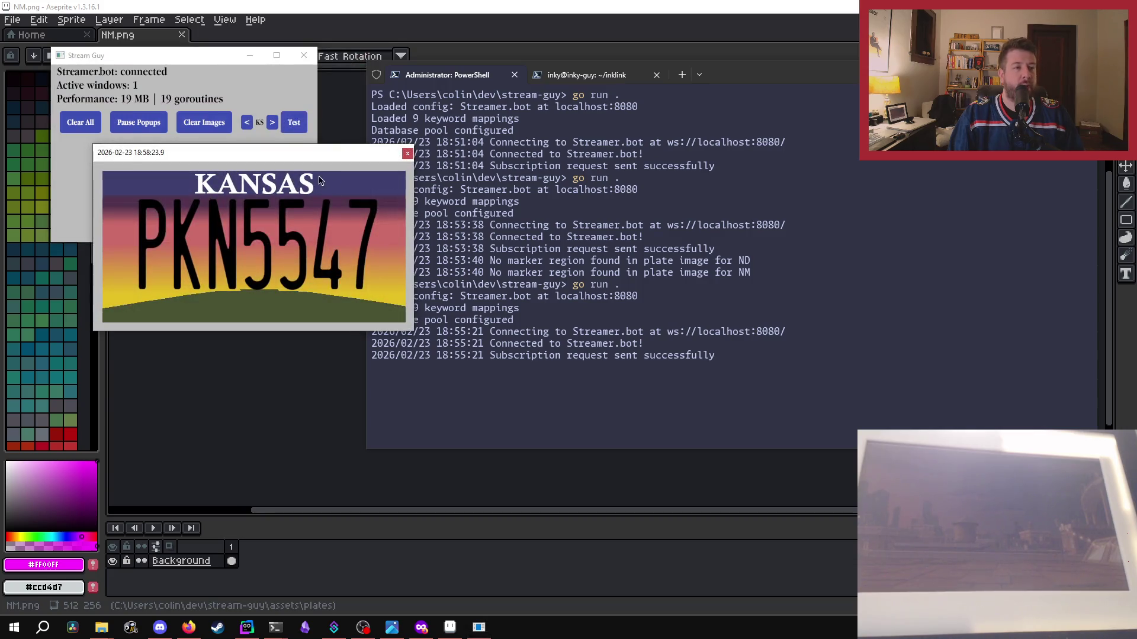
{"action": "left_click_drag", "start_coordinate": [337, 158], "coordinate": [744, 143]}
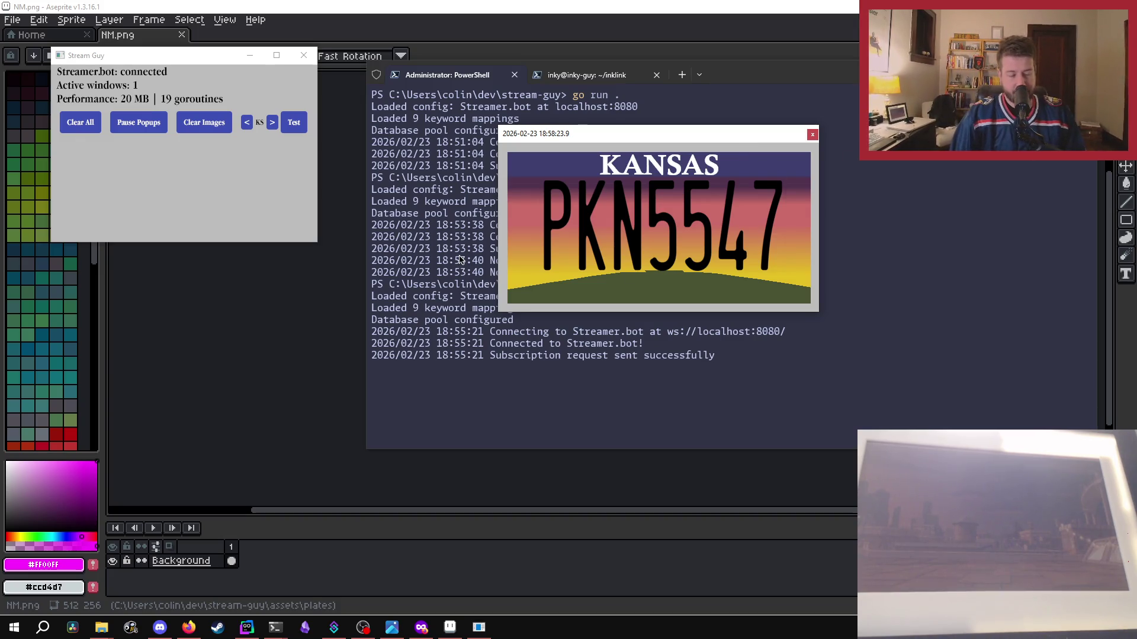
{"action": "left_click", "coordinate": [813, 134]}
{"action": "left_click", "coordinate": [272, 122]}
{"action": "left_click", "coordinate": [297, 124]}
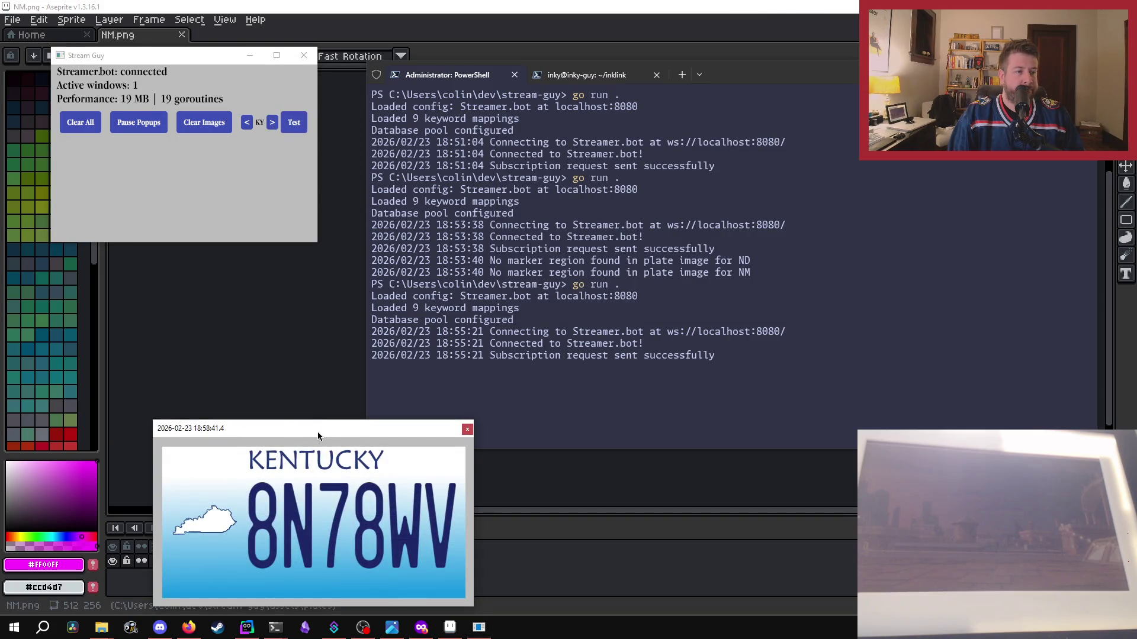
{"action": "left_click_drag", "start_coordinate": [316, 427], "coordinate": [667, 107]}
{"action": "left_click", "coordinate": [816, 108]}
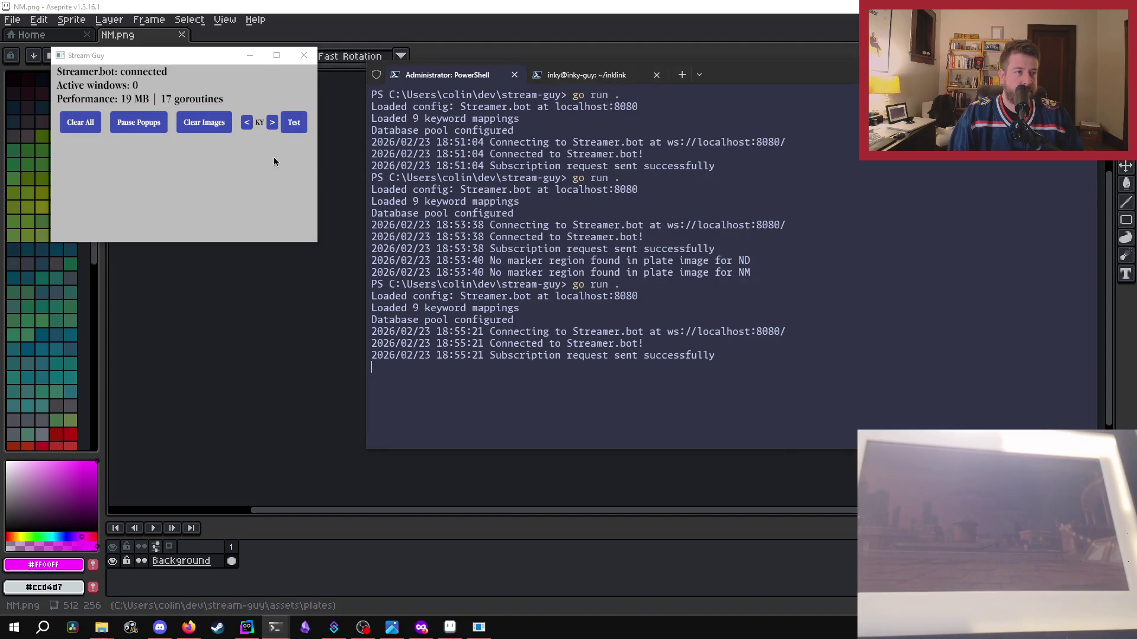
- Preview and close the Louisiana, Massachusetts and Maryland test plates
{"action": "left_click", "coordinate": [271, 122]}
{"action": "left_click", "coordinate": [293, 122]}
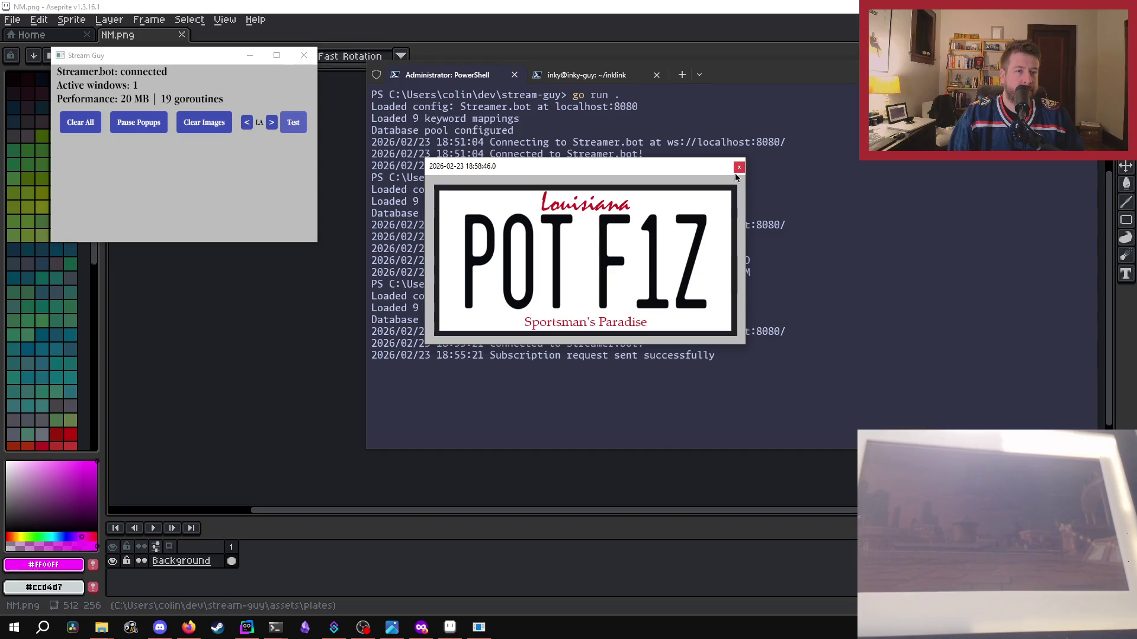
{"action": "left_click", "coordinate": [738, 170]}
{"action": "left_click", "coordinate": [271, 122]}
{"action": "left_click", "coordinate": [295, 124]}
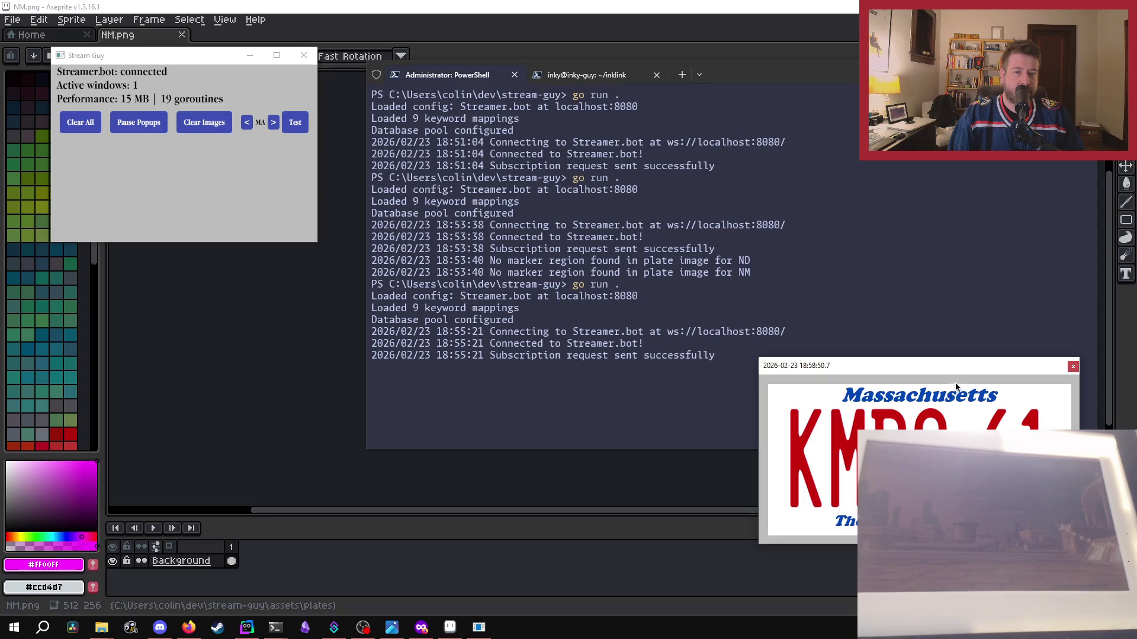
{"action": "left_click", "coordinate": [801, 241]}
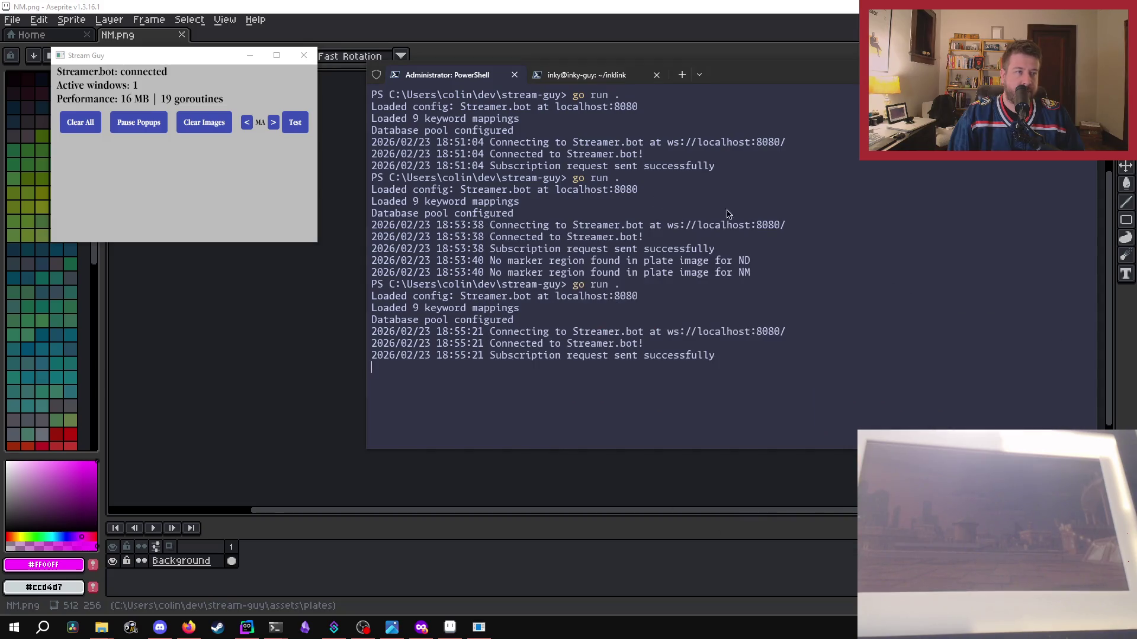
{"action": "left_click", "coordinate": [273, 122]}
{"action": "left_click", "coordinate": [294, 123]}
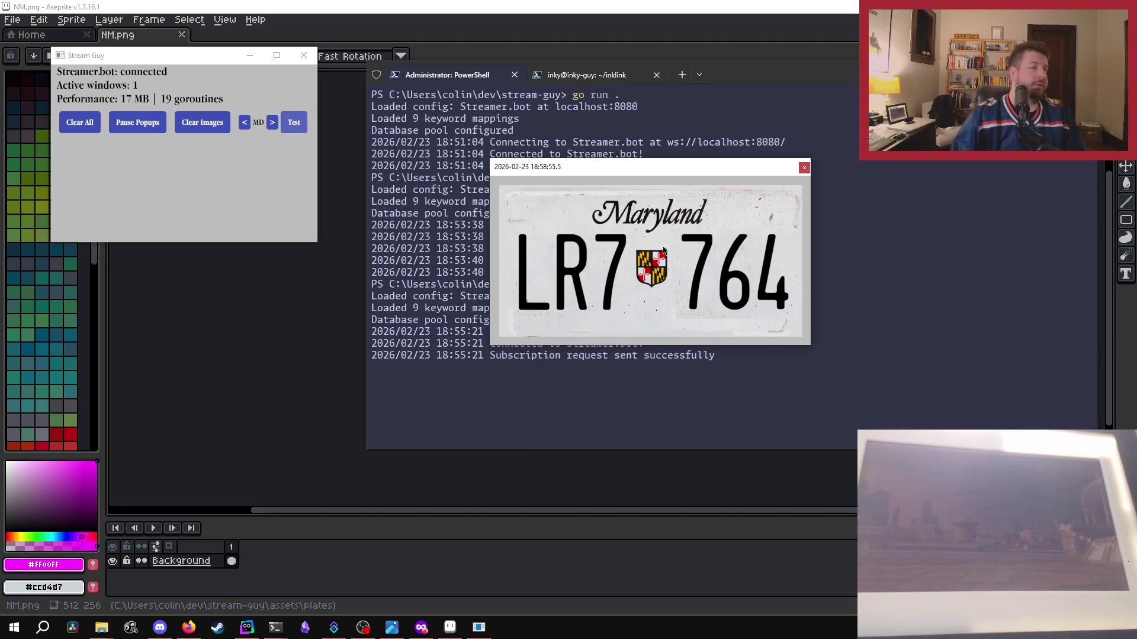
{"action": "left_click", "coordinate": [804, 167]}
- Preview and close the Maine and Michigan plates, then open the Minnesota test plate
{"action": "left_click", "coordinate": [275, 122]}
{"action": "left_click", "coordinate": [294, 123]}
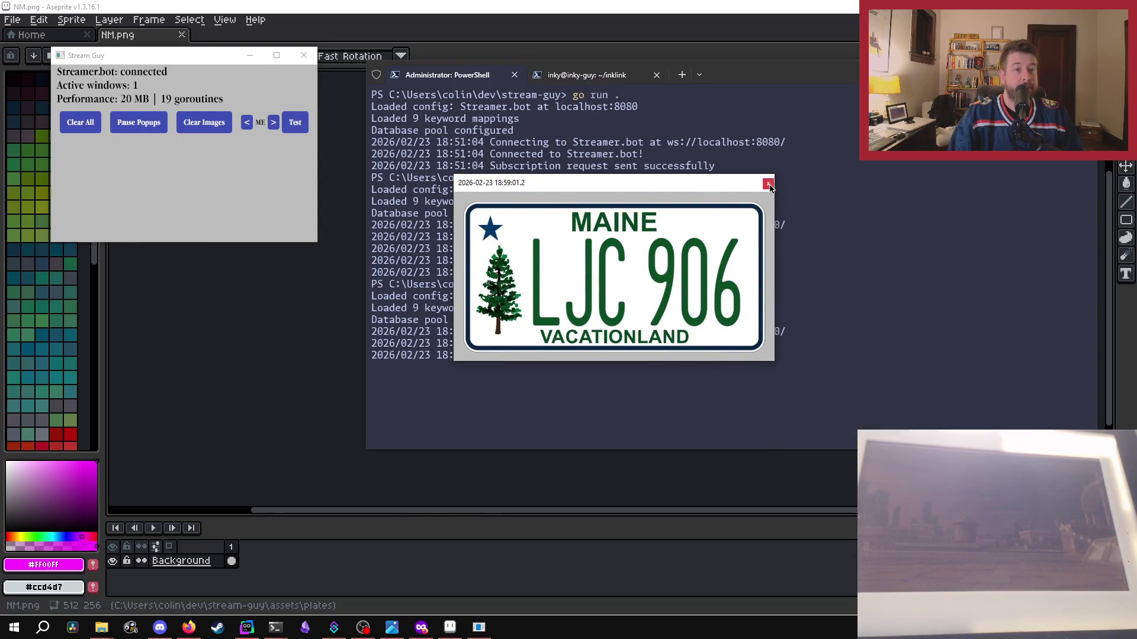
{"action": "left_click", "coordinate": [768, 184]}
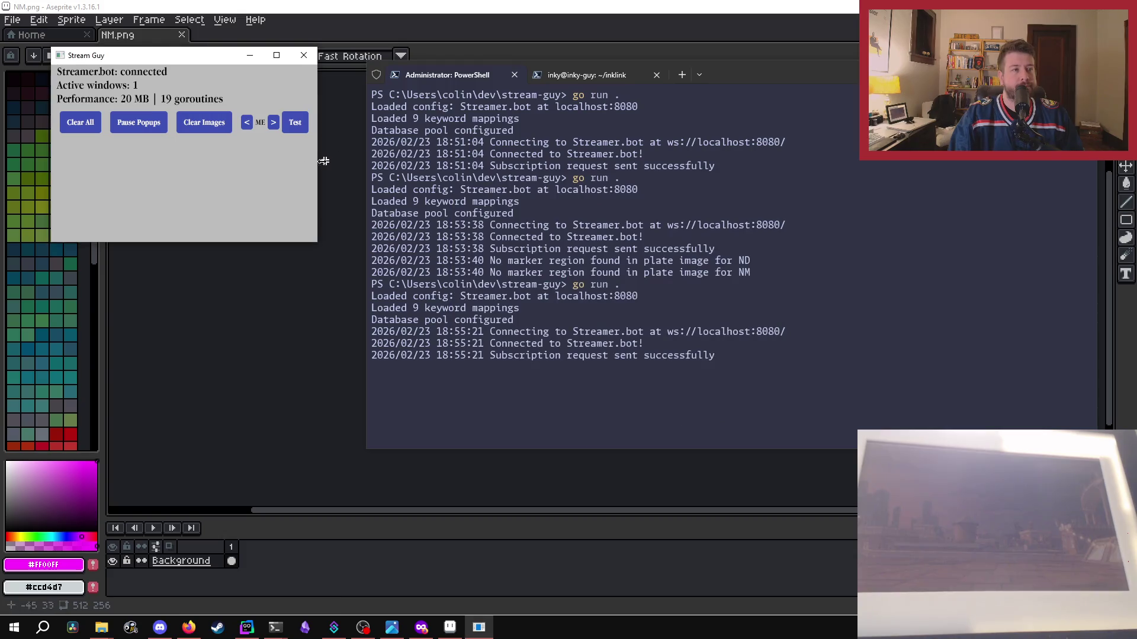
{"action": "left_click", "coordinate": [296, 123]}
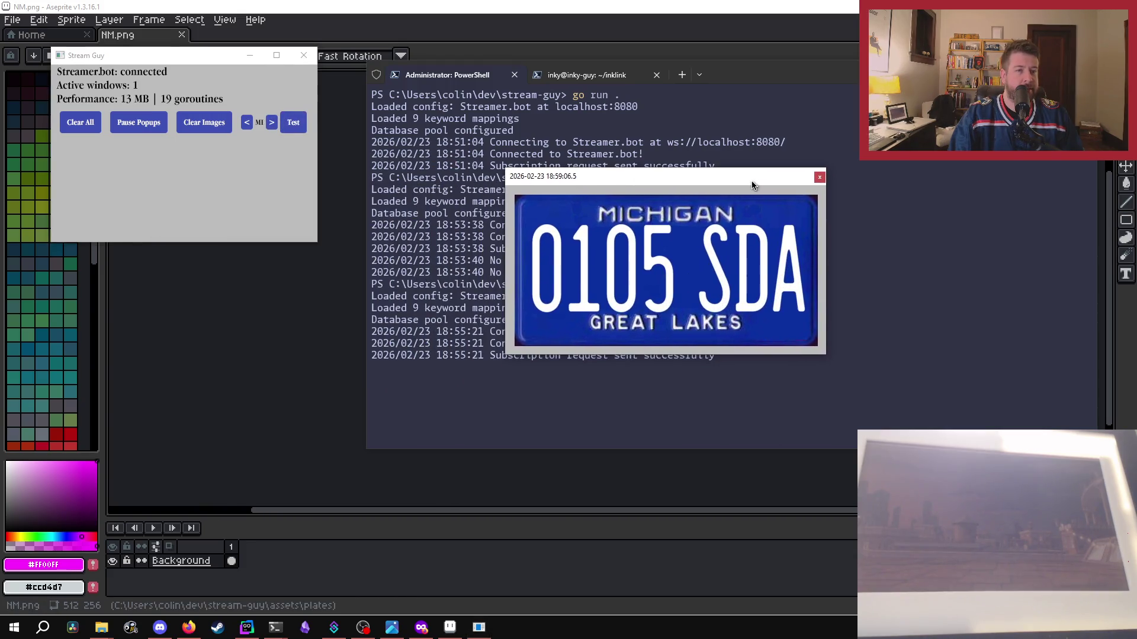
{"action": "left_click", "coordinate": [819, 176]}
{"action": "left_click", "coordinate": [273, 123]}
{"action": "left_click", "coordinate": [302, 121]}
{"action": "left_click_drag", "start_coordinate": [860, 305], "coordinate": [769, 265]}
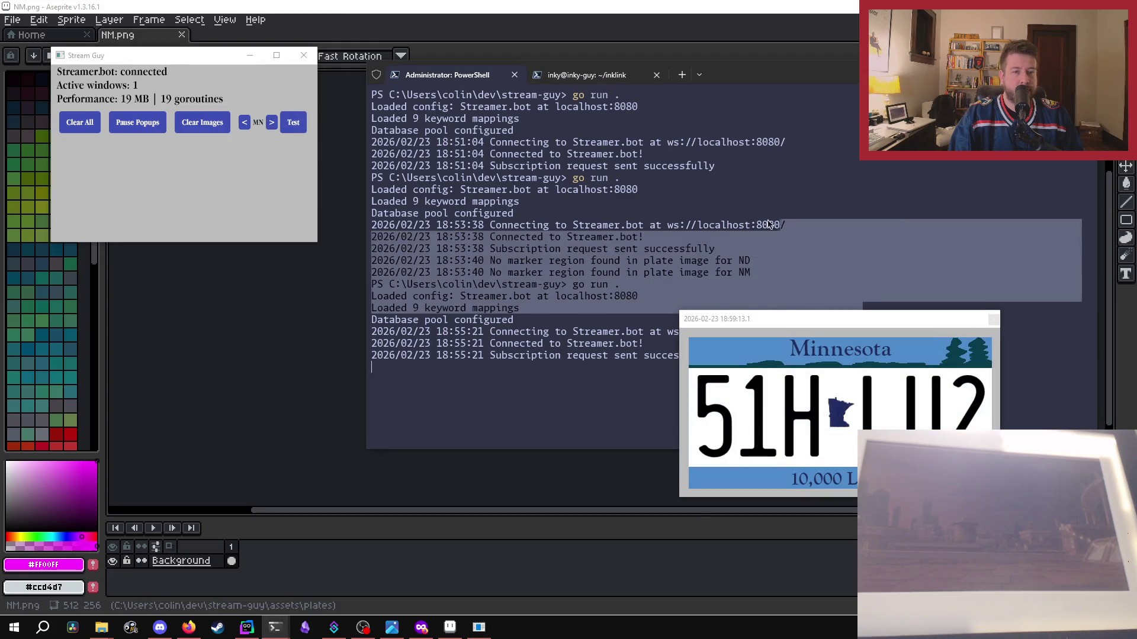
- Close the Minnesota popup, then preview and close the Missouri test plate
{"action": "left_click_drag", "start_coordinate": [870, 327], "coordinate": [766, 233]}
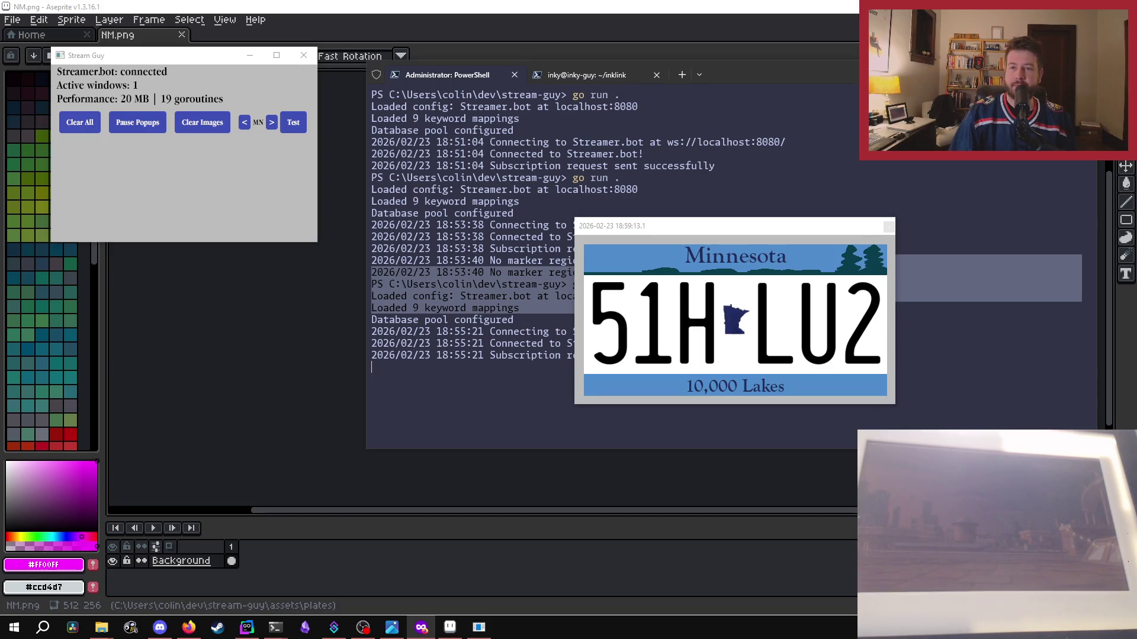
{"action": "left_click", "coordinate": [888, 227]}
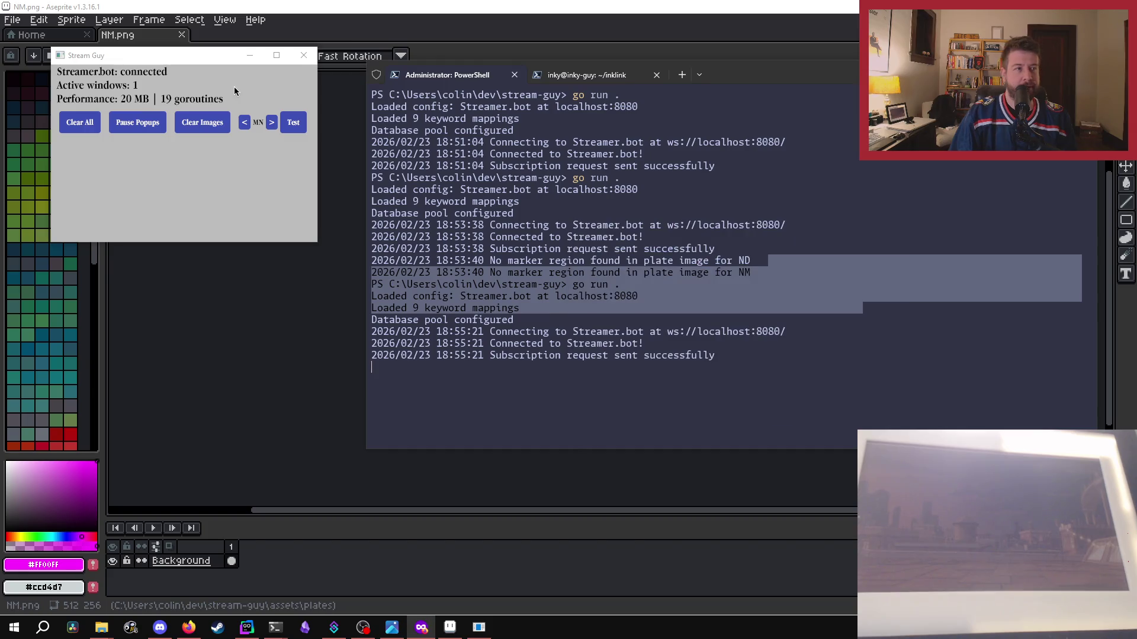
{"action": "left_click", "coordinate": [272, 123]}
{"action": "left_click", "coordinate": [292, 123]}
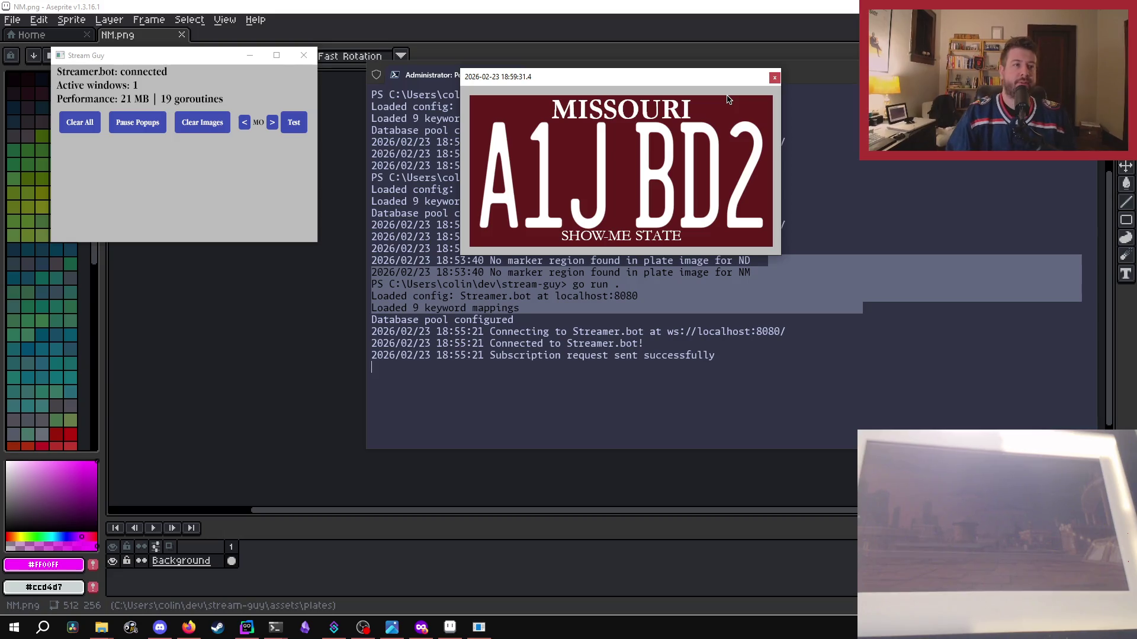
{"action": "left_click", "coordinate": [244, 123]}
{"action": "left_click", "coordinate": [294, 123]}
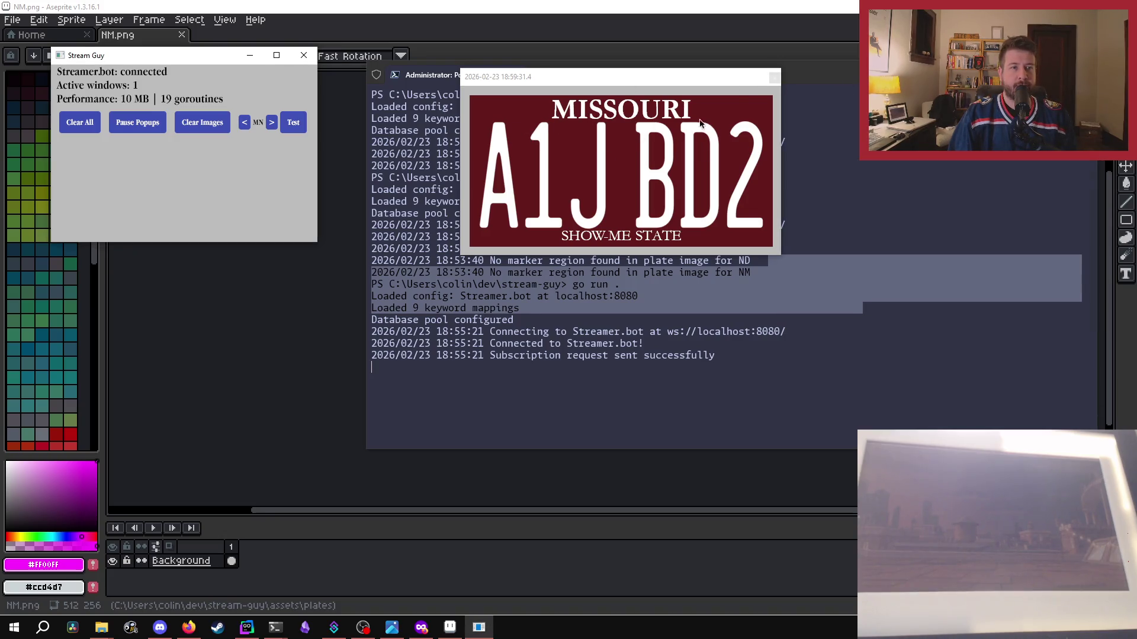
{"action": "left_click", "coordinate": [768, 80]}
- Preview and close the Mississippi and Montana test plates
{"action": "left_click", "coordinate": [273, 123]}
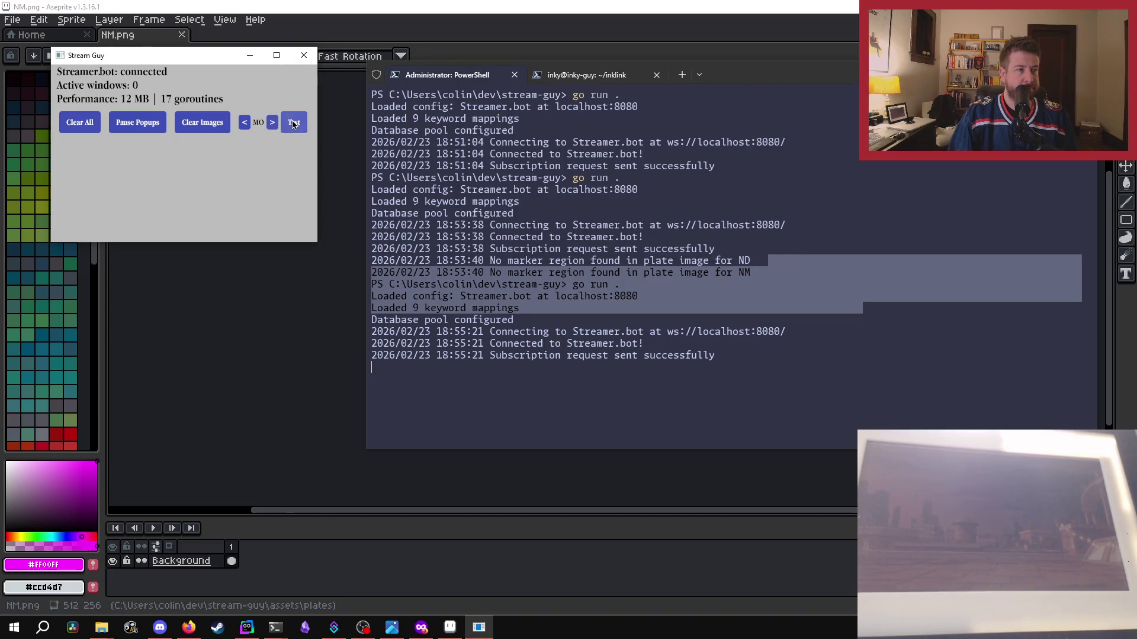
{"action": "left_click", "coordinate": [273, 123]}
{"action": "left_click", "coordinate": [296, 123]}
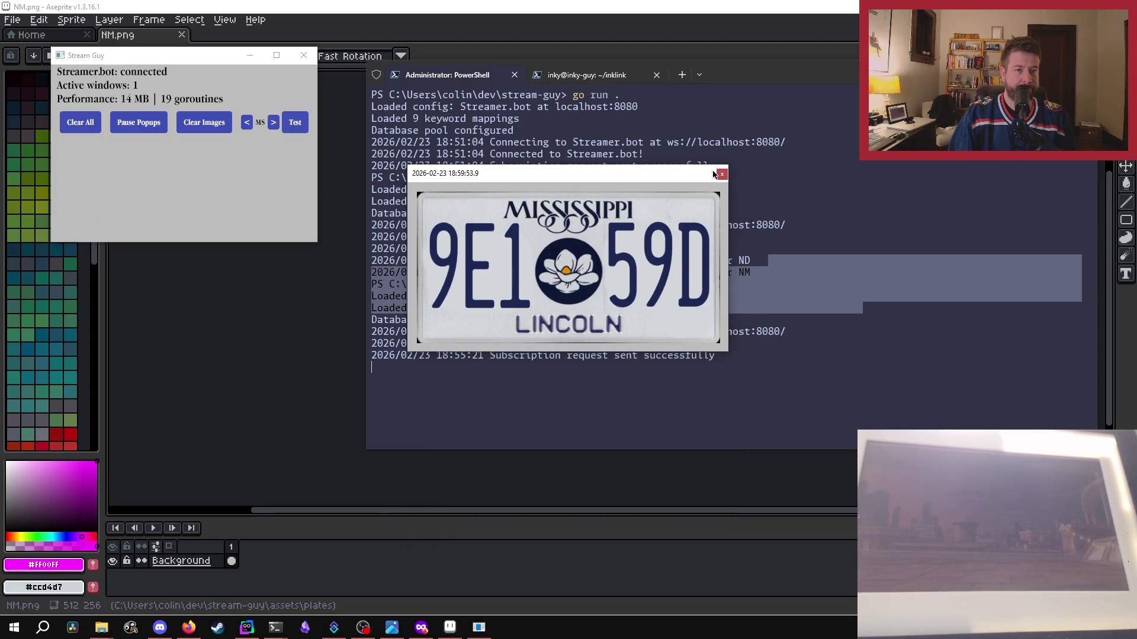
{"action": "left_click", "coordinate": [716, 174]}
{"action": "left_click", "coordinate": [273, 123]}
{"action": "left_click", "coordinate": [296, 123]}
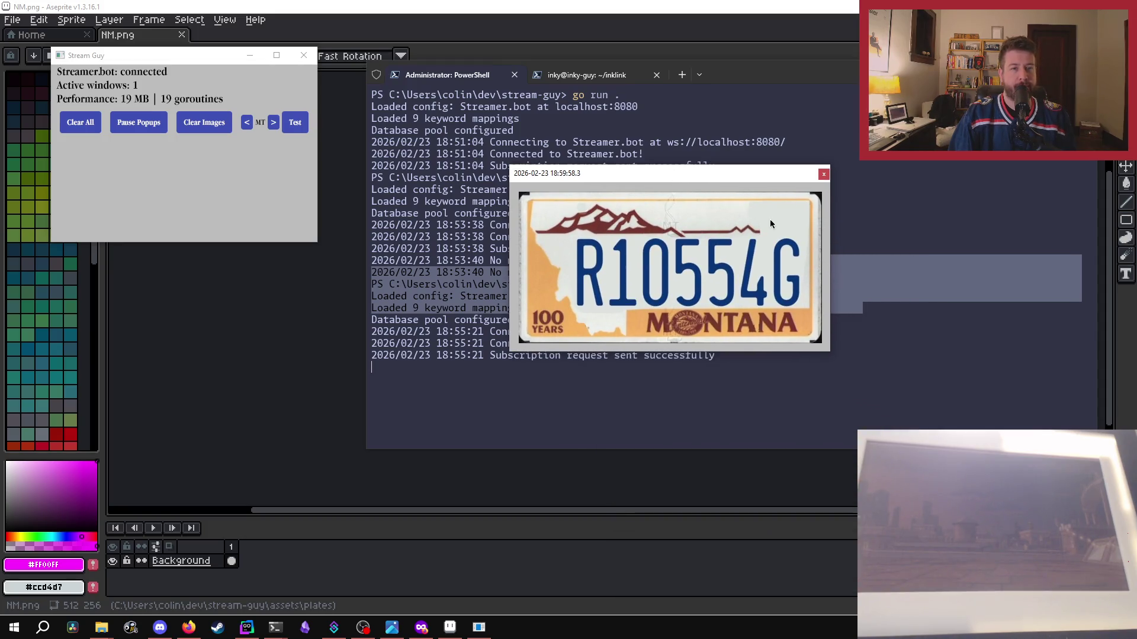
{"action": "left_click", "coordinate": [824, 175]}
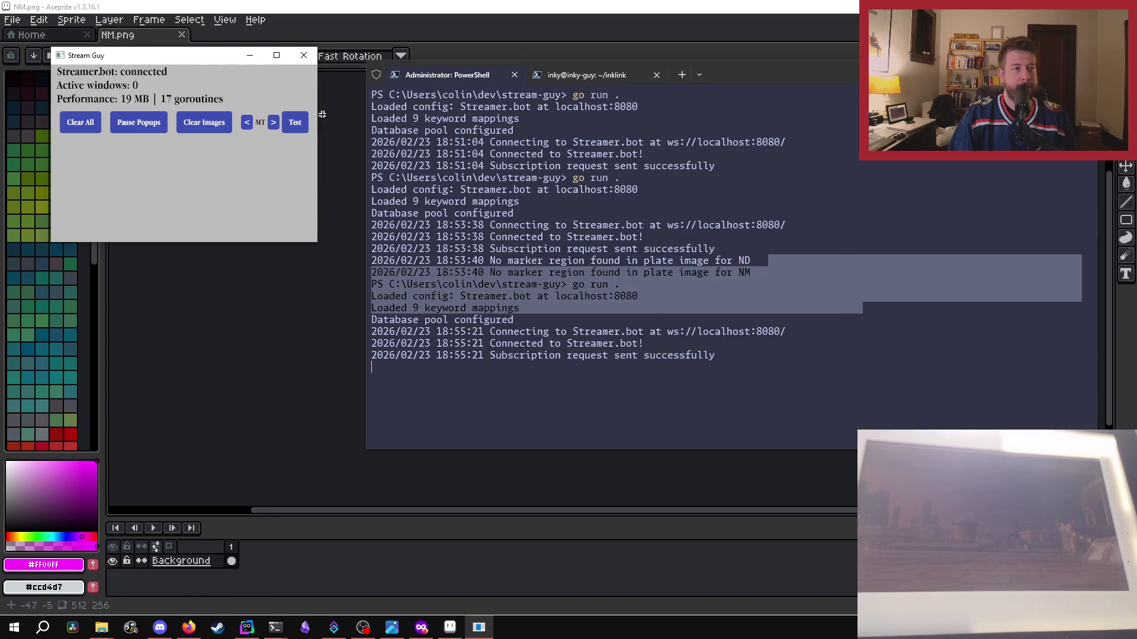
- Preview North Carolina's plate, then test North Dakota and read its missing-marker warning in PowerShell
{"action": "left_click", "coordinate": [291, 128]}
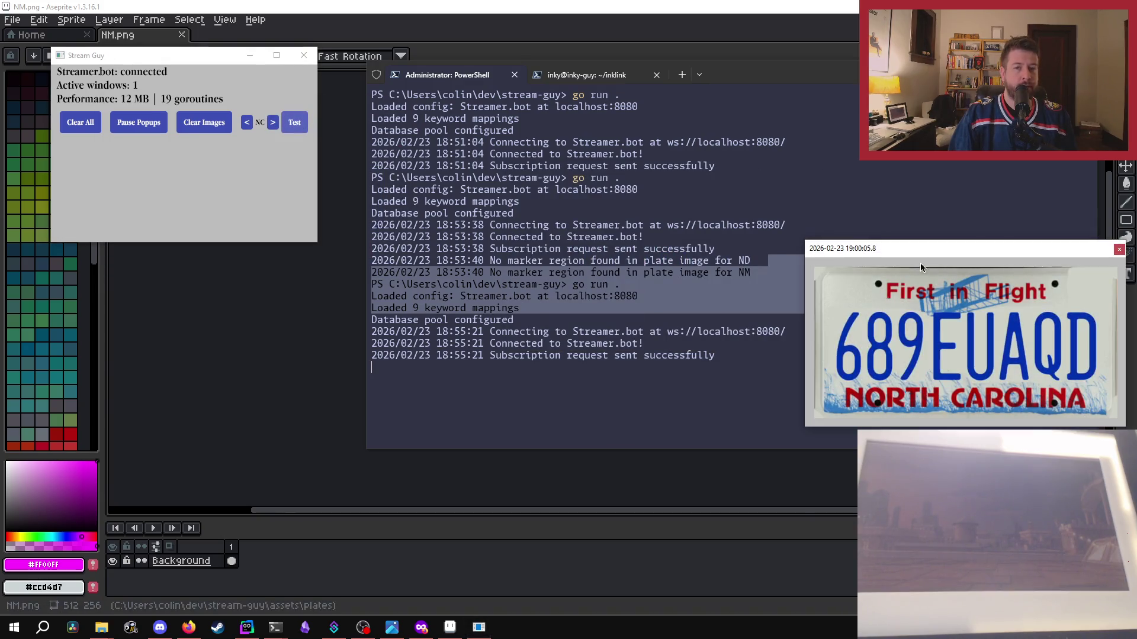
{"action": "left_click_drag", "start_coordinate": [919, 254], "coordinate": [538, 141]}
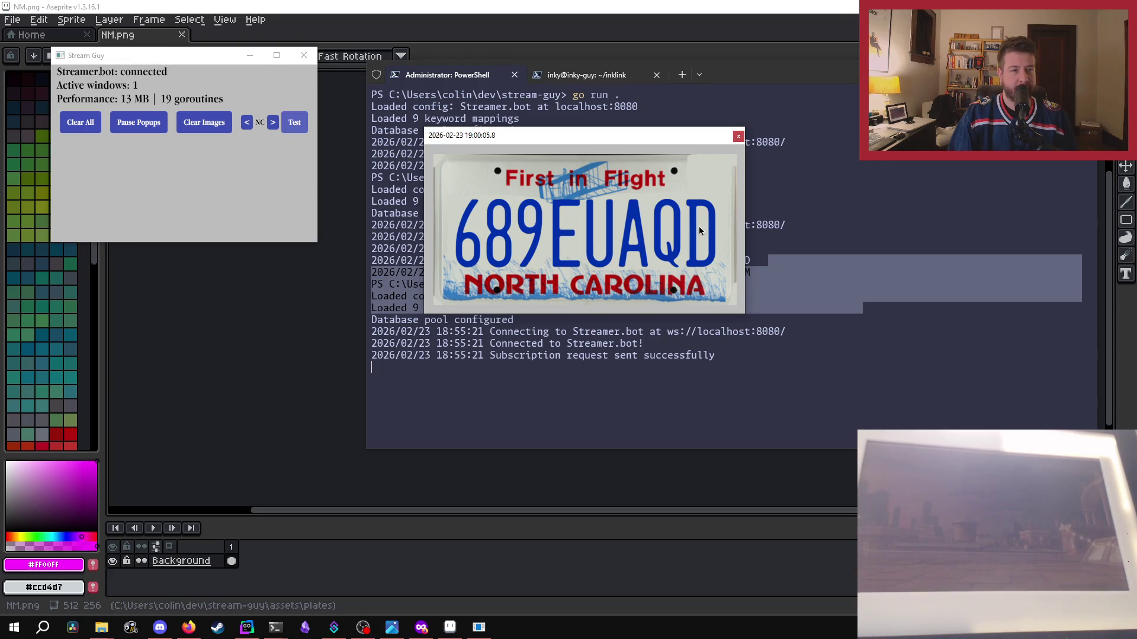
{"action": "left_click", "coordinate": [737, 137]}
{"action": "left_click", "coordinate": [273, 123]}
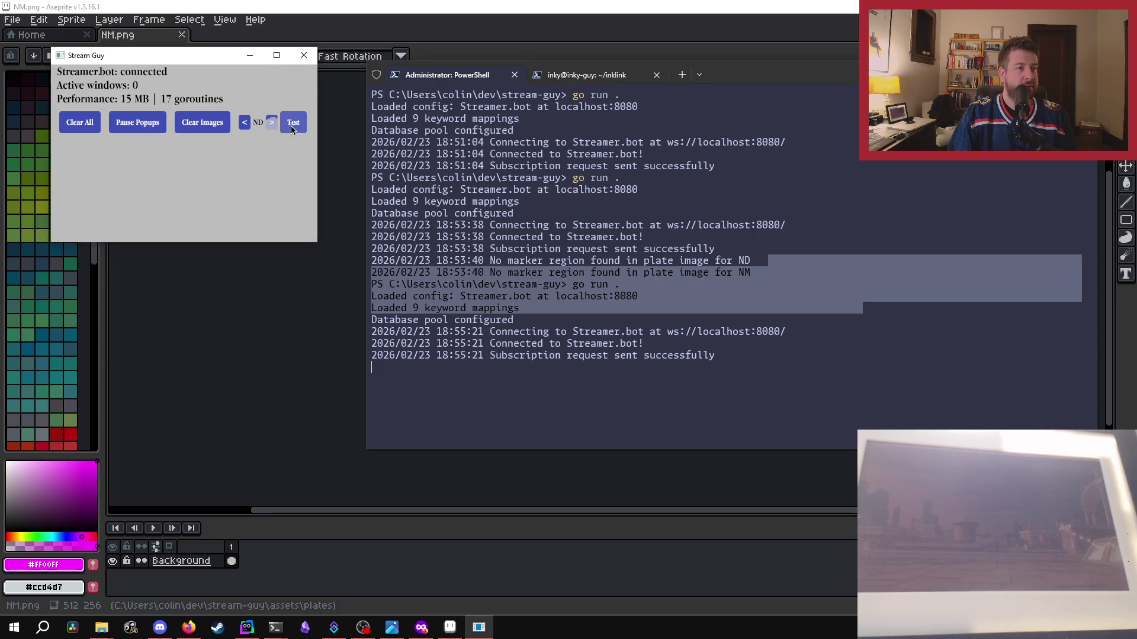
{"action": "left_click", "coordinate": [294, 125]}
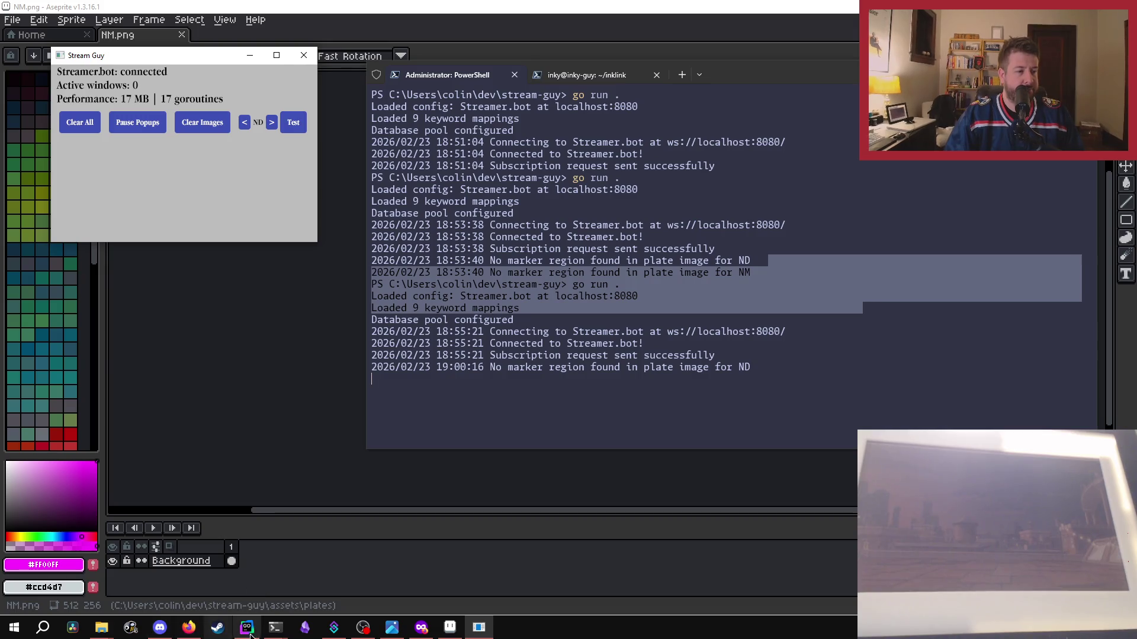
{"action": "mouse_move", "coordinate": [275, 626]}
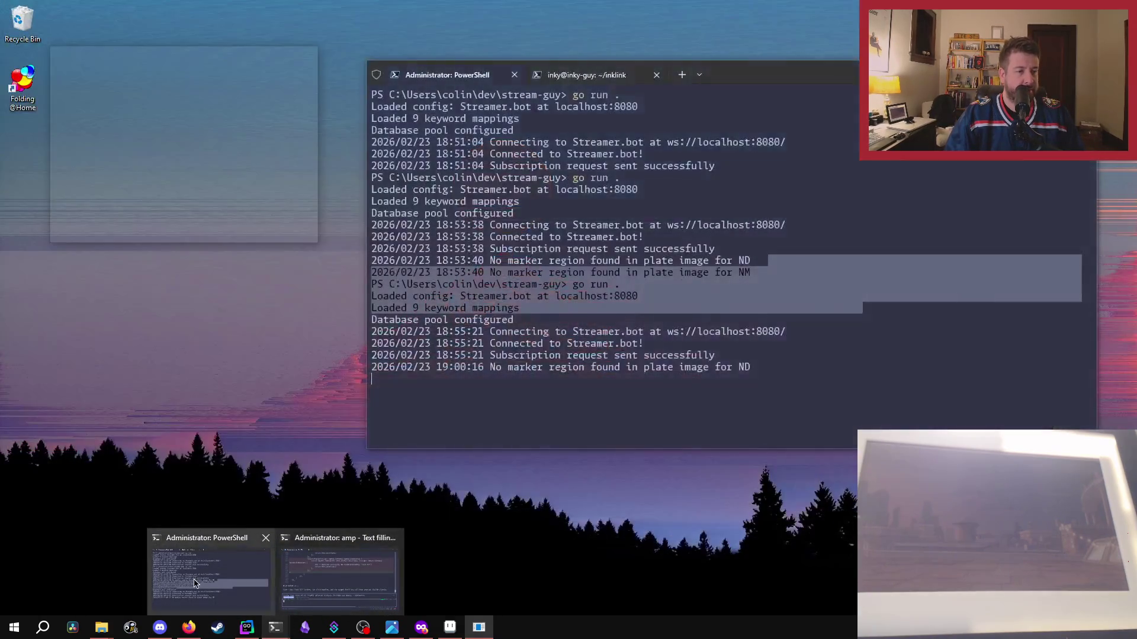
{"action": "left_click", "coordinate": [225, 599]}
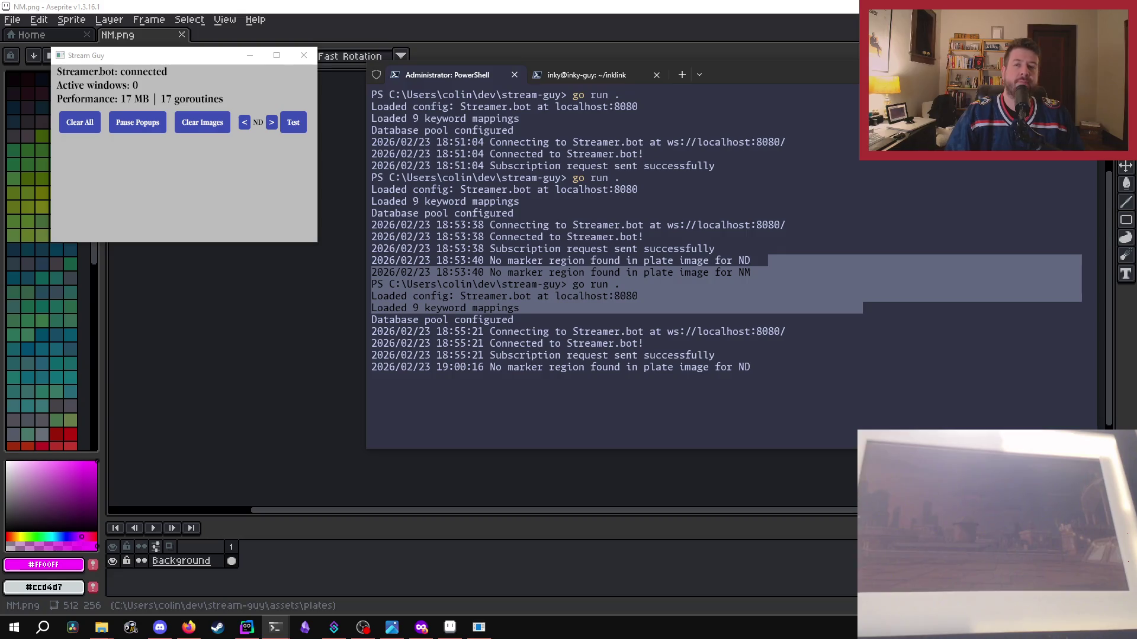
{"action": "left_click", "coordinate": [450, 627]}
- Open ND.png in Aseprite, zoom in on its faint marker rectangle, then return to NM.png
{"action": "mouse_move", "coordinate": [102, 627]}
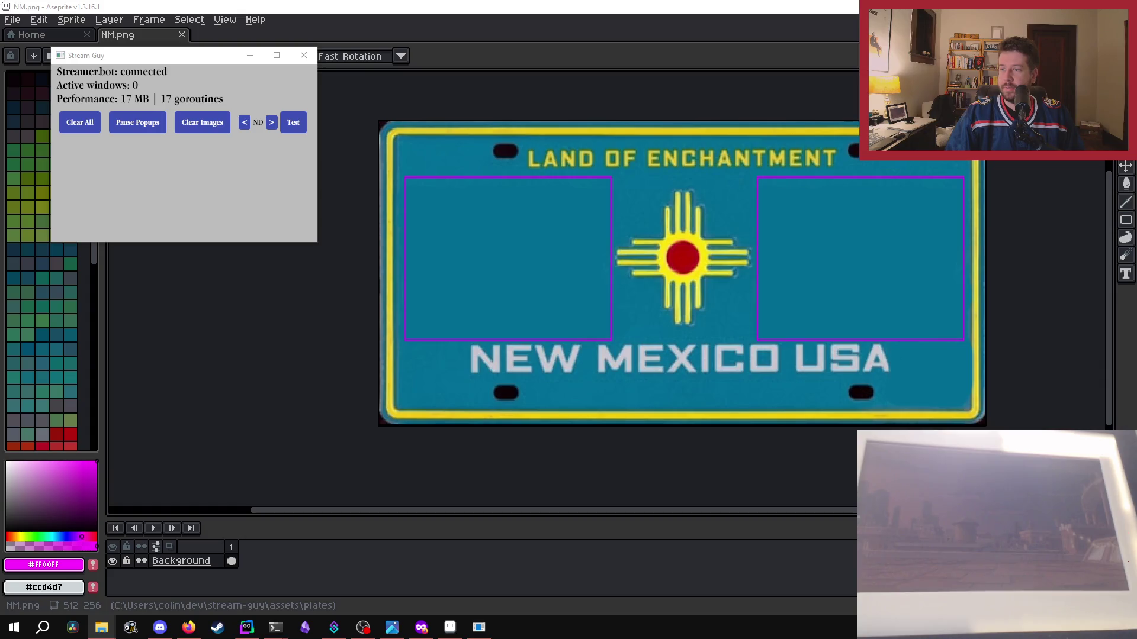
{"action": "left_click_drag", "start_coordinate": [739, 184], "coordinate": [567, 90]}
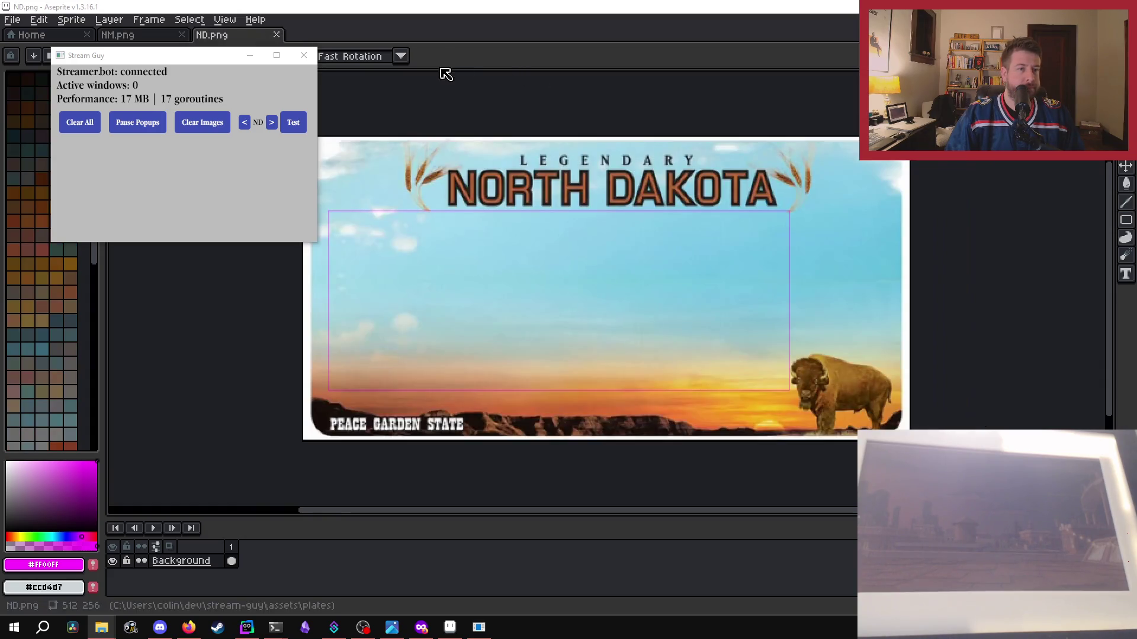
{"action": "scroll", "coordinate": [331, 270], "scroll_direction": "up", "scroll_amount": 3}
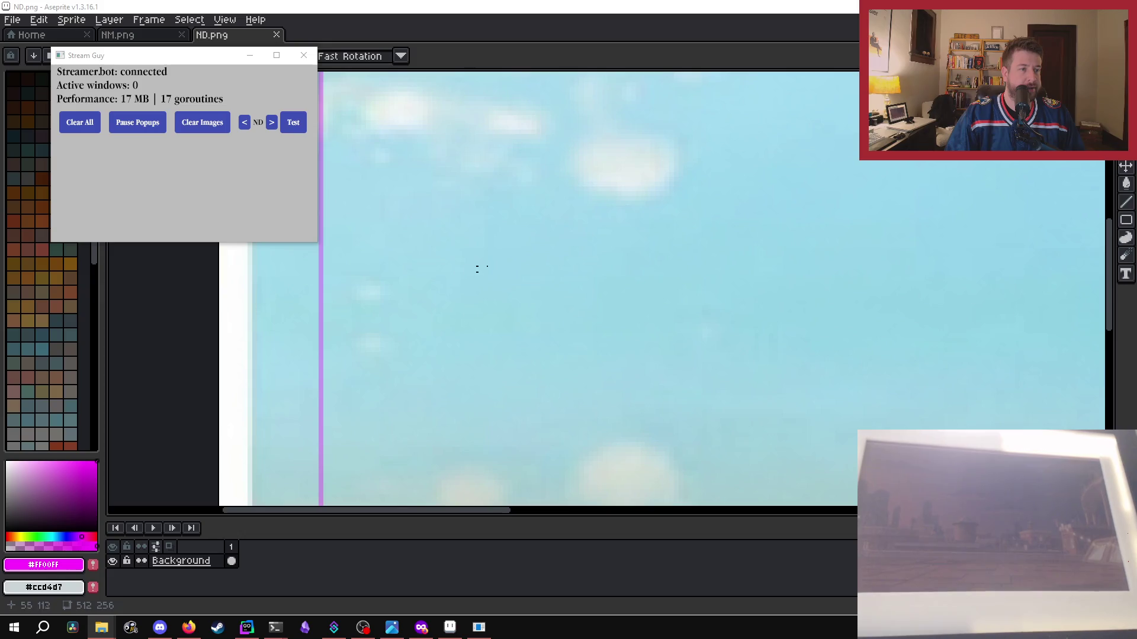
{"action": "scroll", "coordinate": [541, 254], "scroll_direction": "down", "scroll_amount": 2}
{"action": "scroll", "coordinate": [542, 256], "scroll_direction": "down", "scroll_amount": 1}
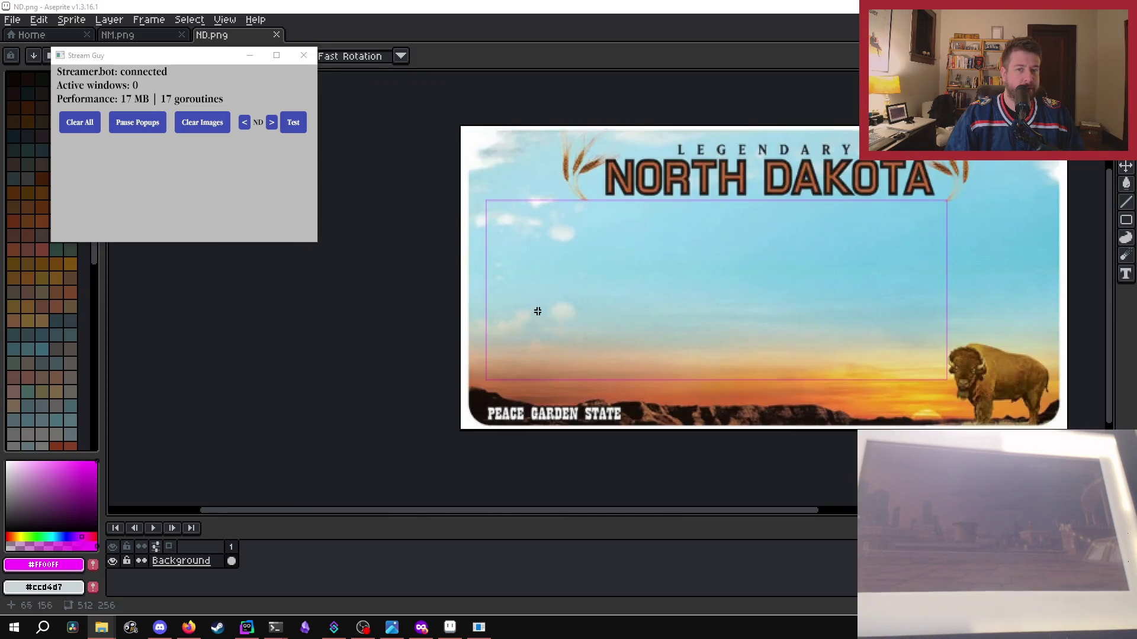
{"action": "scroll", "coordinate": [489, 211], "scroll_direction": "up", "scroll_amount": 3}
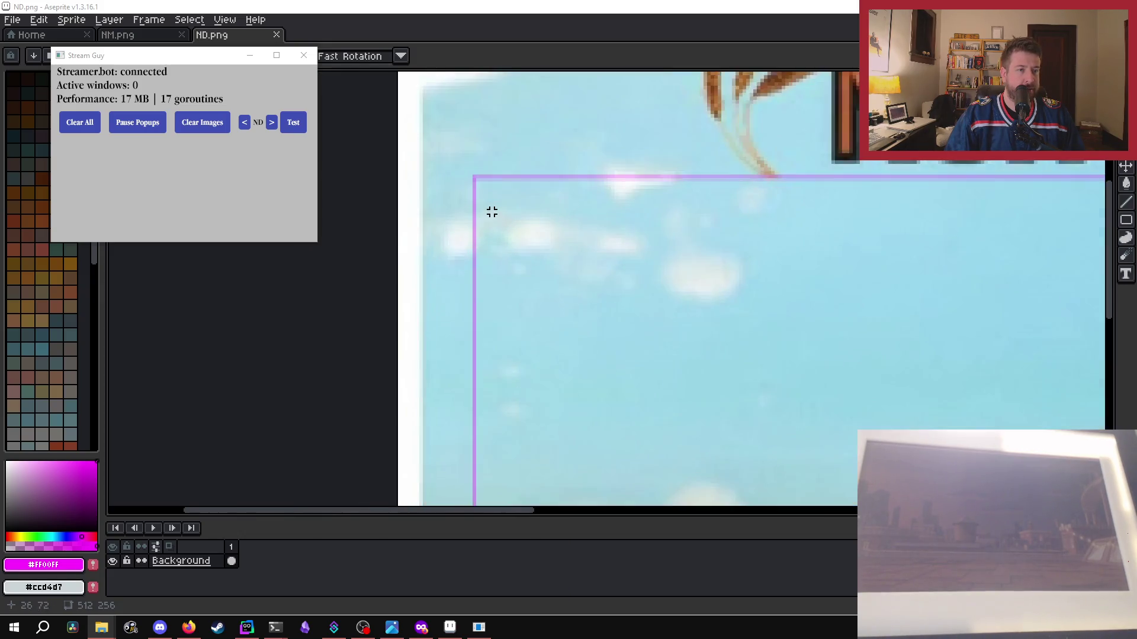
{"action": "scroll", "coordinate": [471, 166], "scroll_direction": "down", "scroll_amount": 5}
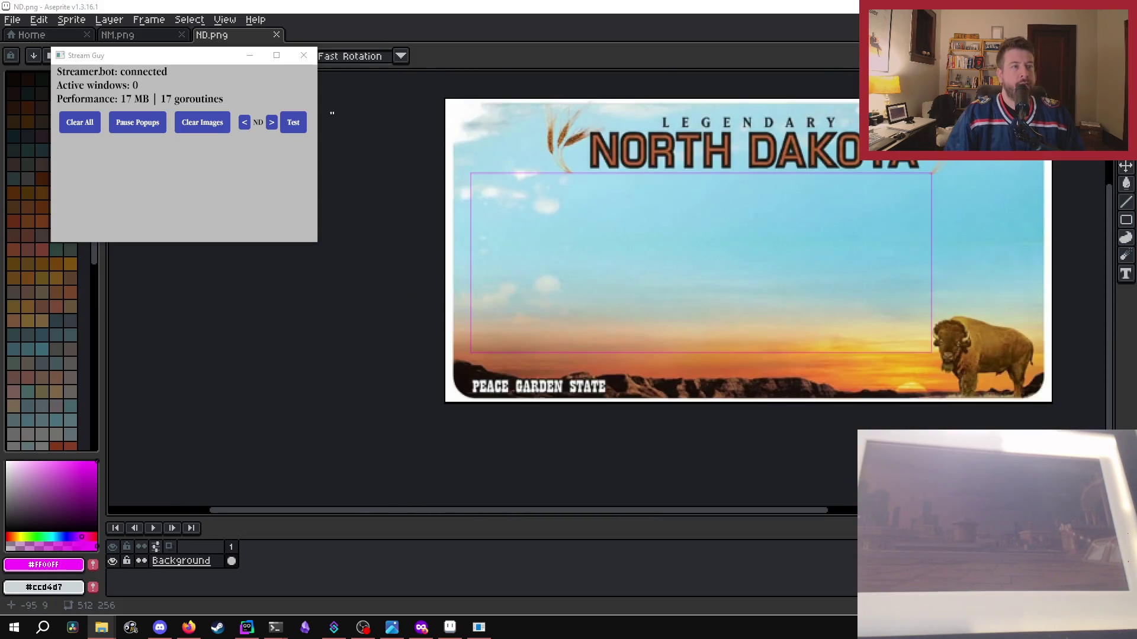
{"action": "left_click", "coordinate": [150, 36]}
- Advance Stream Guy to NE and preview, then close, the Nebraska test plate
{"action": "left_click", "coordinate": [273, 124]}
{"action": "left_click", "coordinate": [296, 121]}
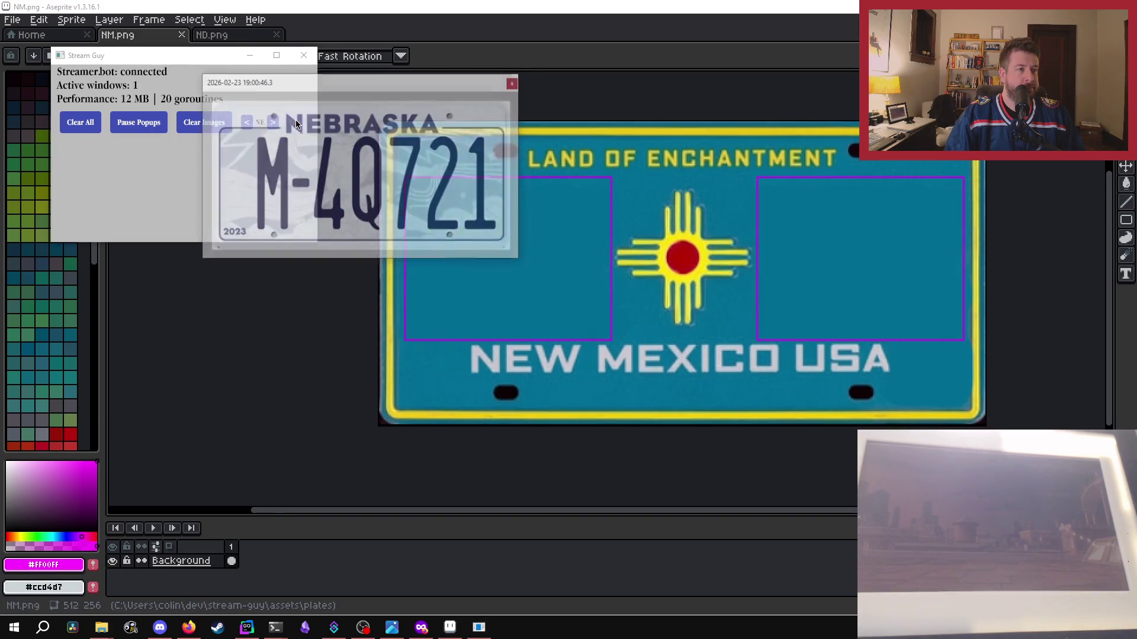
{"action": "mouse_move", "coordinate": [429, 85]}
{"action": "left_mouse_down"}
{"action": "mouse_move", "coordinate": [726, 142]}
{"action": "mouse_move", "coordinate": [715, 133]}
{"action": "left_mouse_up"}
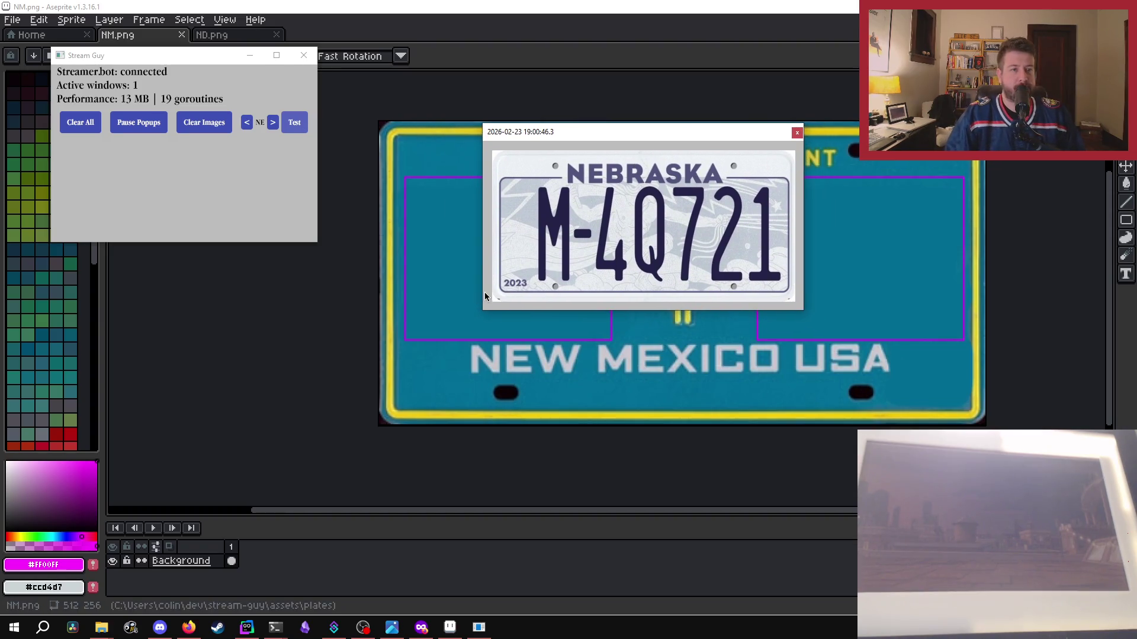
{"action": "left_click", "coordinate": [797, 133]}
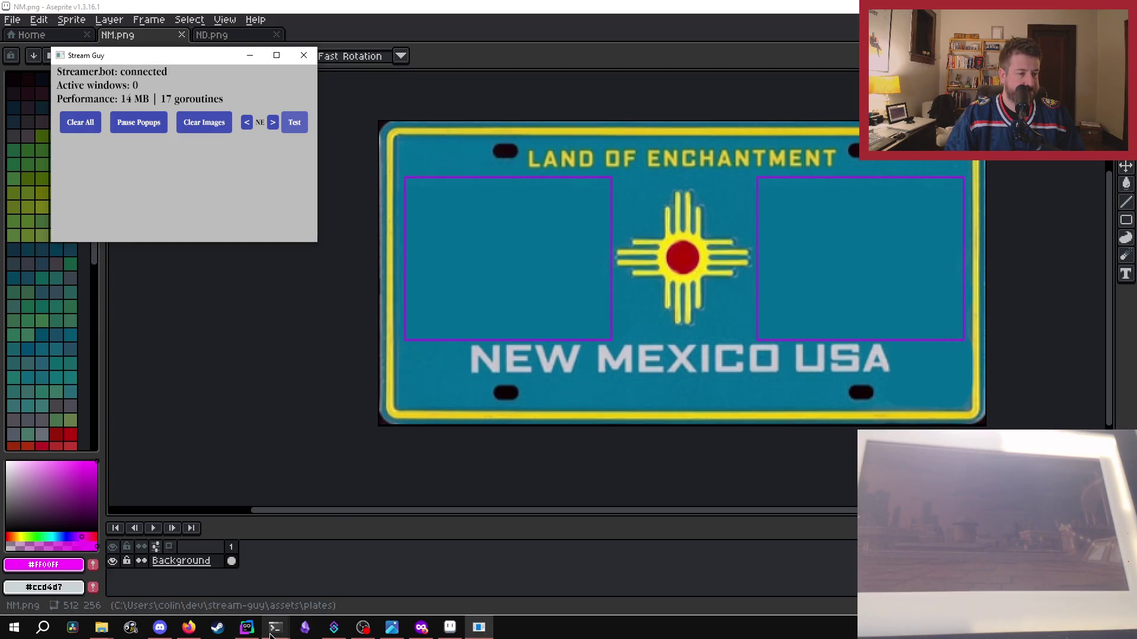
- In plate_config.go, change Kansas's plate text colour from #000 to #FFF
{"action": "mouse_move", "coordinate": [271, 635]}
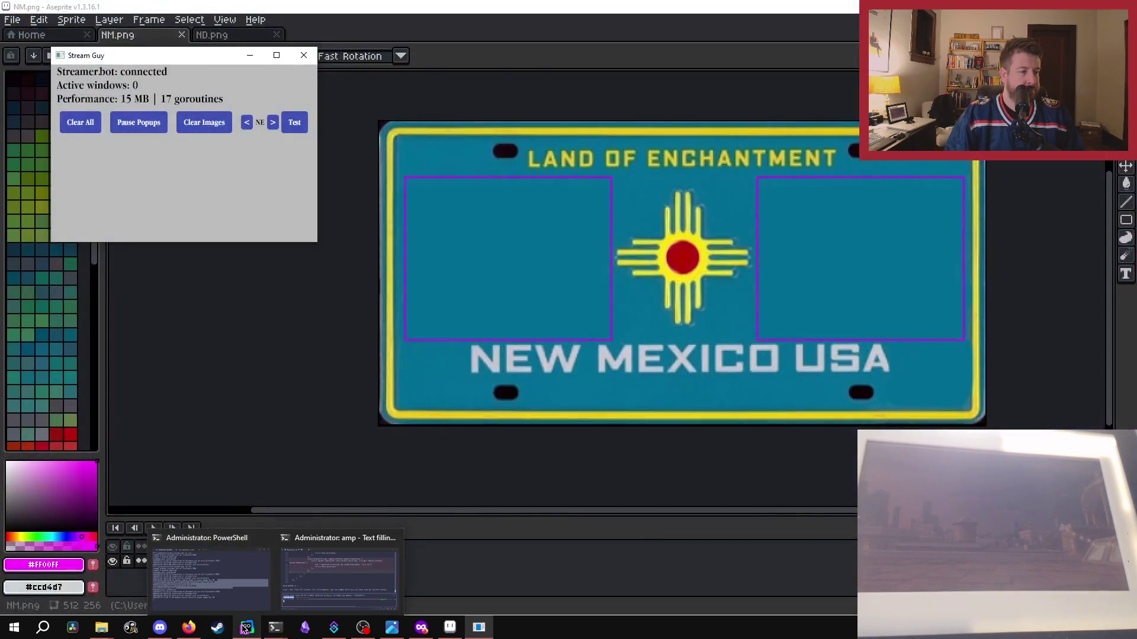
{"action": "left_click", "coordinate": [246, 627]}
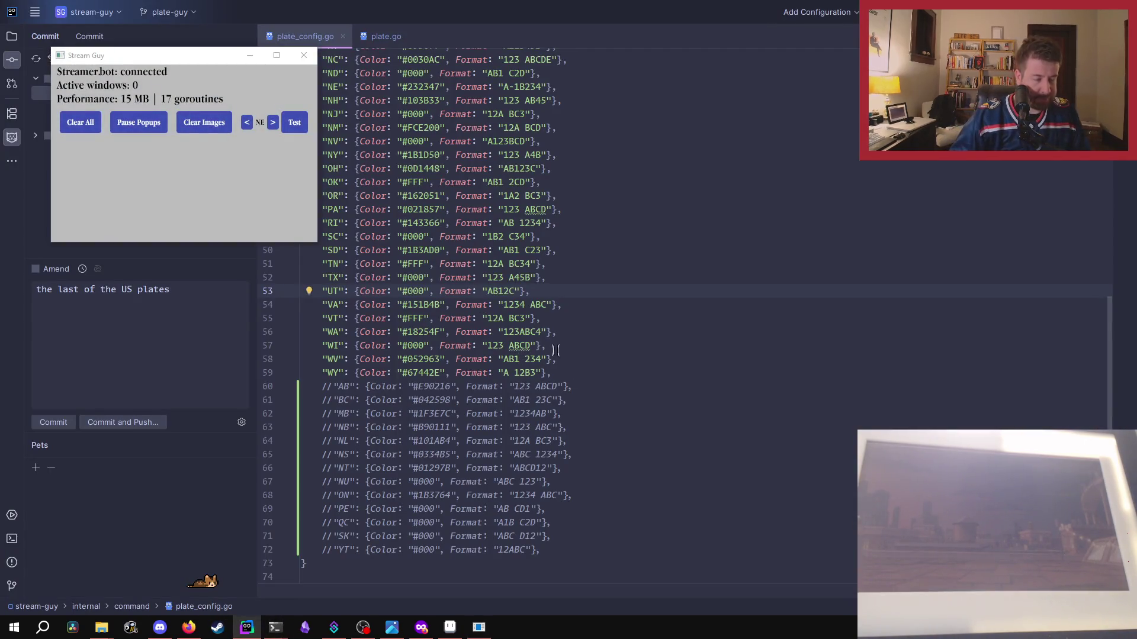
{"action": "scroll", "coordinate": [450, 309], "scroll_direction": "up", "scroll_amount": 2}
{"action": "scroll", "coordinate": [450, 309], "scroll_direction": "up", "scroll_amount": 3}
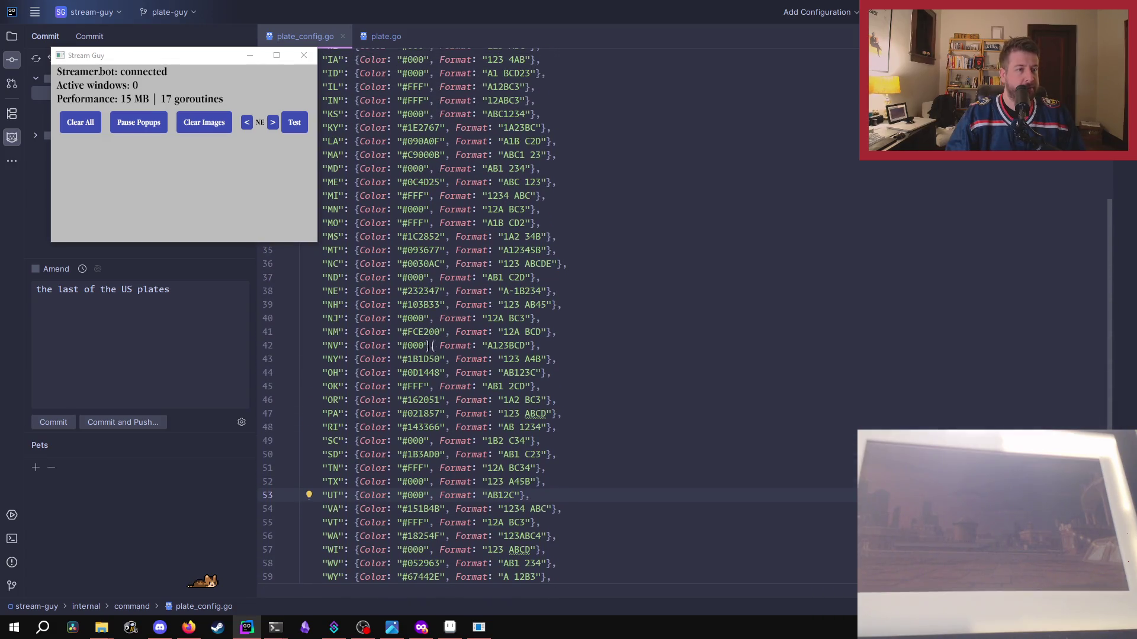
{"action": "scroll", "coordinate": [426, 320], "scroll_direction": "up", "scroll_amount": 2}
{"action": "scroll", "coordinate": [425, 318], "scroll_direction": "up", "scroll_amount": 2}
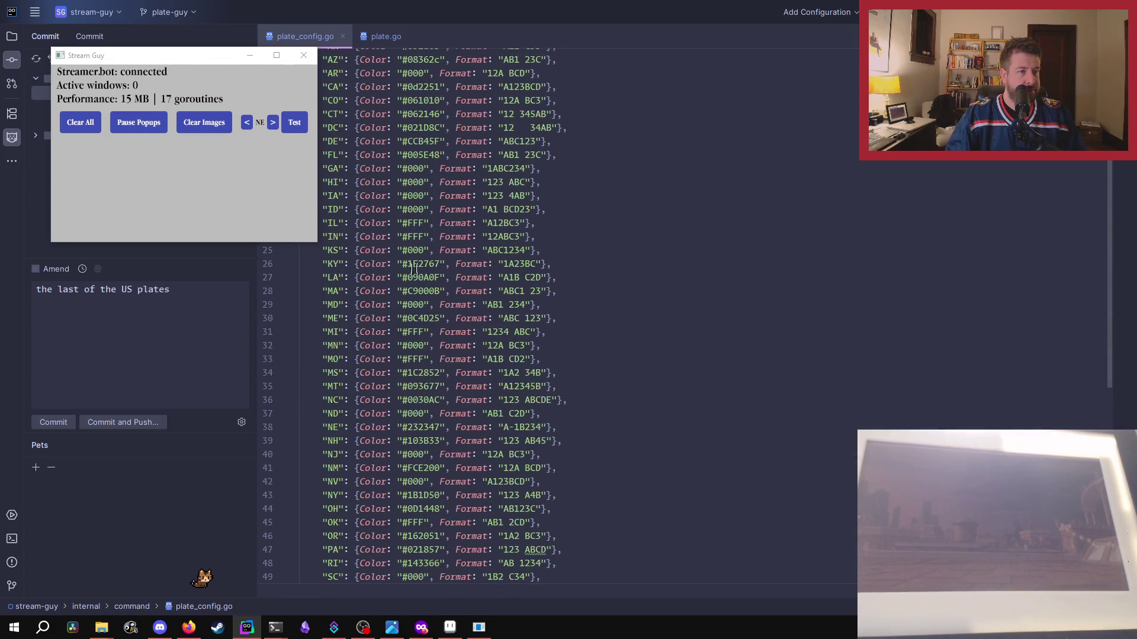
{"action": "double_click", "coordinate": [412, 250]}
{"action": "type", "text": "FFF"}
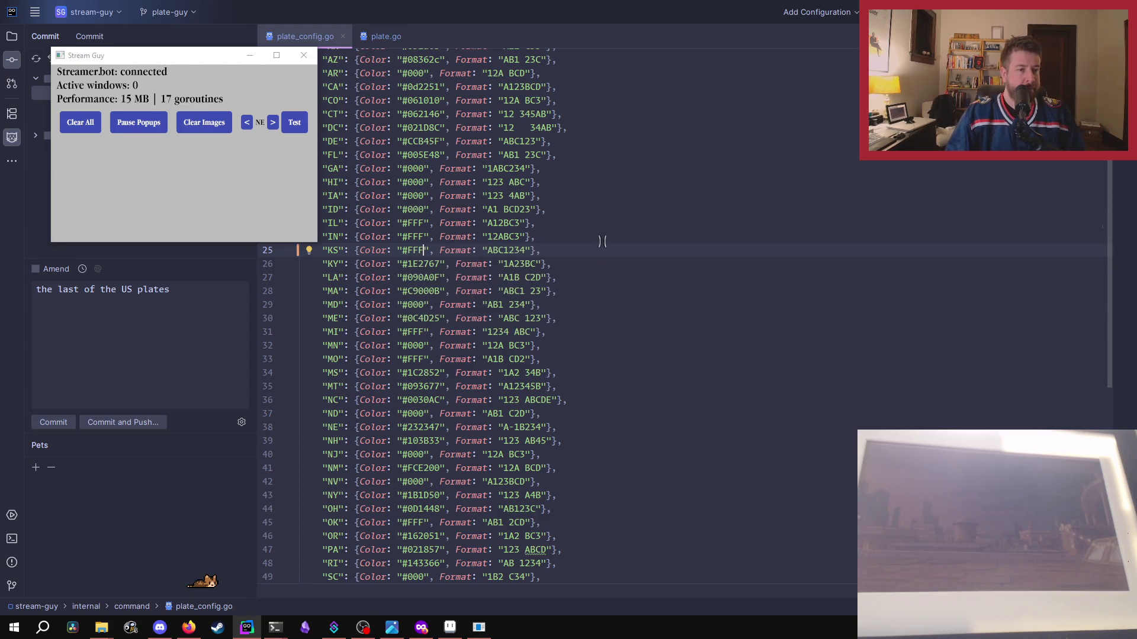
- Change Nebraska's plate format to 'A 1B234' and advance Stream Guy to NH
{"action": "scroll", "coordinate": [503, 372], "scroll_direction": "down", "scroll_amount": 2}
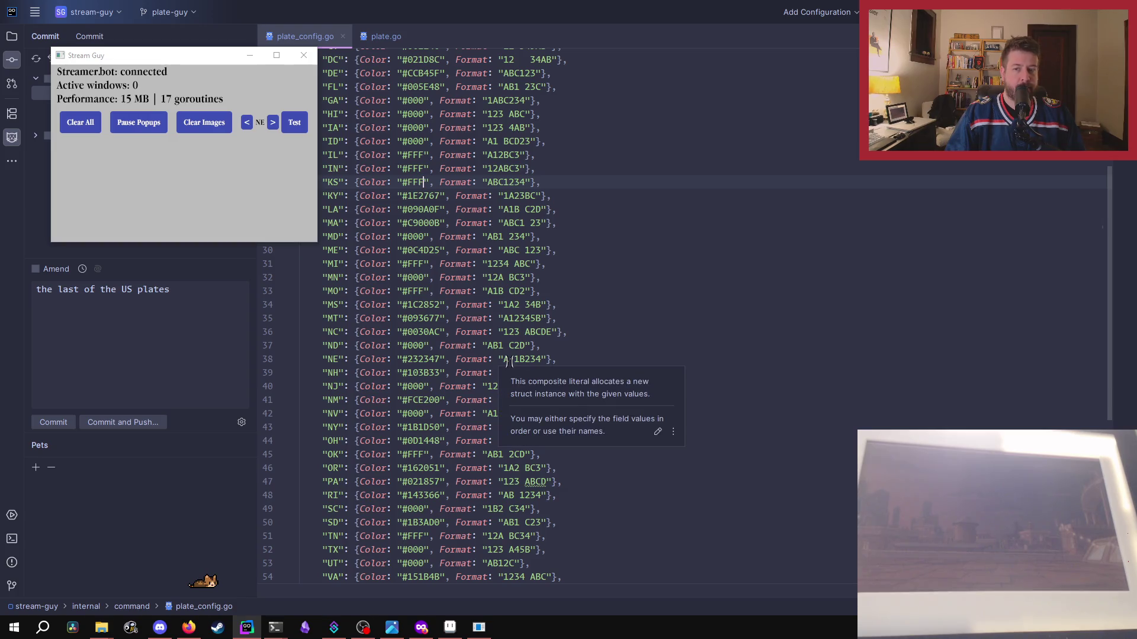
{"action": "left_click", "coordinate": [510, 360]}
{"action": "type", "text": "-"}
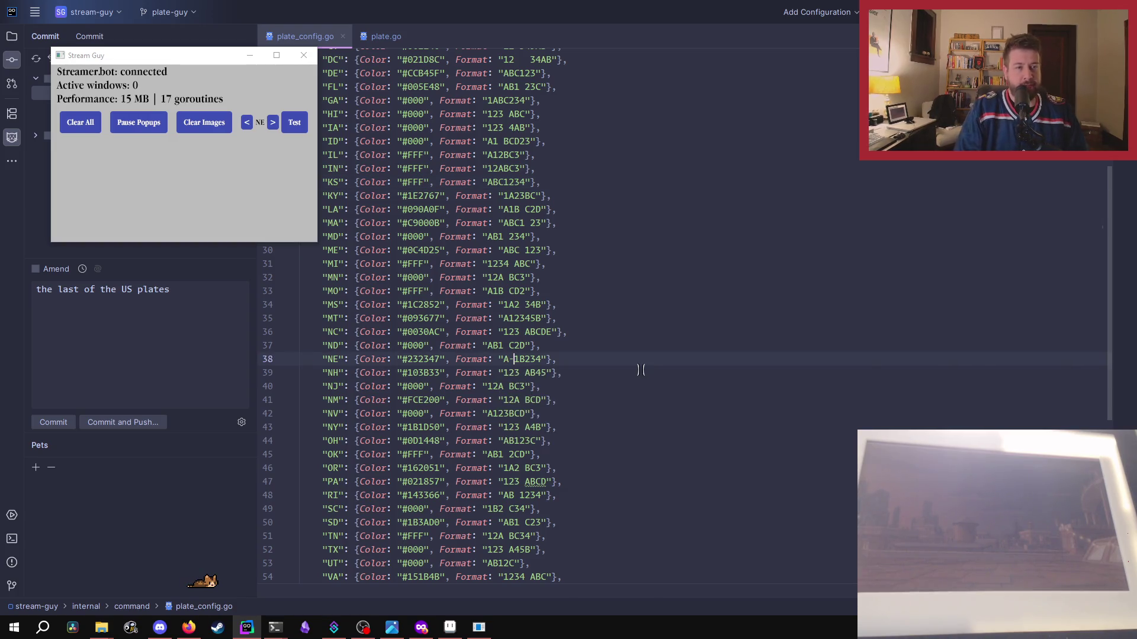
{"action": "left_click", "coordinate": [588, 356]}
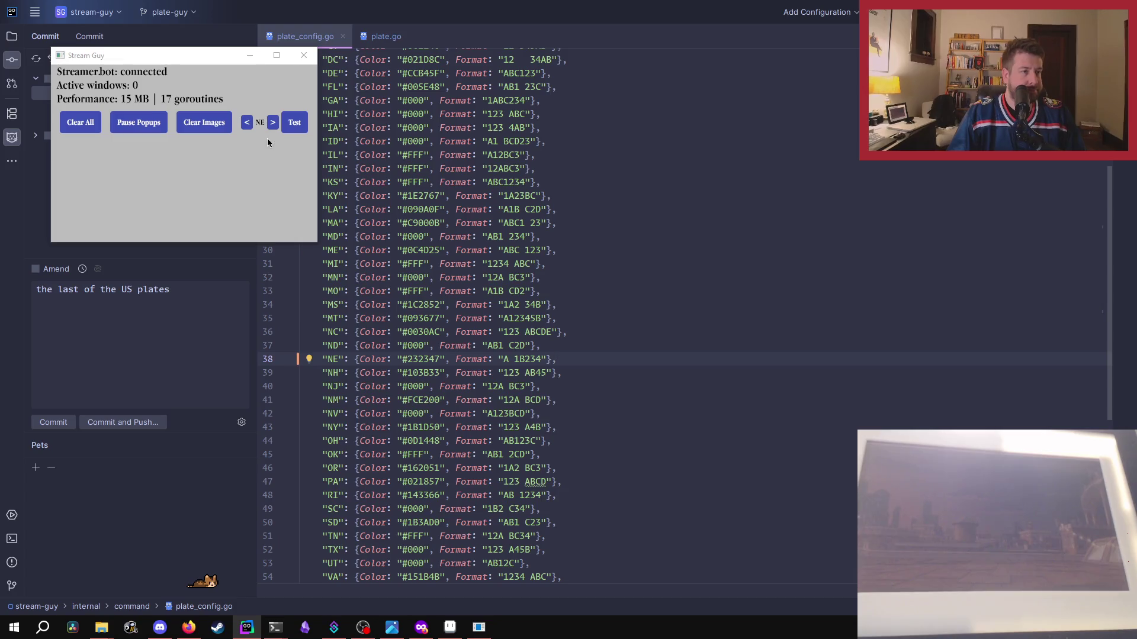
{"action": "left_click", "coordinate": [272, 122]}
- Preview and close the New Hampshire and New Jersey plates, then pull the chat message clear of the webcam
{"action": "left_click", "coordinate": [294, 122]}
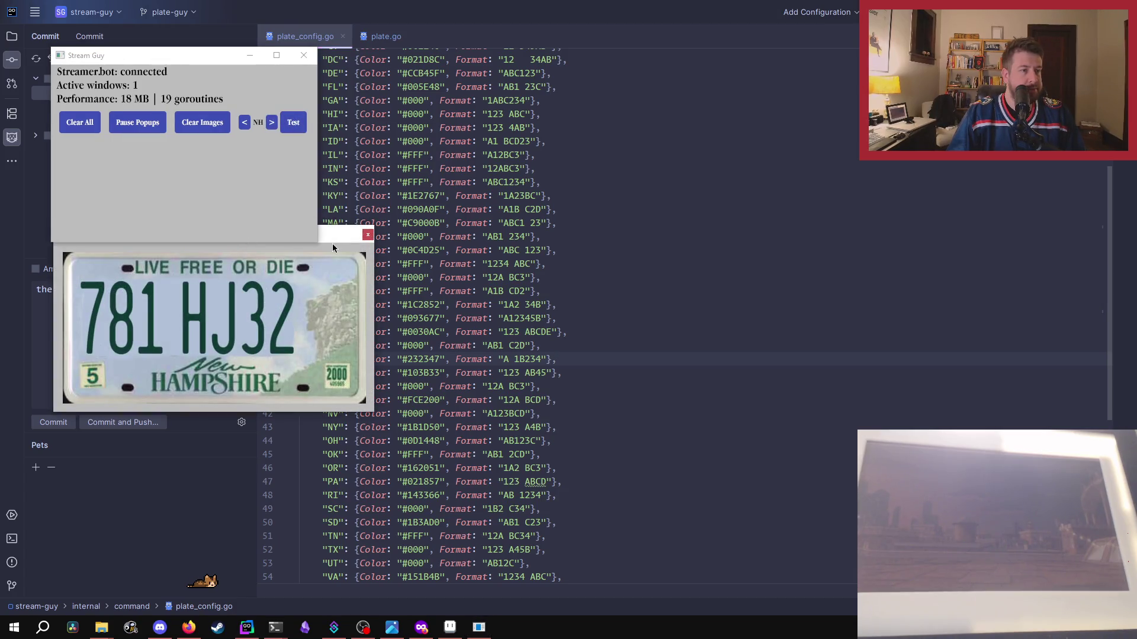
{"action": "left_click", "coordinate": [668, 130]}
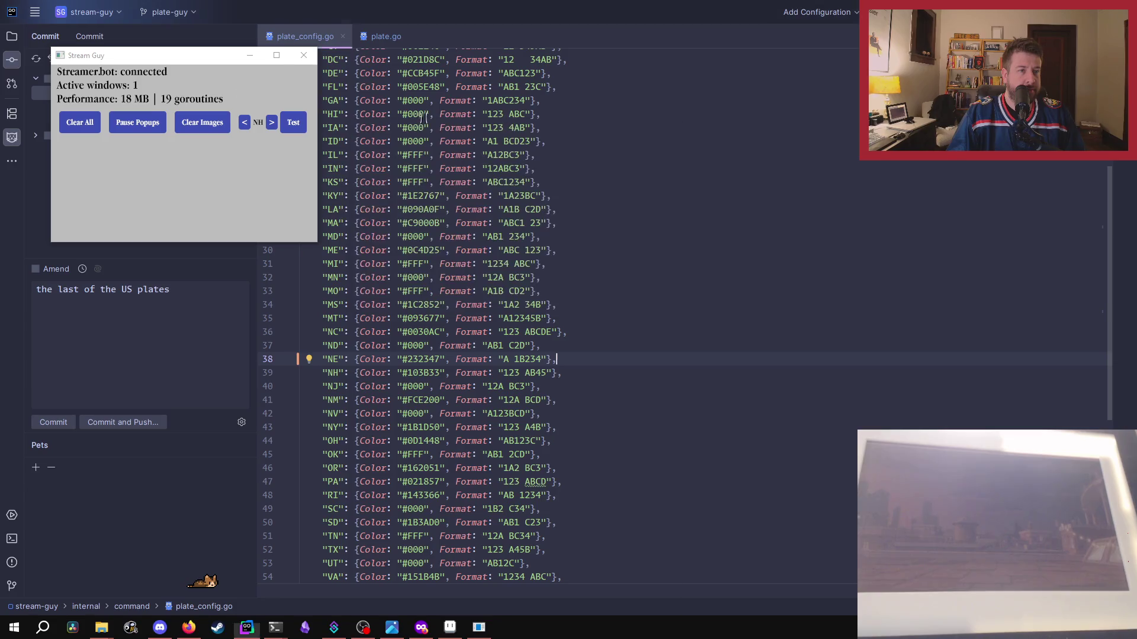
{"action": "left_click", "coordinate": [272, 122]}
{"action": "left_click", "coordinate": [293, 122]}
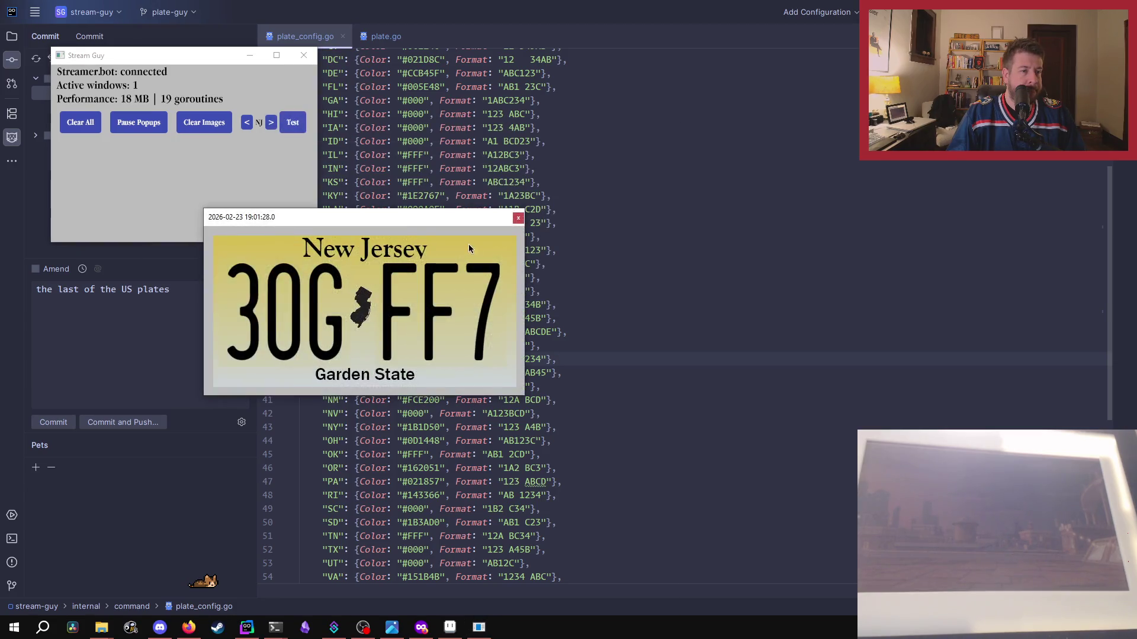
{"action": "left_click_drag", "start_coordinate": [409, 225], "coordinate": [594, 126]}
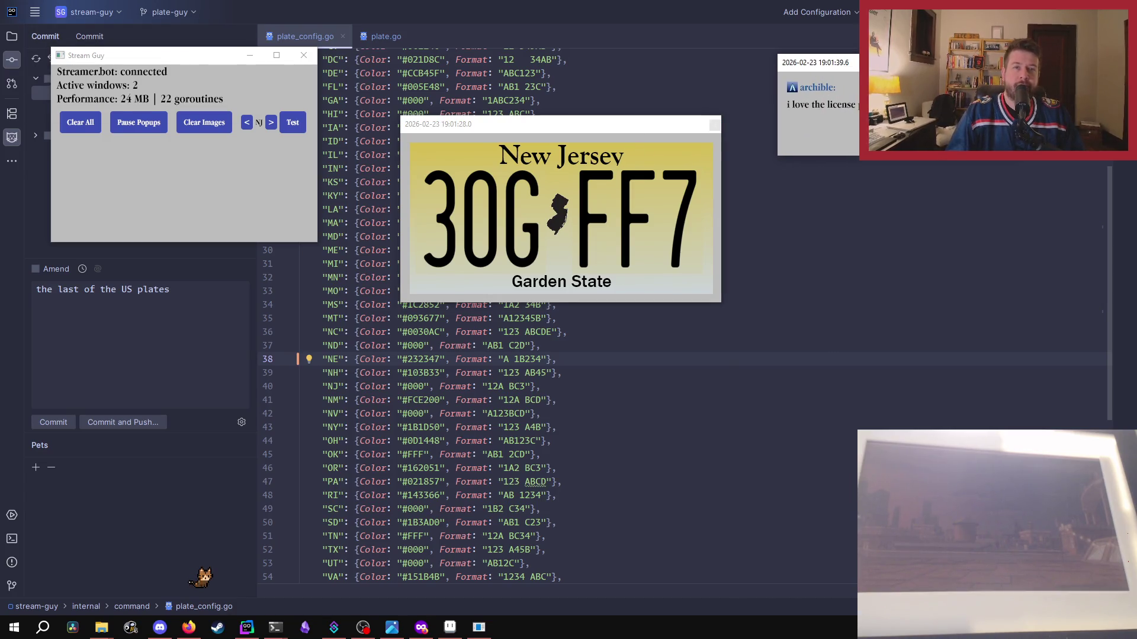
{"action": "left_click", "coordinate": [714, 127]}
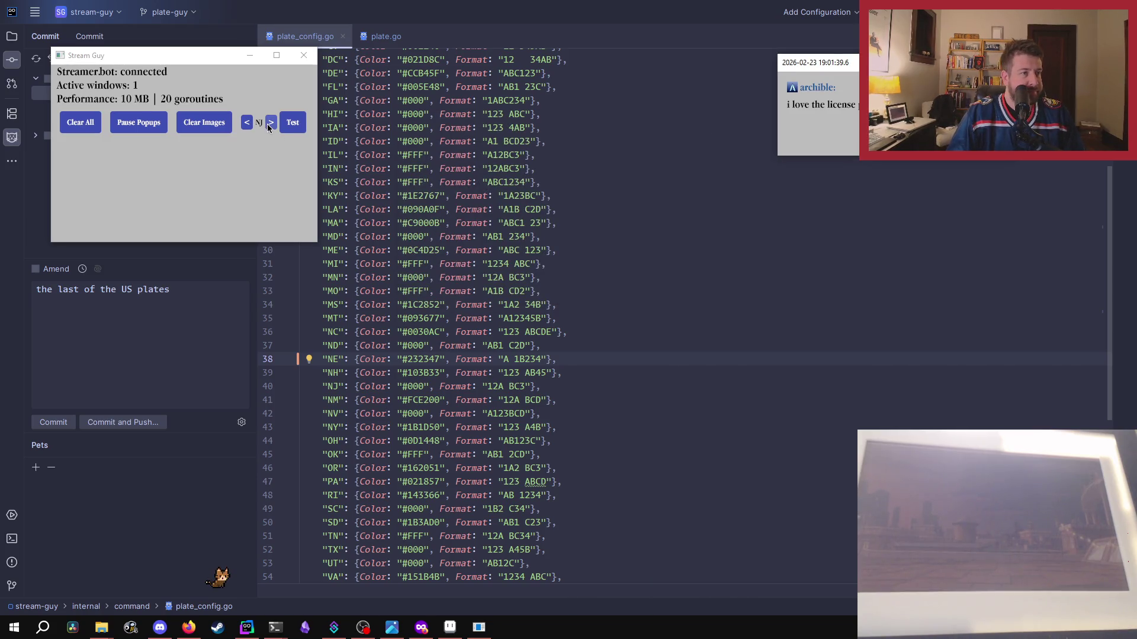
{"action": "left_click_drag", "start_coordinate": [957, 70], "coordinate": [832, 72]}
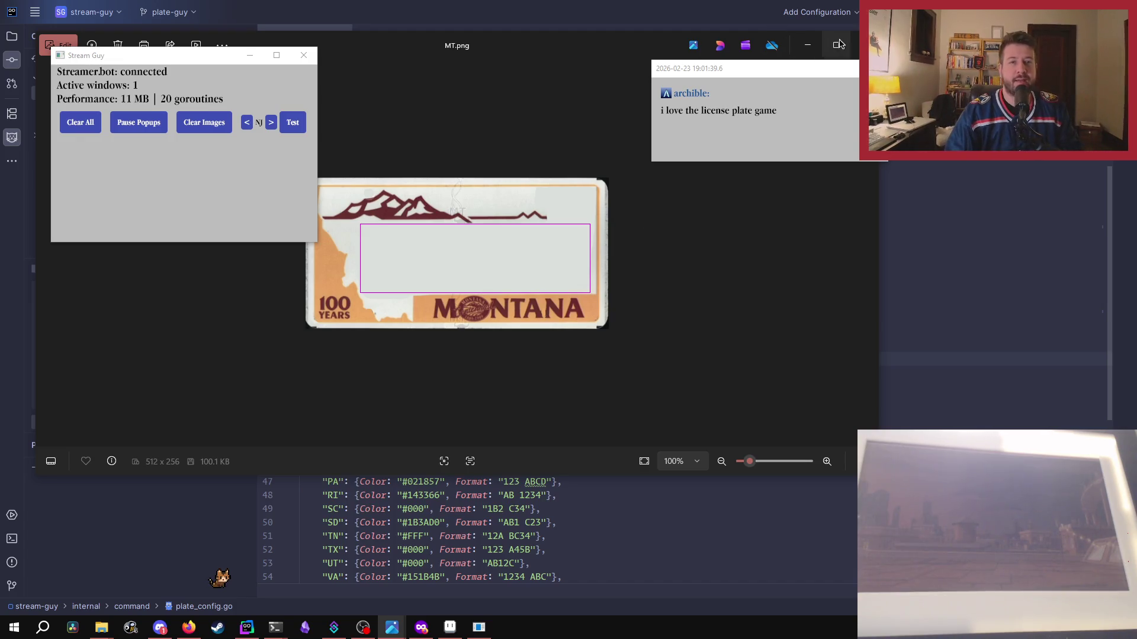
- Close MT.png in Photos, check the PowerShell log, and step Stream Guy through NM to NV
{"action": "left_click", "coordinate": [863, 45]}
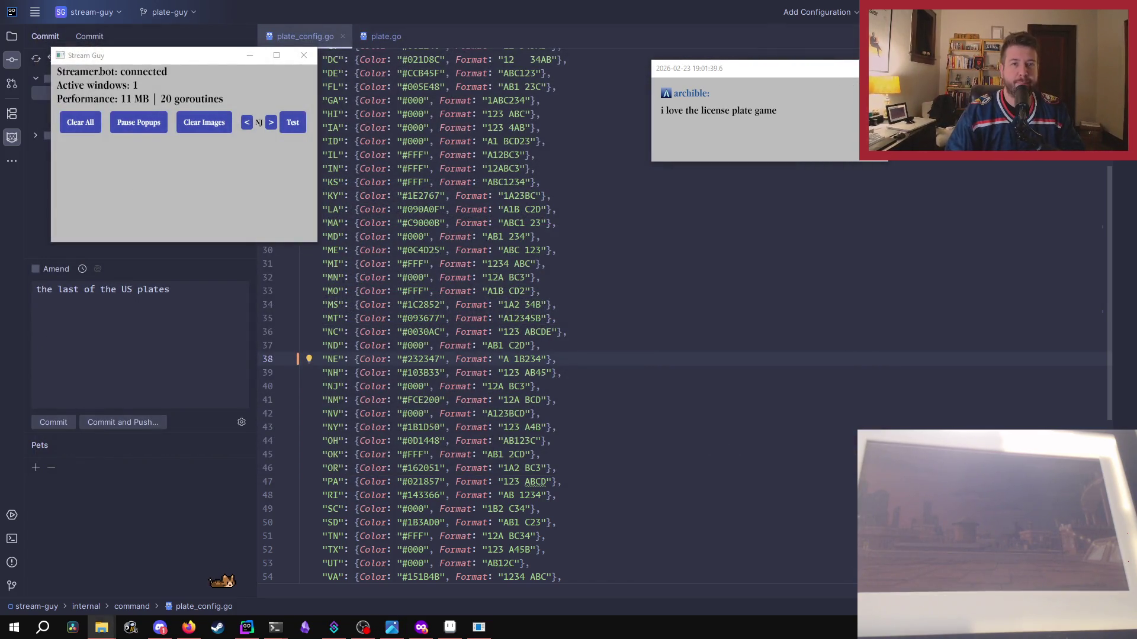
{"action": "left_click", "coordinate": [271, 123]}
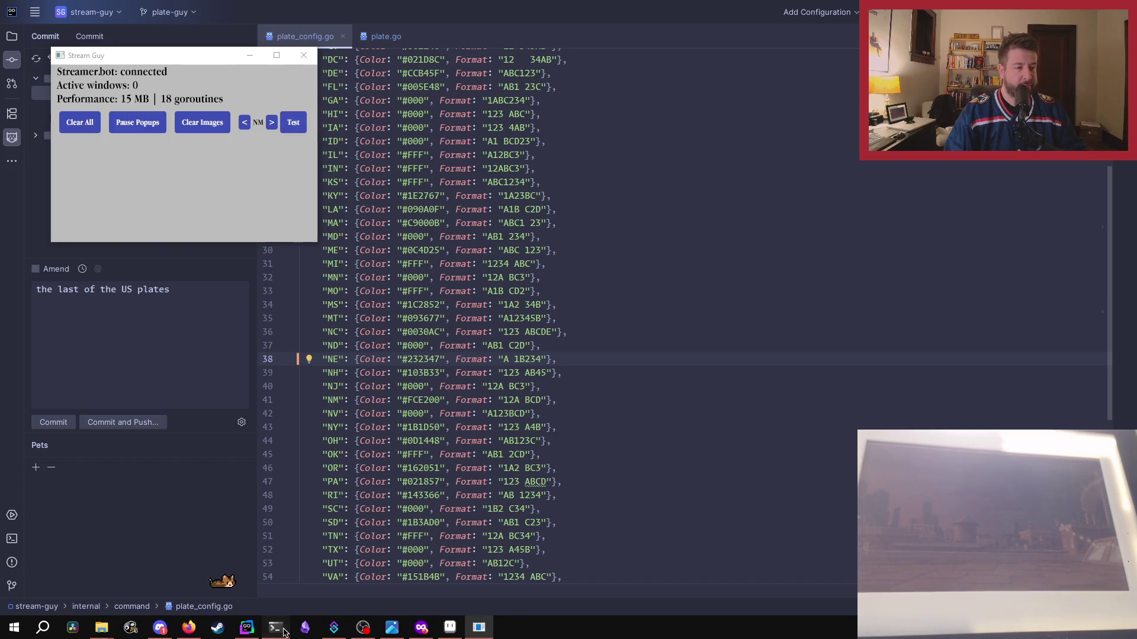
{"action": "mouse_move", "coordinate": [276, 630]}
{"action": "left_click", "coordinate": [250, 595]}
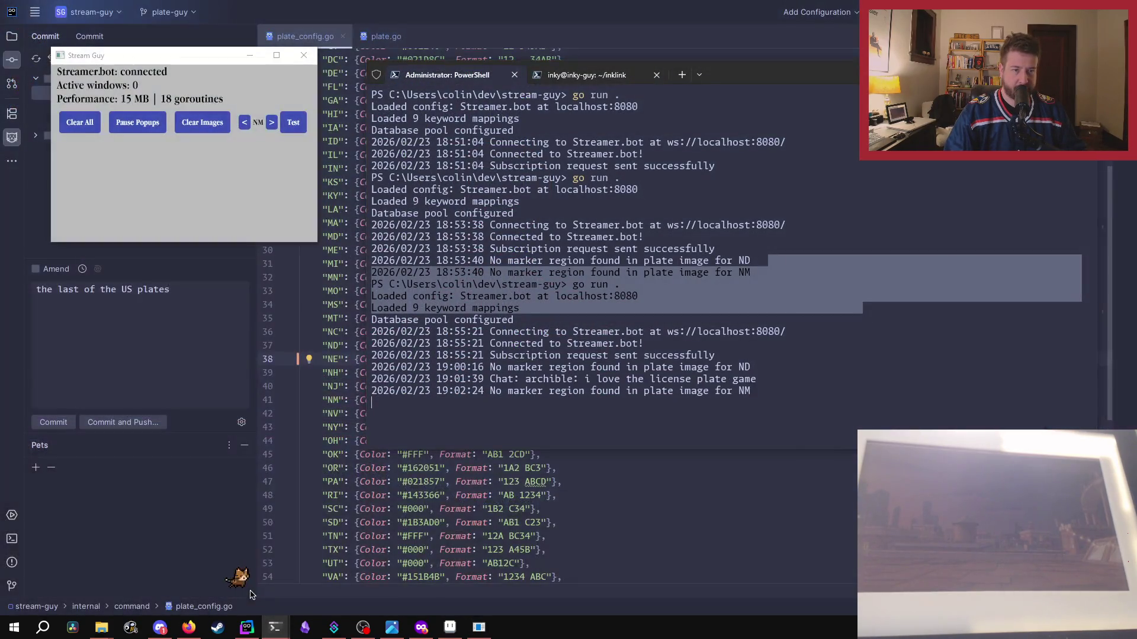
{"action": "left_click", "coordinate": [161, 497]}
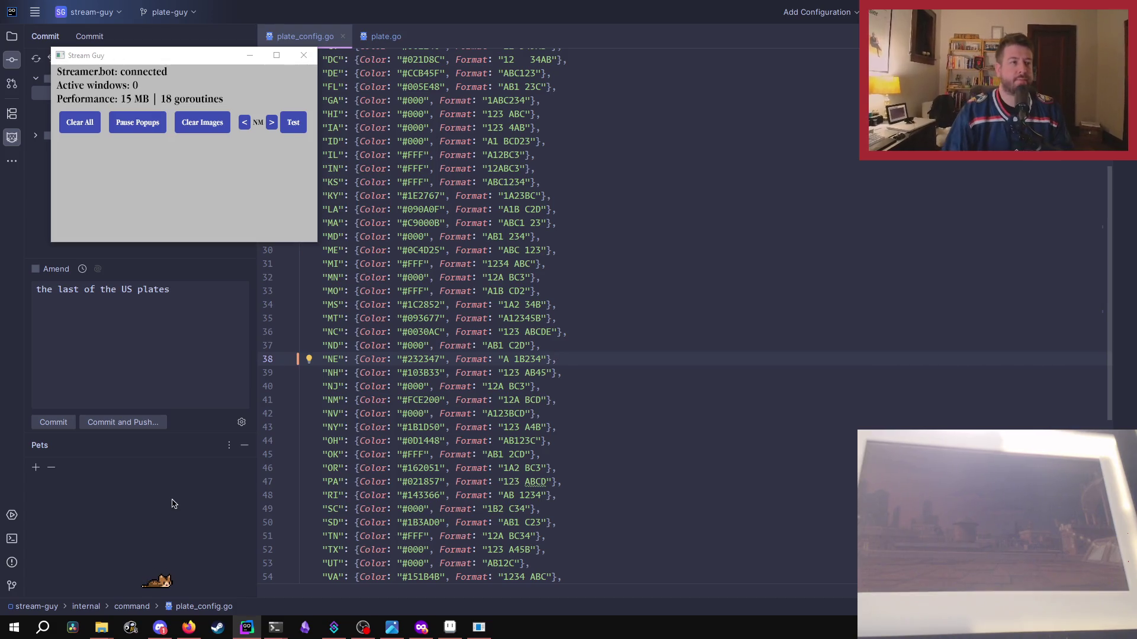
{"action": "left_click", "coordinate": [271, 122]}
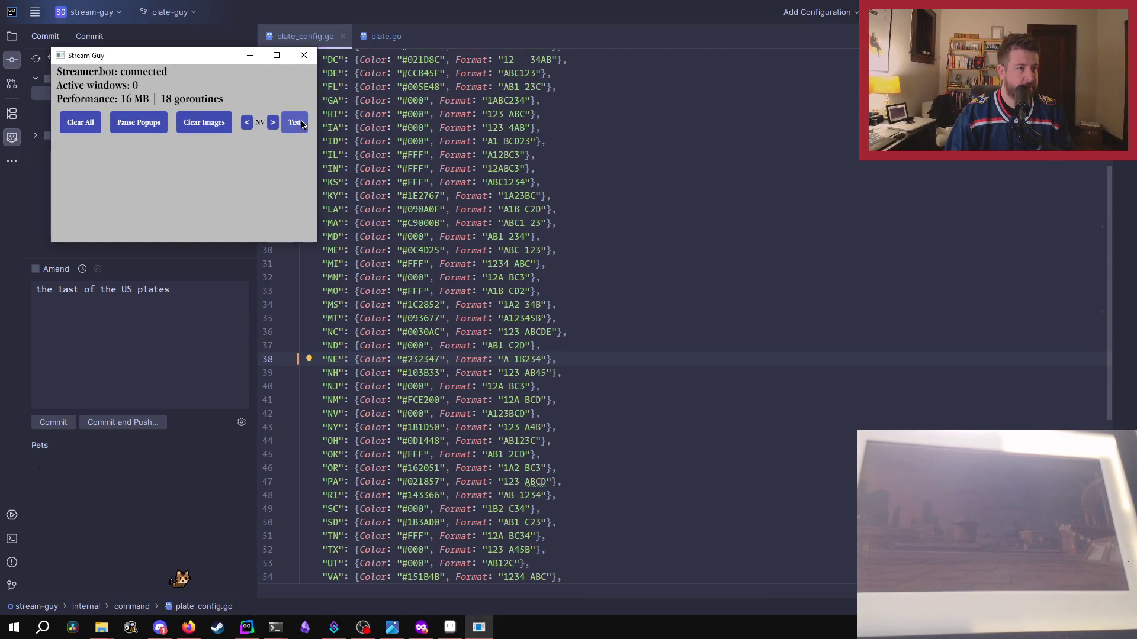
- Preview and close two Nevada plates, then open the New York plate 262 F1L and move the chat aside
{"action": "left_click", "coordinate": [293, 122]}
{"action": "left_click_drag", "start_coordinate": [489, 393], "coordinate": [666, 164]}
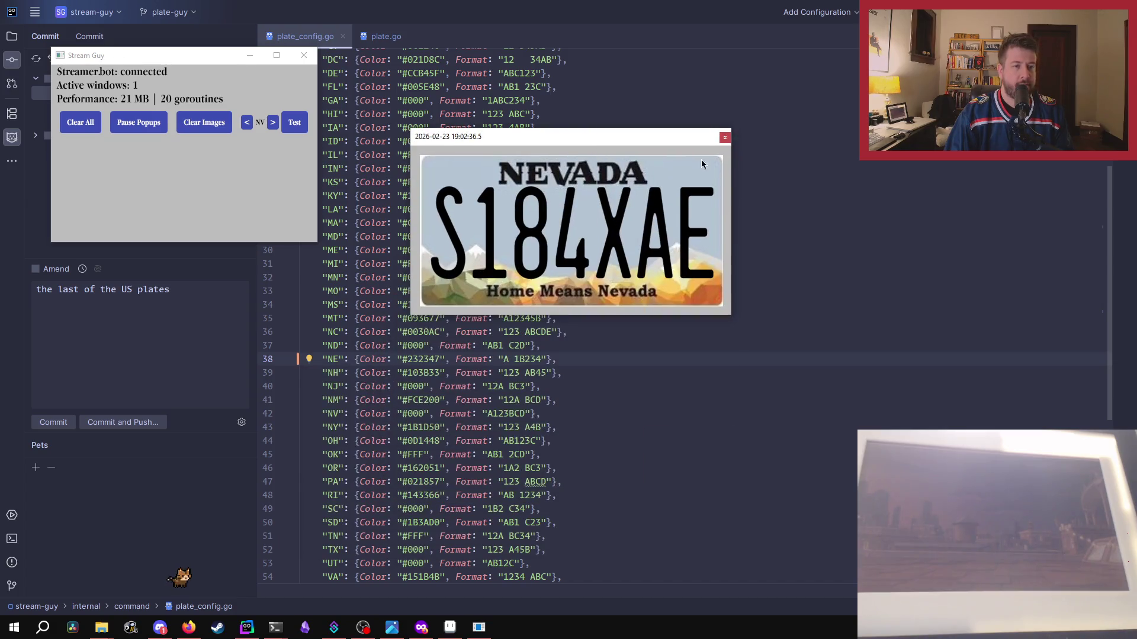
{"action": "left_click", "coordinate": [725, 137]}
{"action": "left_click", "coordinate": [294, 122]}
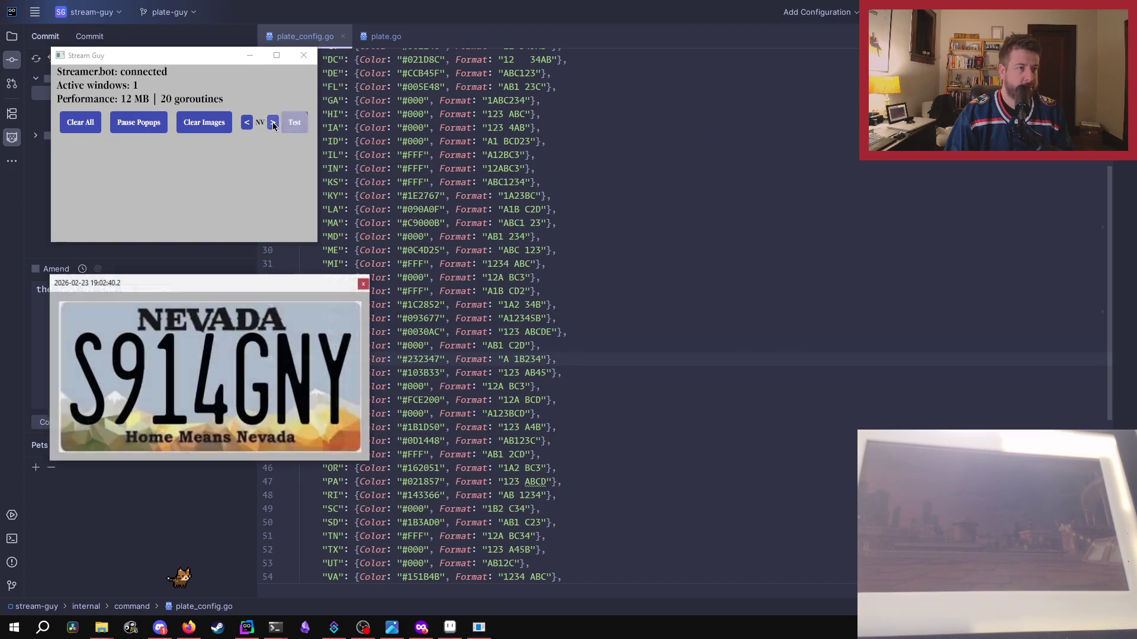
{"action": "left_click", "coordinate": [364, 285]}
{"action": "left_click", "coordinate": [272, 122]}
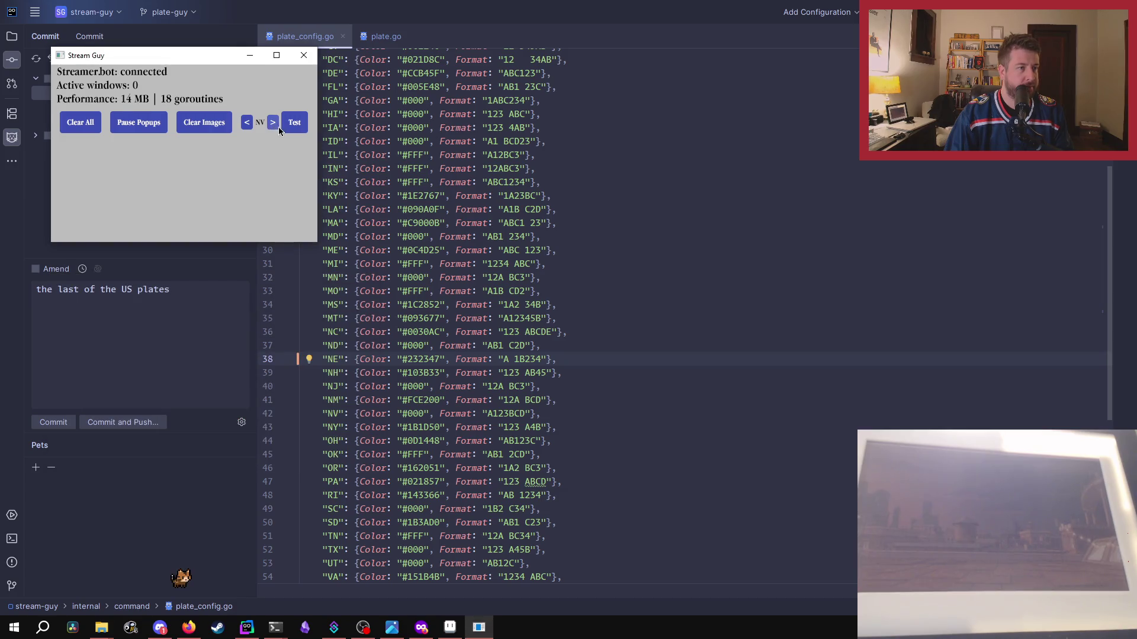
{"action": "left_click", "coordinate": [292, 123]}
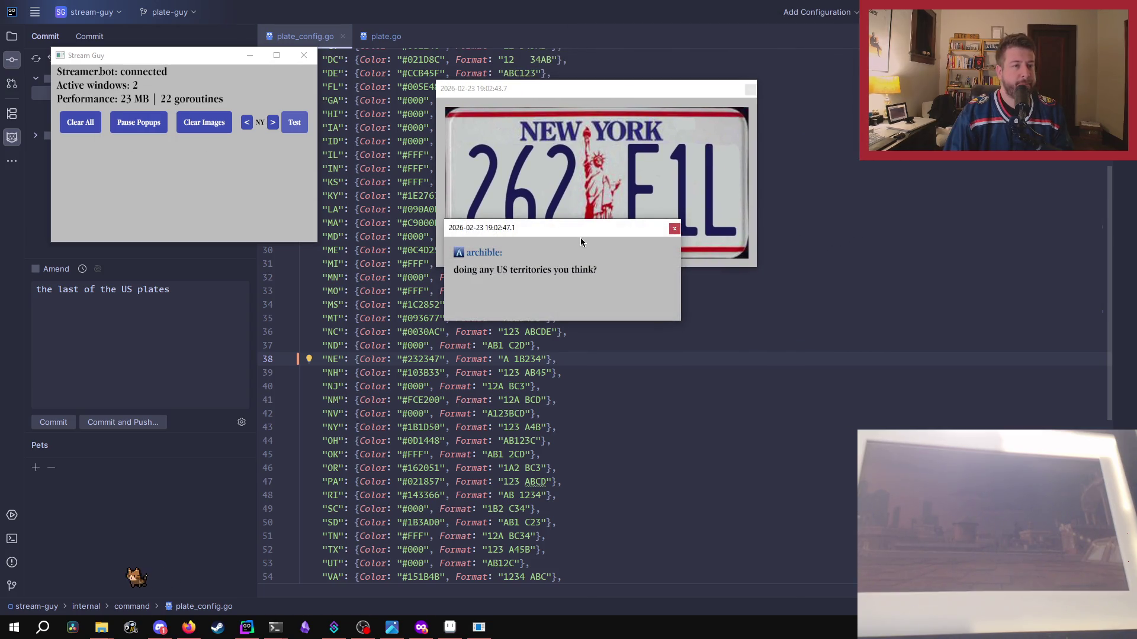
{"action": "left_click_drag", "start_coordinate": [552, 236], "coordinate": [918, 134]}
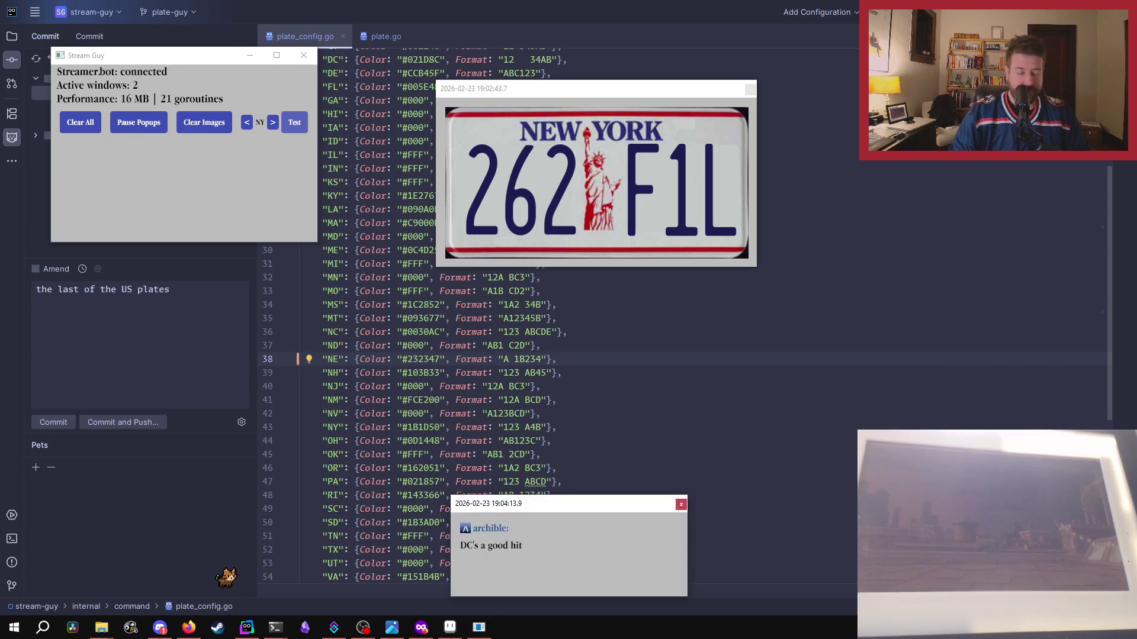
{"action": "left_click_drag", "start_coordinate": [580, 502], "coordinate": [579, 326]}
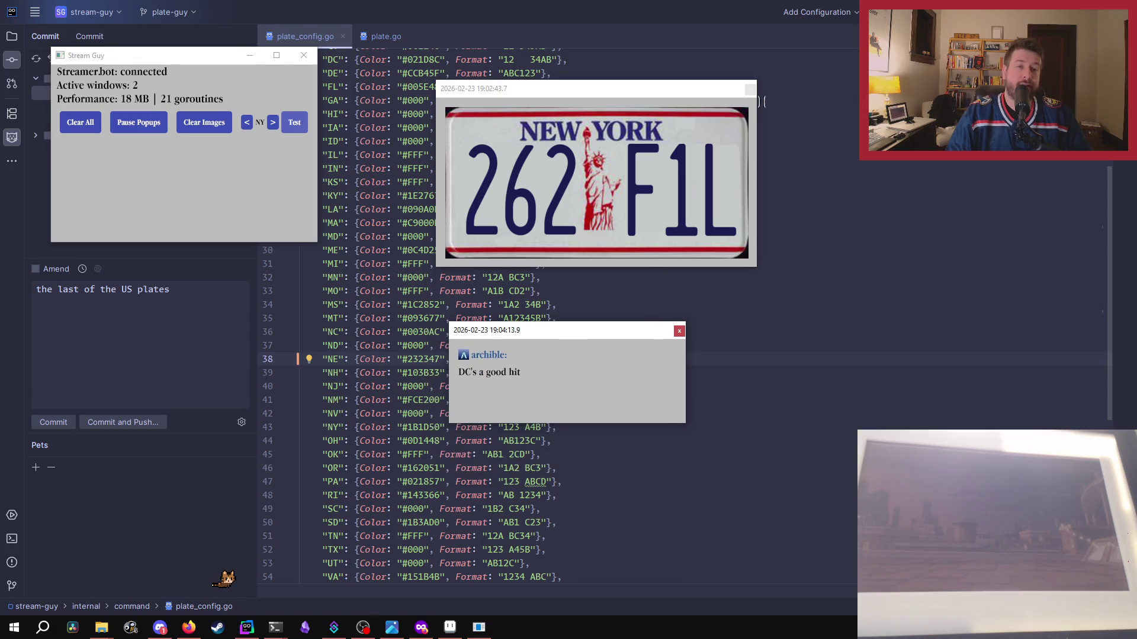
- Close the New York popup, step back to DC, and preview then close the Washington DC plate
{"action": "left_click", "coordinate": [750, 90]}
{"action": "left_click", "coordinate": [247, 122]}
{"action": "left_click", "coordinate": [247, 123]}
{"action": "left_click", "coordinate": [247, 123]}
{"action": "left_click", "coordinate": [247, 123]}
{"action": "left_click", "coordinate": [247, 123]}
{"action": "left_click", "coordinate": [247, 122]}
{"action": "left_click", "coordinate": [247, 122]}
{"action": "left_click", "coordinate": [247, 123]}
{"action": "left_click", "coordinate": [247, 122]}
{"action": "left_click", "coordinate": [247, 122]}
{"action": "left_click", "coordinate": [247, 123]}
{"action": "left_click", "coordinate": [247, 122]}
{"action": "left_click", "coordinate": [247, 122]}
{"action": "left_click", "coordinate": [295, 123]}
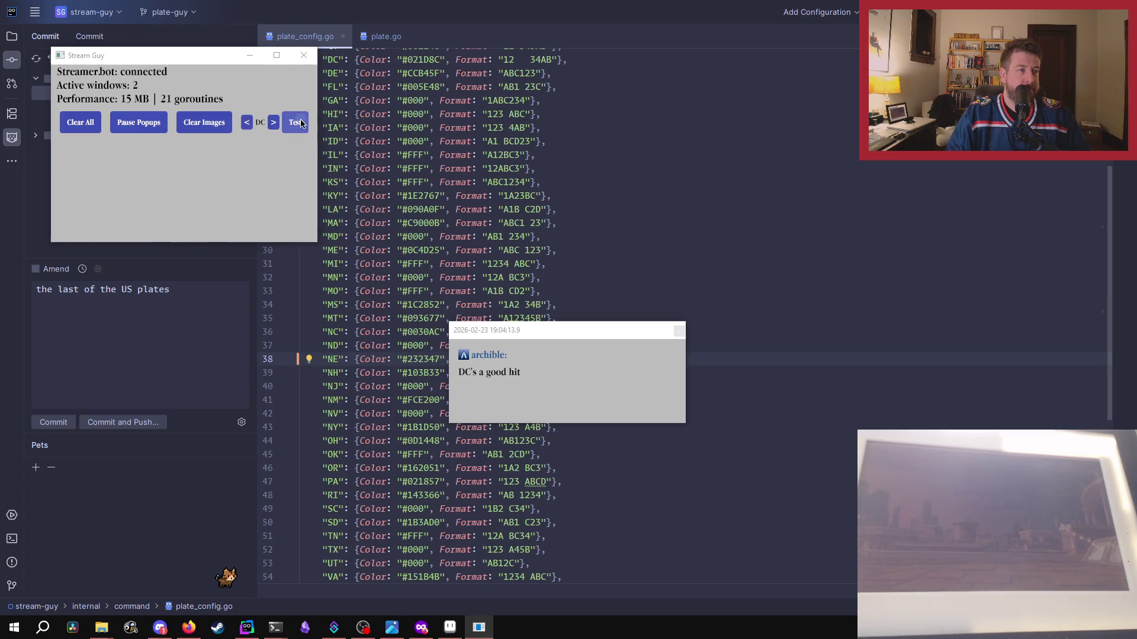
{"action": "left_click_drag", "start_coordinate": [252, 331], "coordinate": [687, 116]}
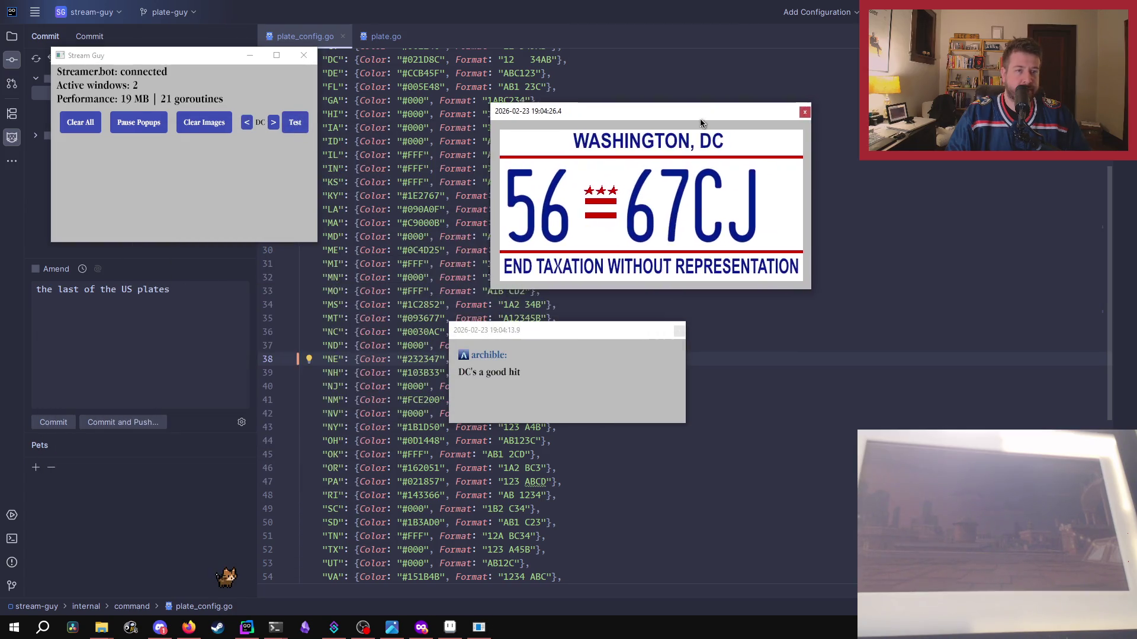
{"action": "left_click", "coordinate": [789, 107]}
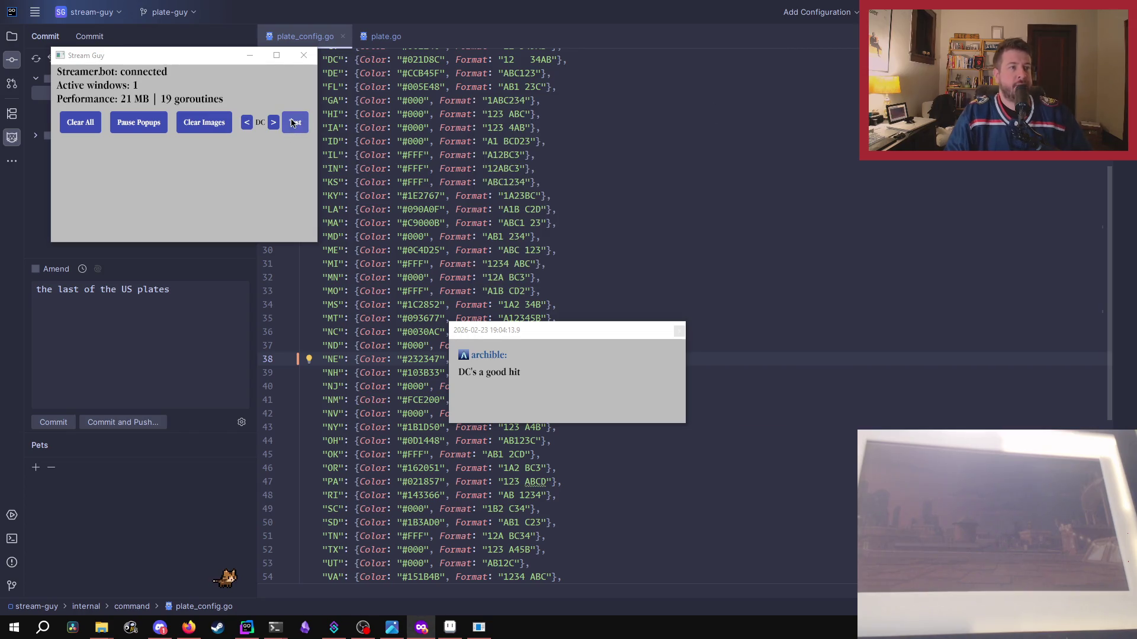
- Step forward to NE, dismiss the DC chat message, and open a Nebraska test plate popup
{"action": "left_click", "coordinate": [272, 122]}
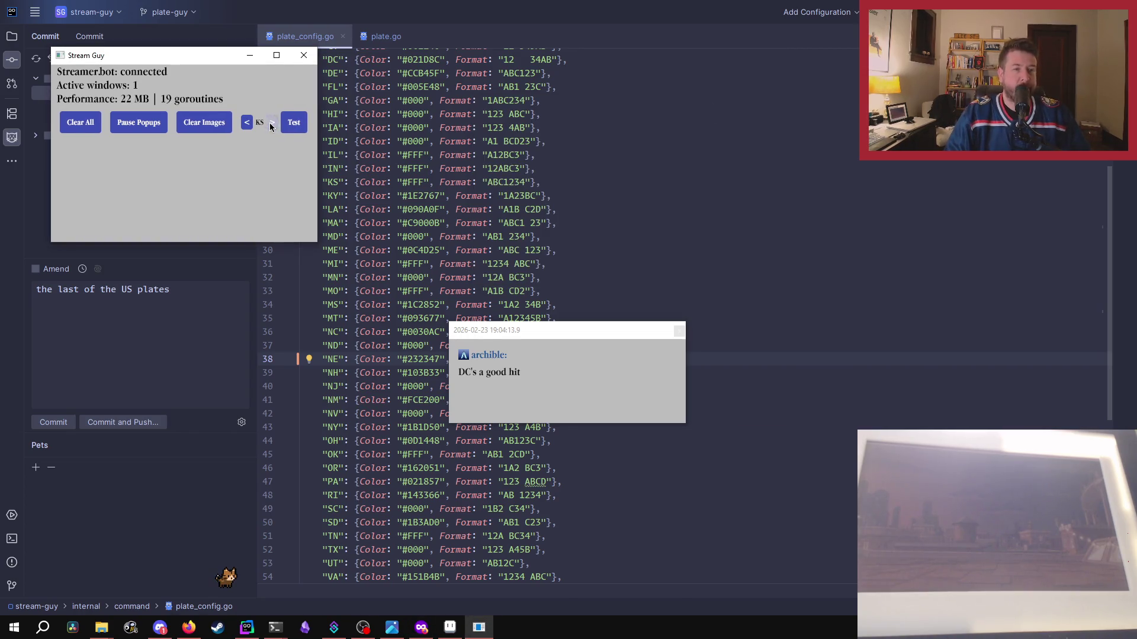
{"action": "left_click", "coordinate": [270, 123]}
{"action": "left_click", "coordinate": [271, 123]}
{"action": "left_click", "coordinate": [271, 122]}
{"action": "left_click", "coordinate": [271, 123]}
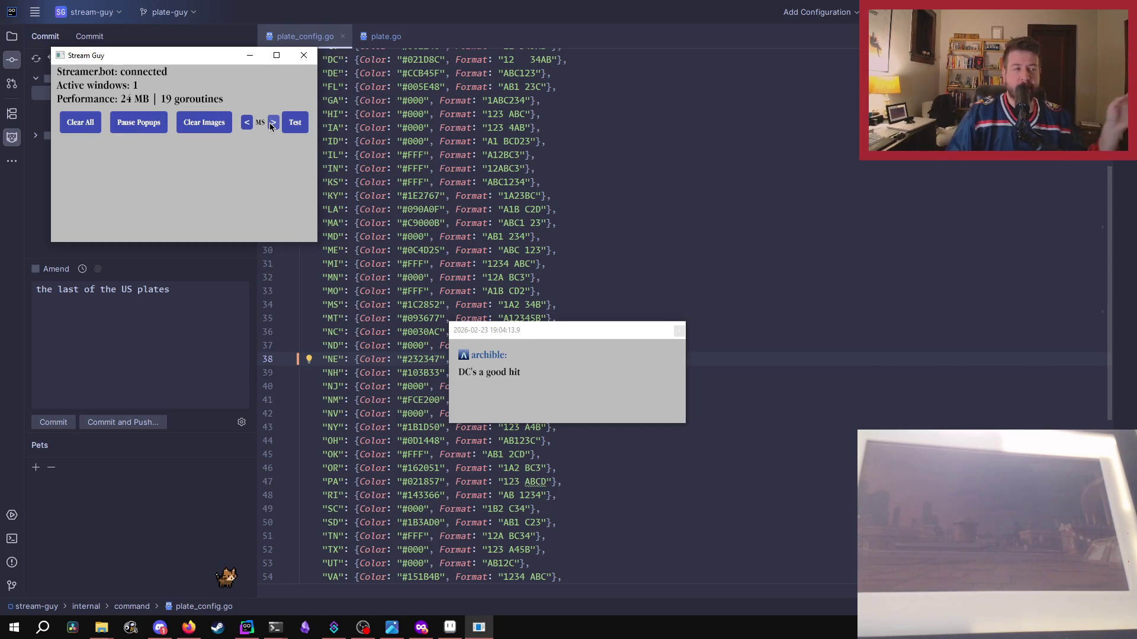
{"action": "left_click", "coordinate": [271, 122]}
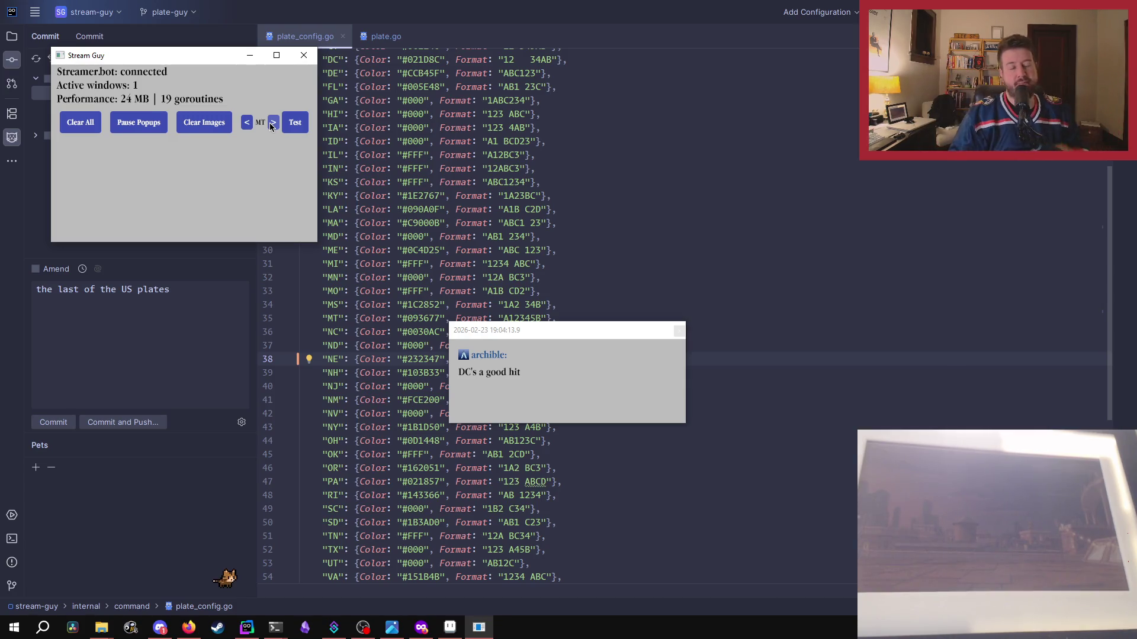
{"action": "left_click", "coordinate": [273, 123]}
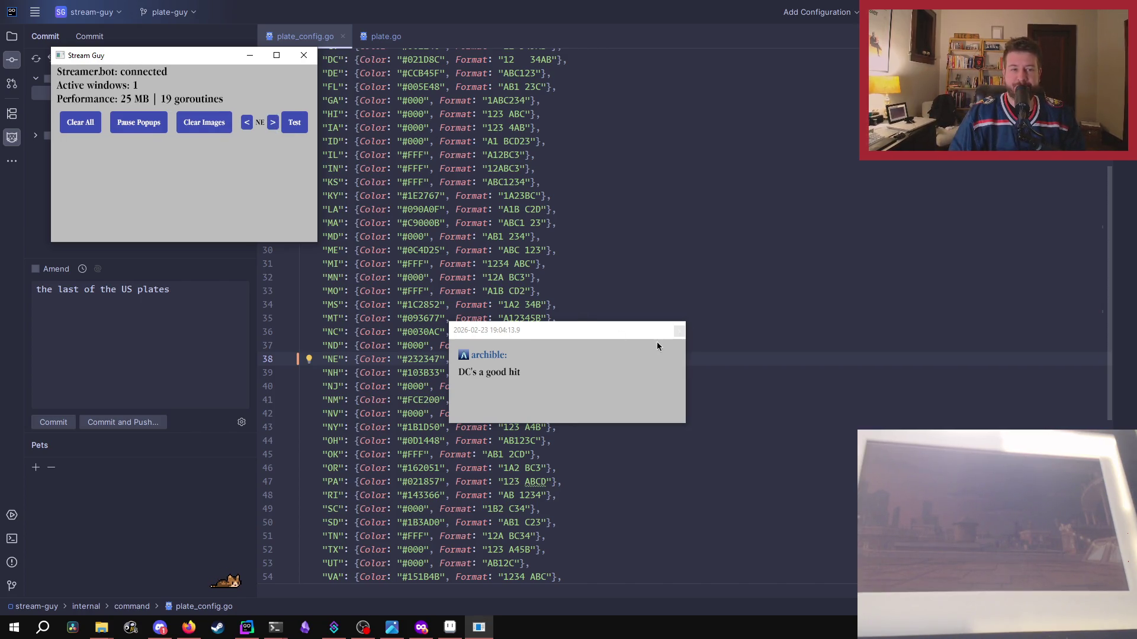
{"action": "left_click", "coordinate": [676, 333]}
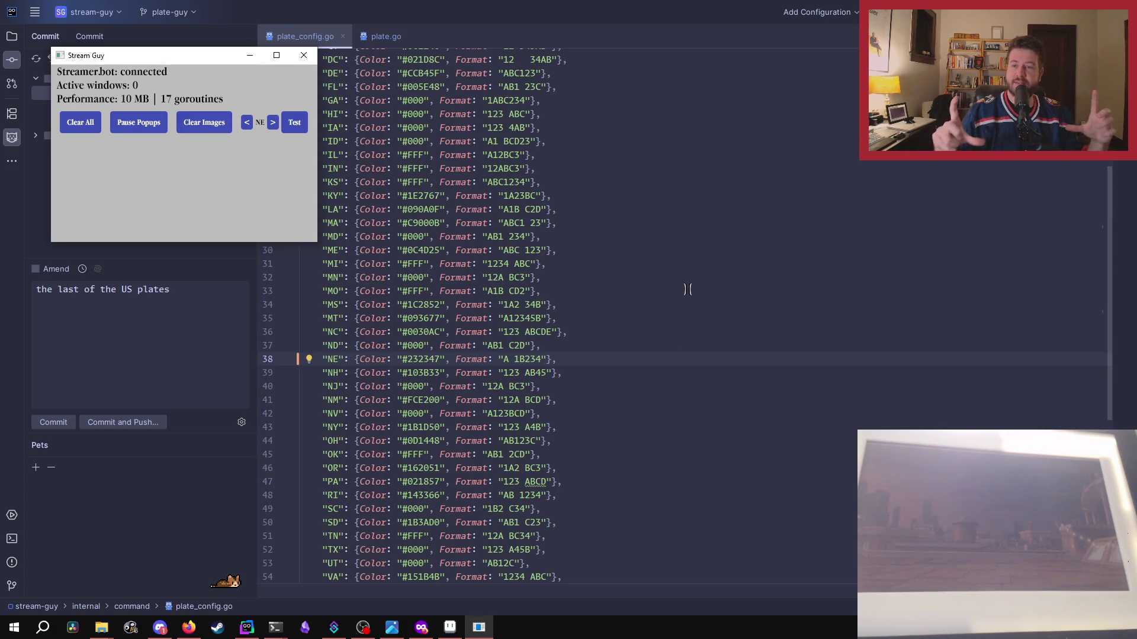
{"action": "left_click", "coordinate": [246, 126]}
{"action": "left_click", "coordinate": [245, 126]}
{"action": "left_click", "coordinate": [246, 127]}
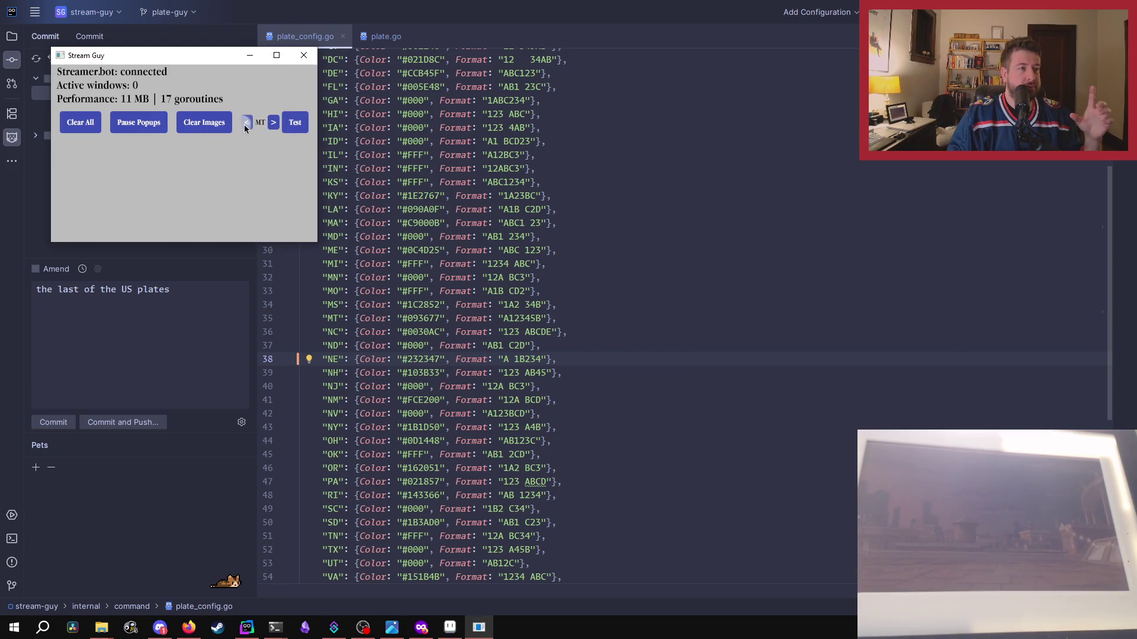
{"action": "left_click", "coordinate": [272, 123]}
{"action": "left_click", "coordinate": [272, 123]}
{"action": "left_click", "coordinate": [272, 124]}
{"action": "left_click", "coordinate": [294, 122]}
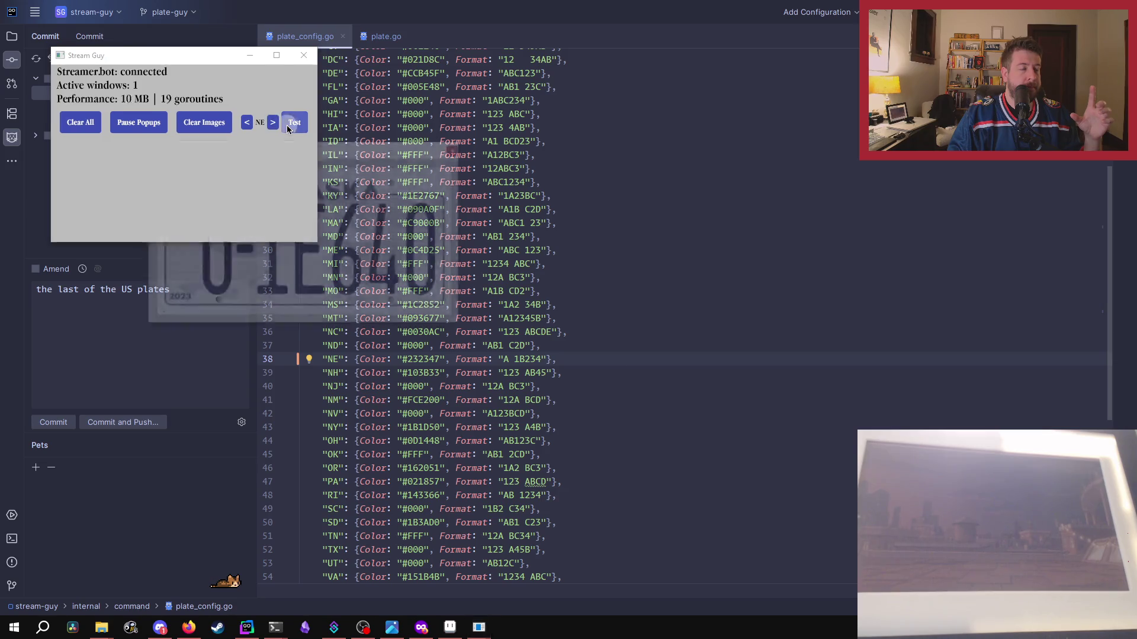
- Dismiss the Nebraska plate popup and chat message, then preview and close the New Hampshire plate
{"action": "left_click_drag", "start_coordinate": [449, 375], "coordinate": [459, 219]}
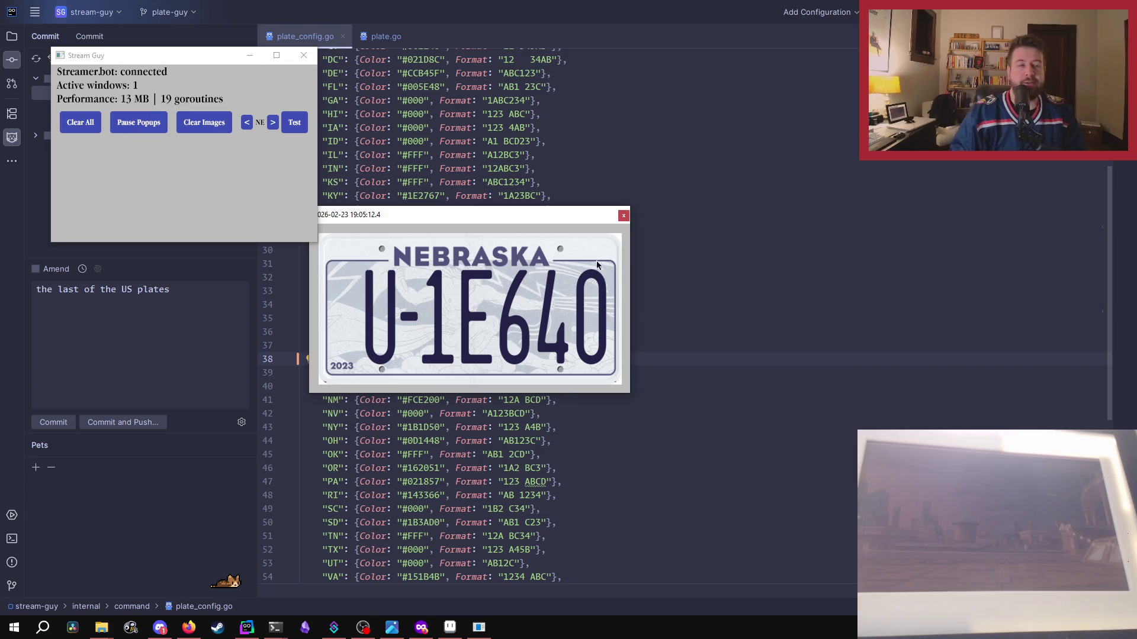
{"action": "left_click", "coordinate": [623, 215]}
{"action": "left_click", "coordinate": [270, 123]}
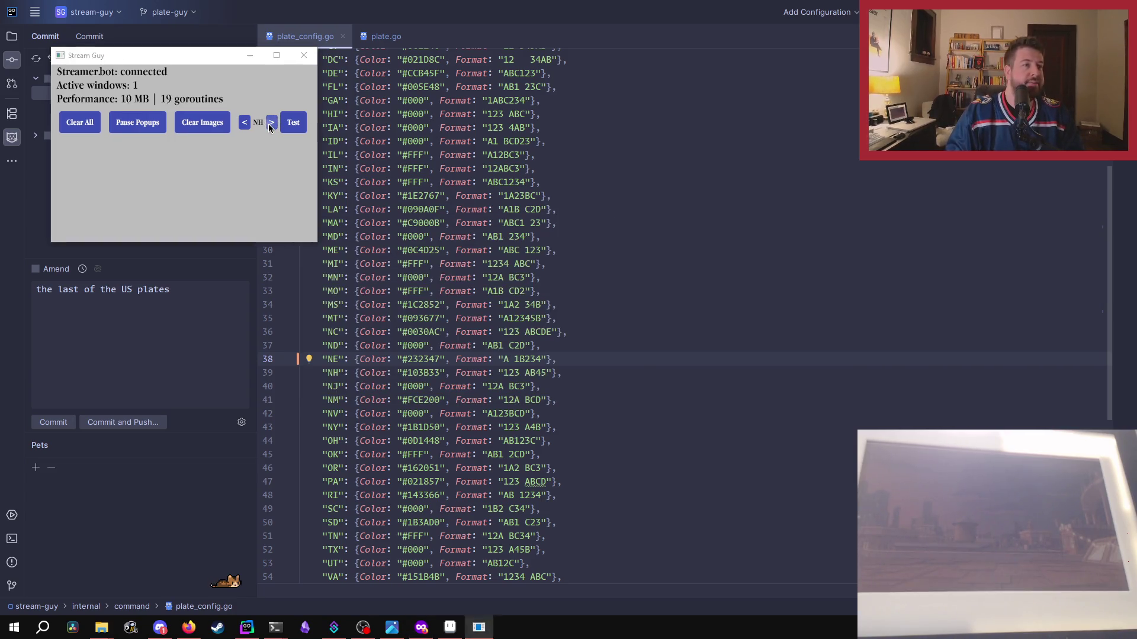
{"action": "left_click_drag", "start_coordinate": [814, 370], "coordinate": [723, 282]}
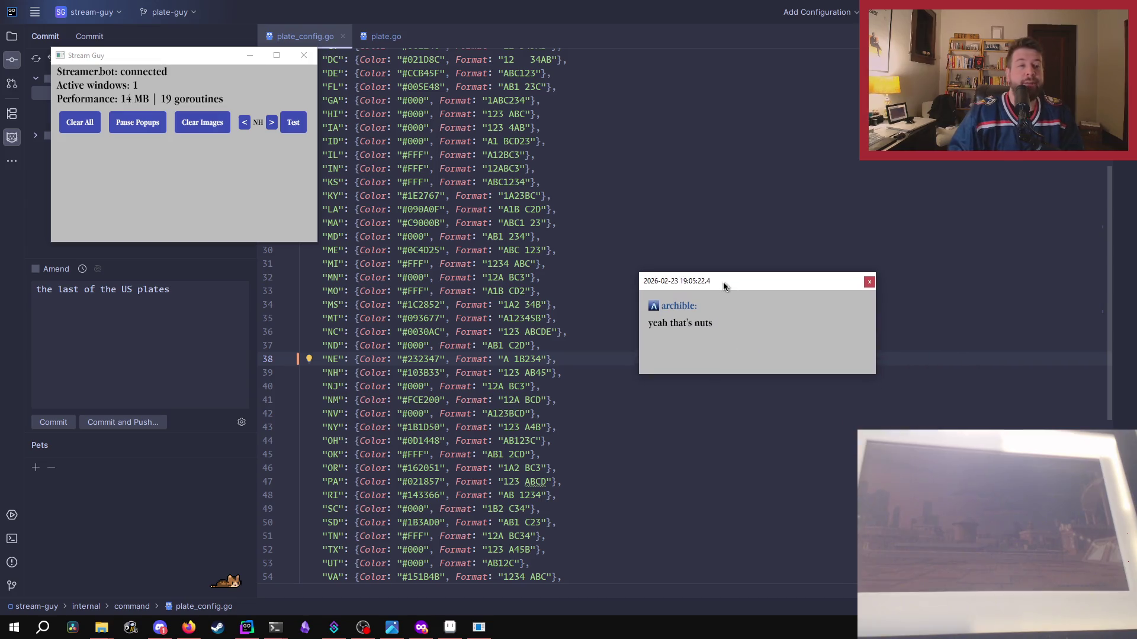
{"action": "left_click", "coordinate": [868, 283]}
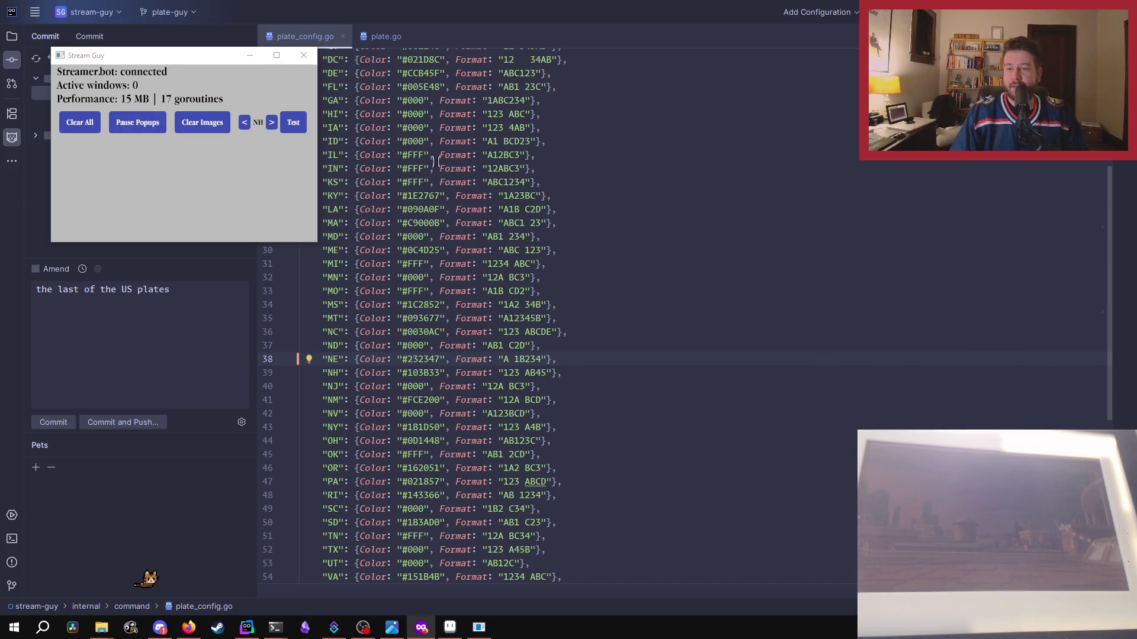
{"action": "left_click", "coordinate": [300, 130]}
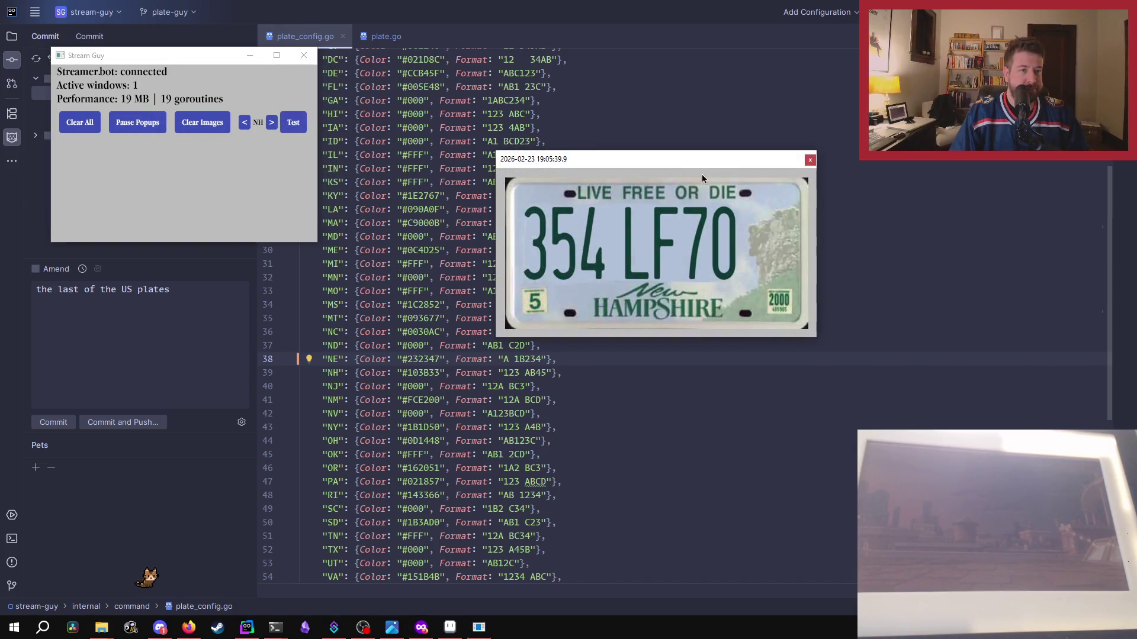
{"action": "left_click", "coordinate": [810, 160]}
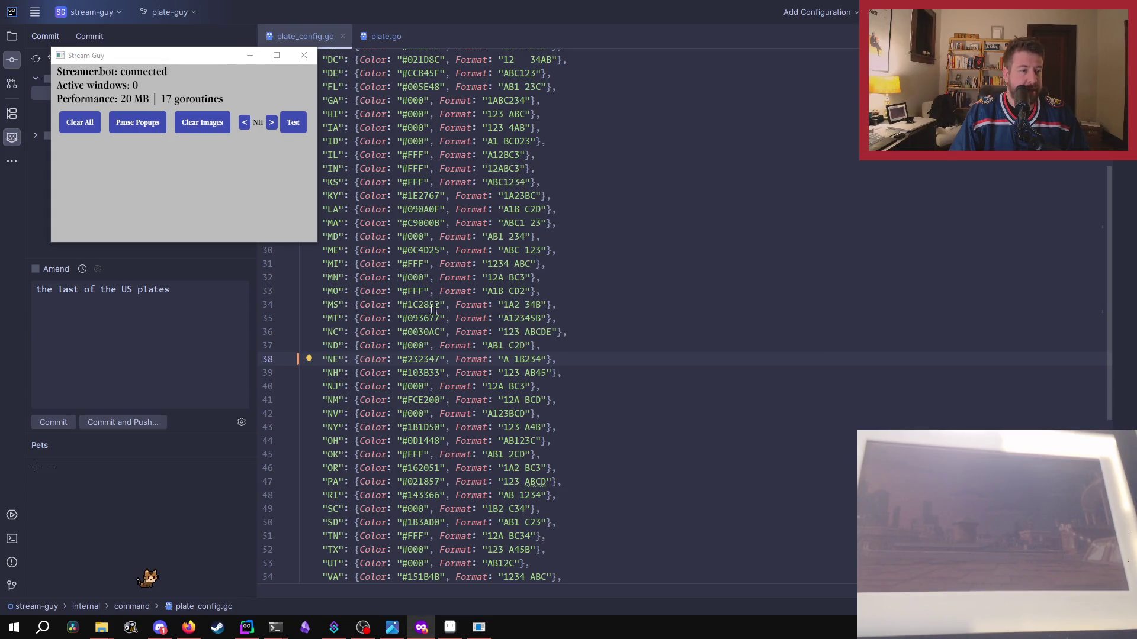
- Preview the Nevada and New York plates, then leave the Ohio plate (KV272L) open
{"action": "left_click", "coordinate": [272, 123]}
{"action": "left_click", "coordinate": [272, 123]}
{"action": "left_click", "coordinate": [273, 123]}
{"action": "left_click", "coordinate": [293, 126]}
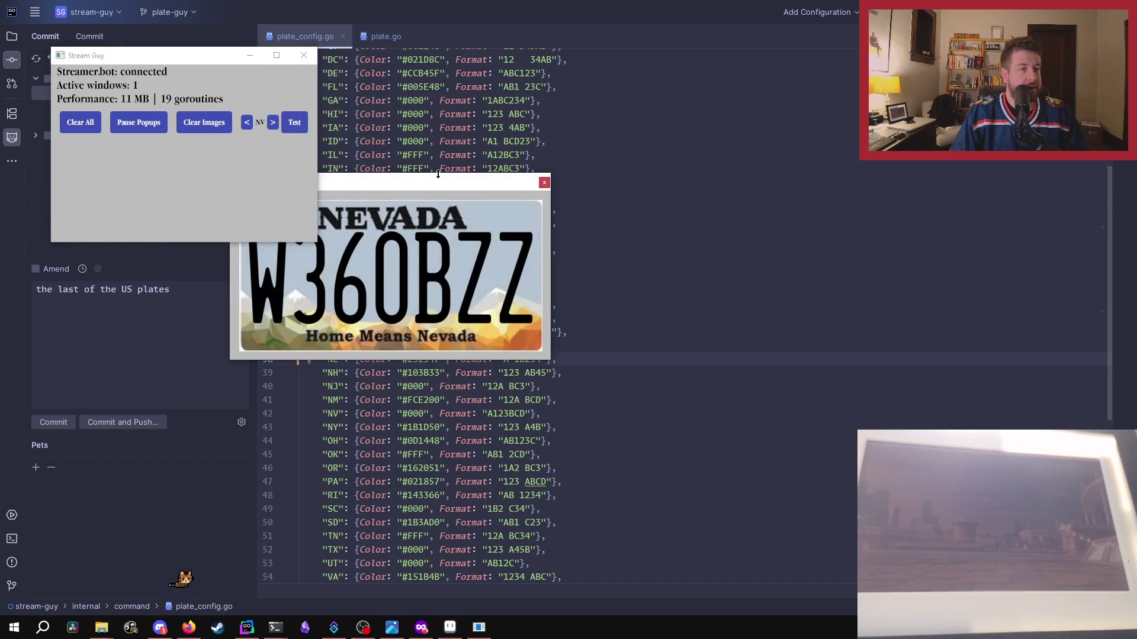
{"action": "left_click", "coordinate": [543, 183]}
{"action": "left_click", "coordinate": [272, 123]}
{"action": "left_click", "coordinate": [300, 125]}
{"action": "left_click", "coordinate": [371, 341]}
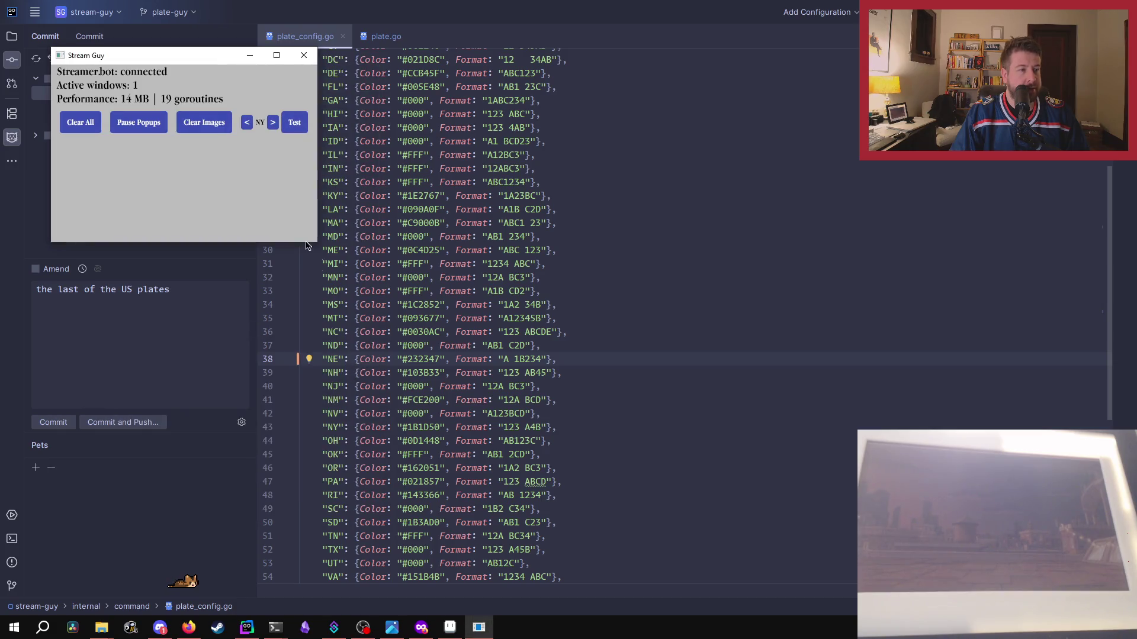
{"action": "left_click", "coordinate": [271, 123]}
{"action": "left_click", "coordinate": [294, 122]}
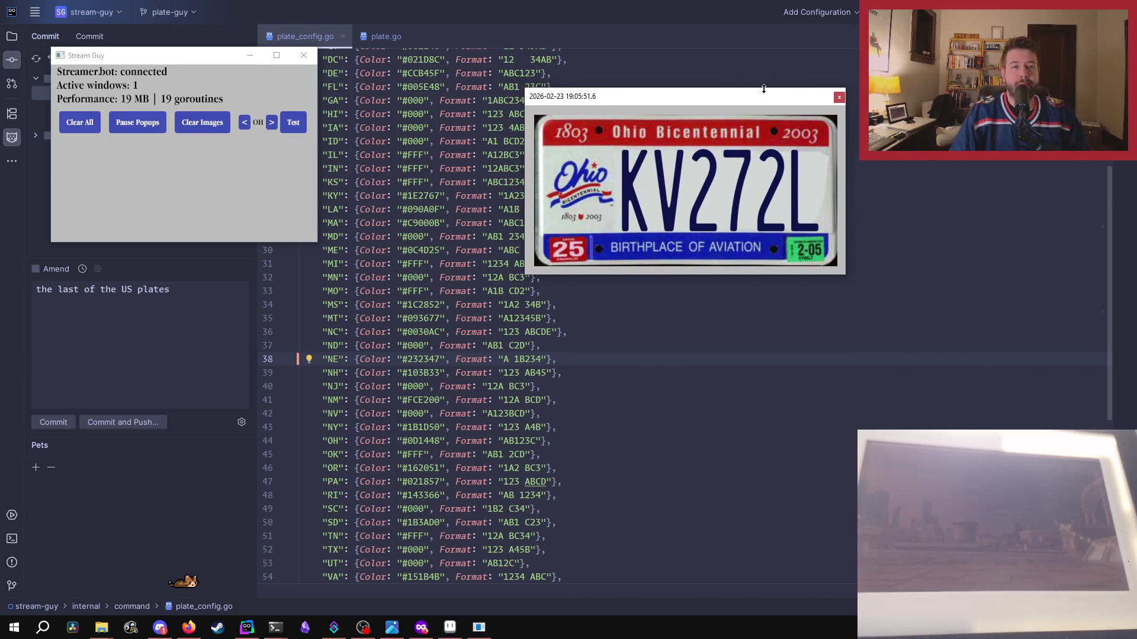
- Close Ohio, preview and dismiss the Oklahoma plate (RH5 9ZD), then show the Oregon plate (5Z4 MQ5)
{"action": "left_click", "coordinate": [839, 98]}
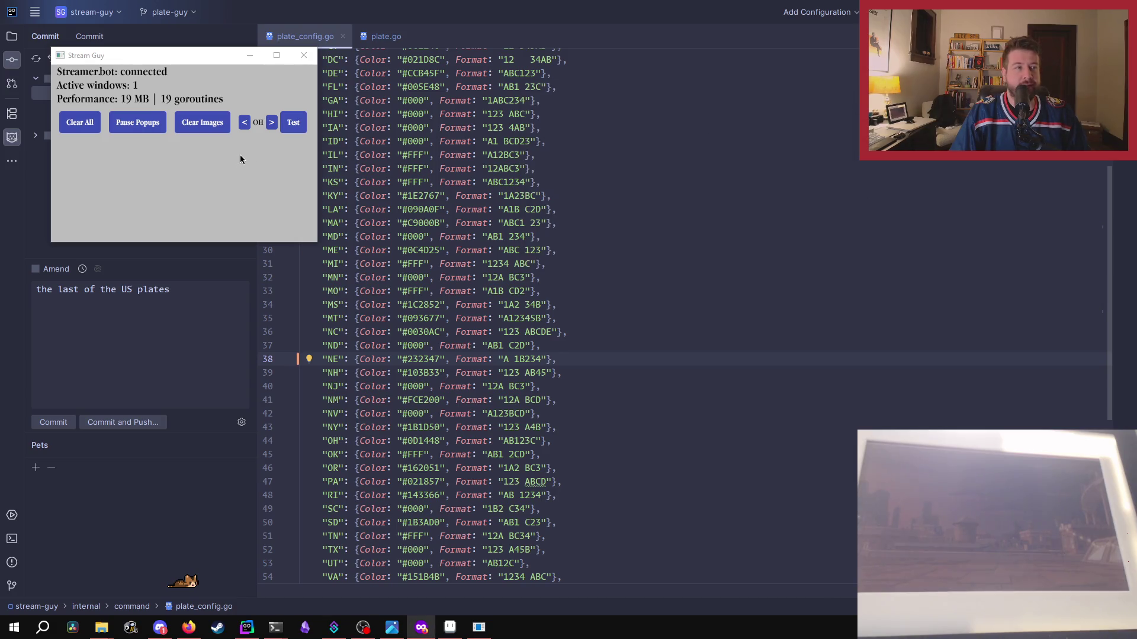
{"action": "left_click", "coordinate": [273, 121]}
{"action": "left_click", "coordinate": [296, 128]}
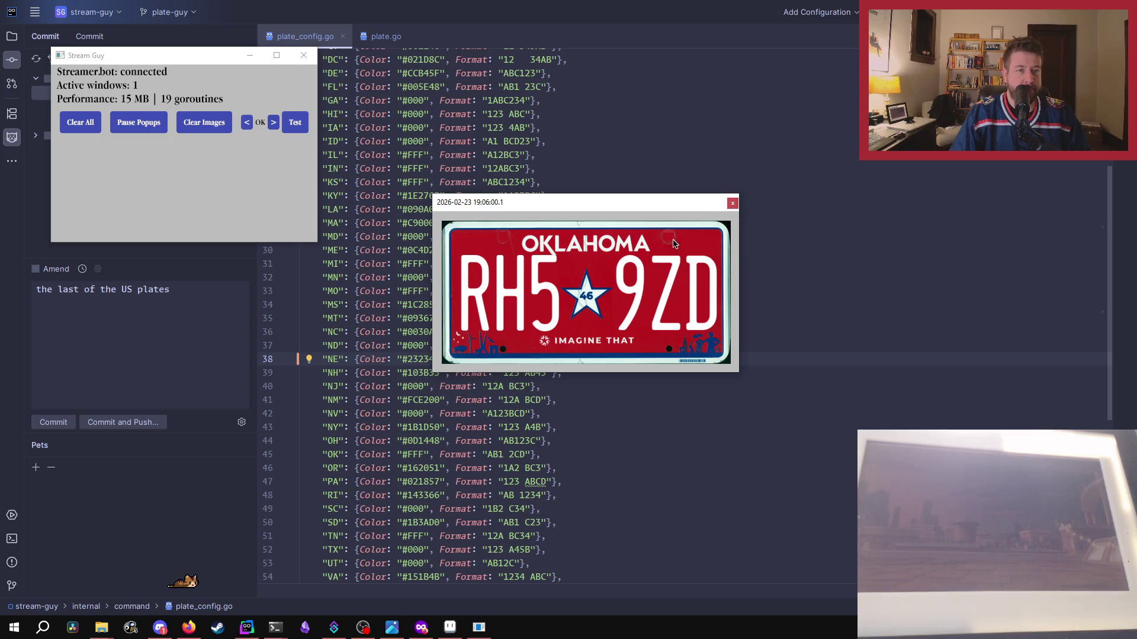
{"action": "left_click", "coordinate": [733, 205]}
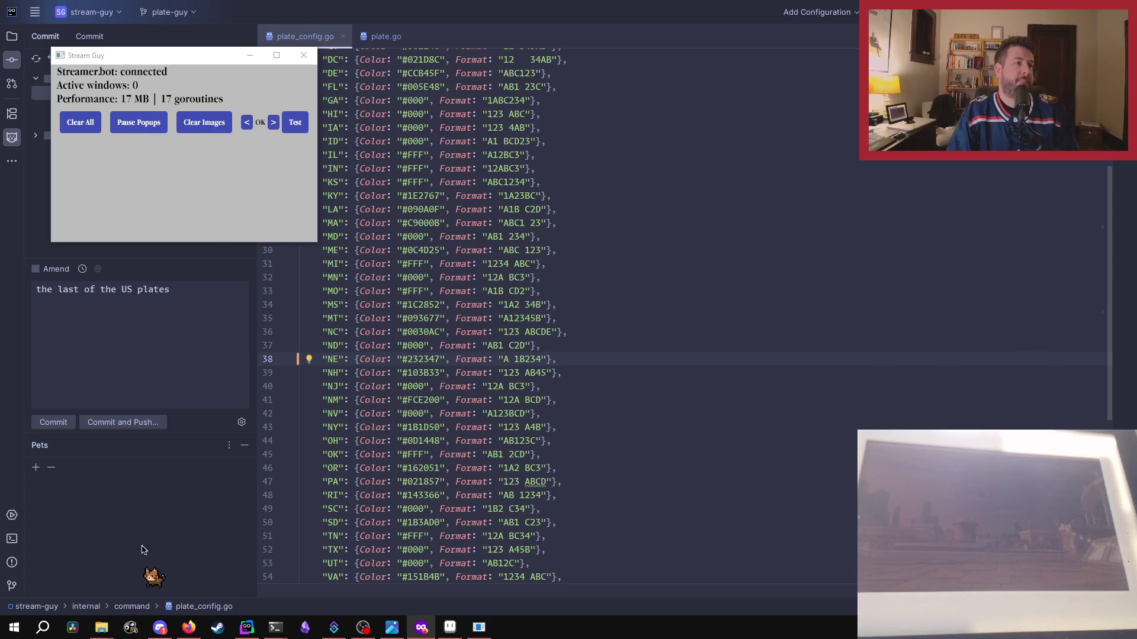
{"action": "left_click", "coordinate": [273, 122]}
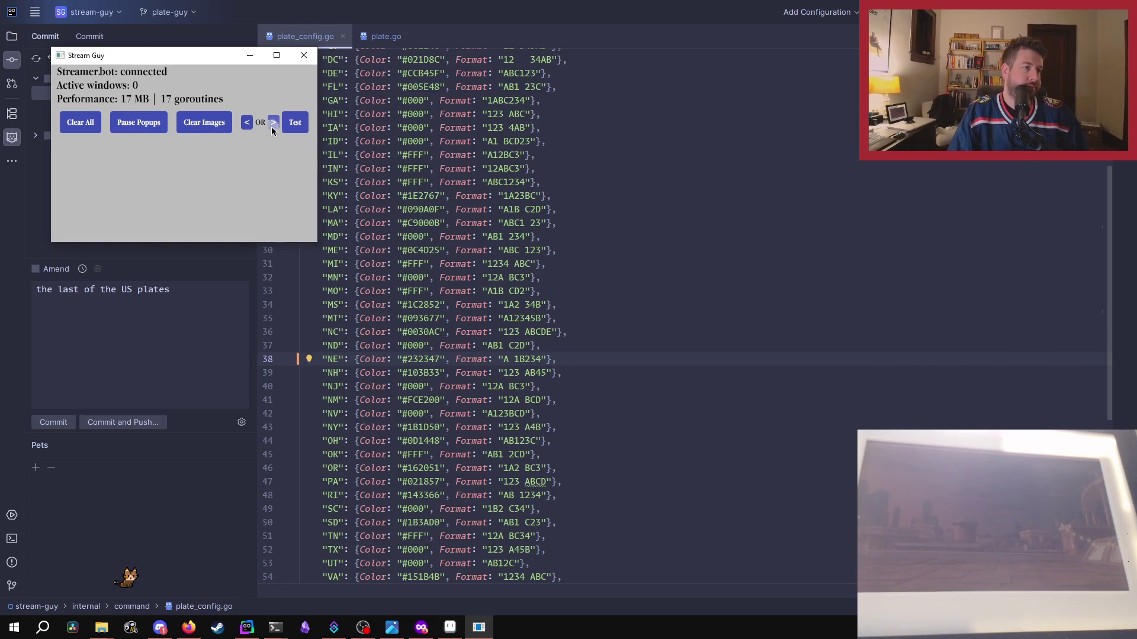
{"action": "left_click", "coordinate": [305, 125]}
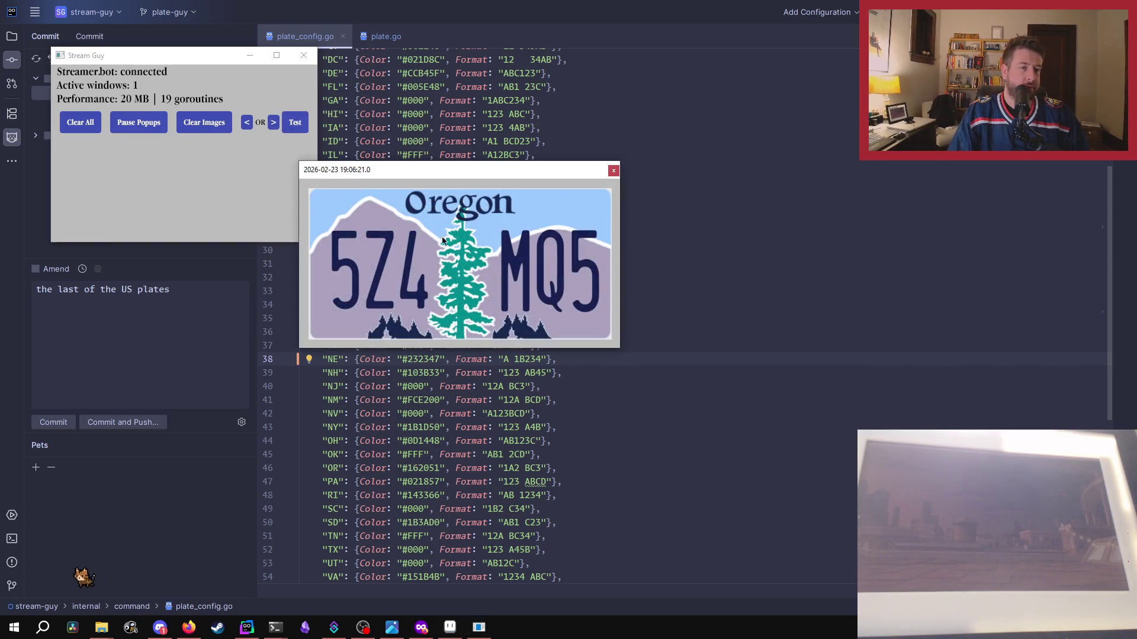
- Close the Oregon popup, then preview and close the Pennsylvania and Rhode Island plates
{"action": "left_click", "coordinate": [614, 171]}
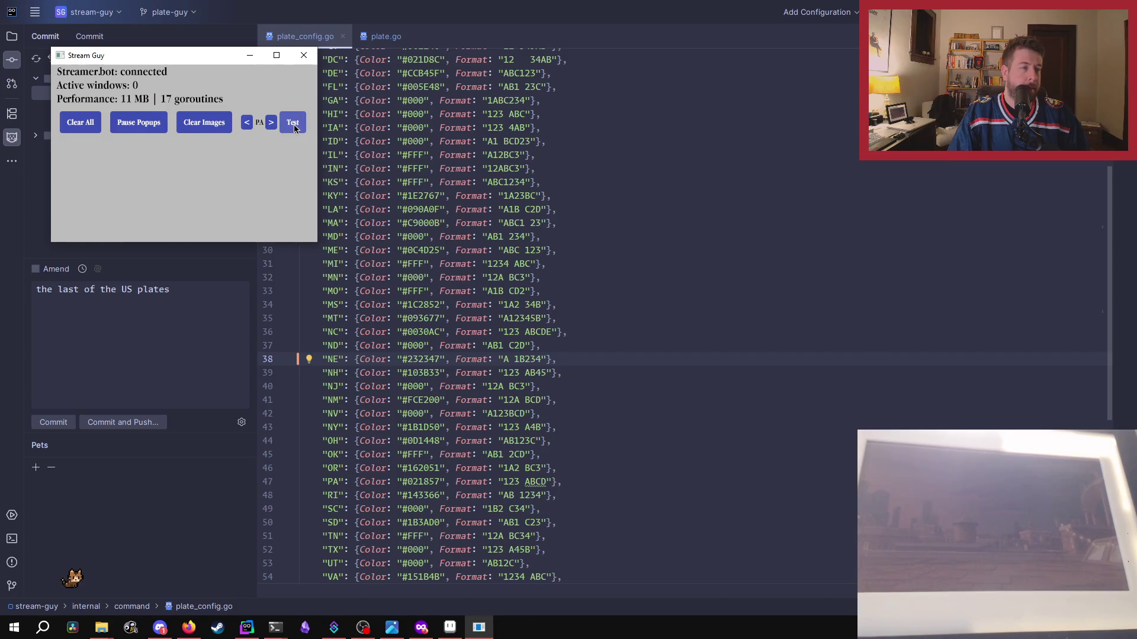
{"action": "left_click", "coordinate": [294, 126]}
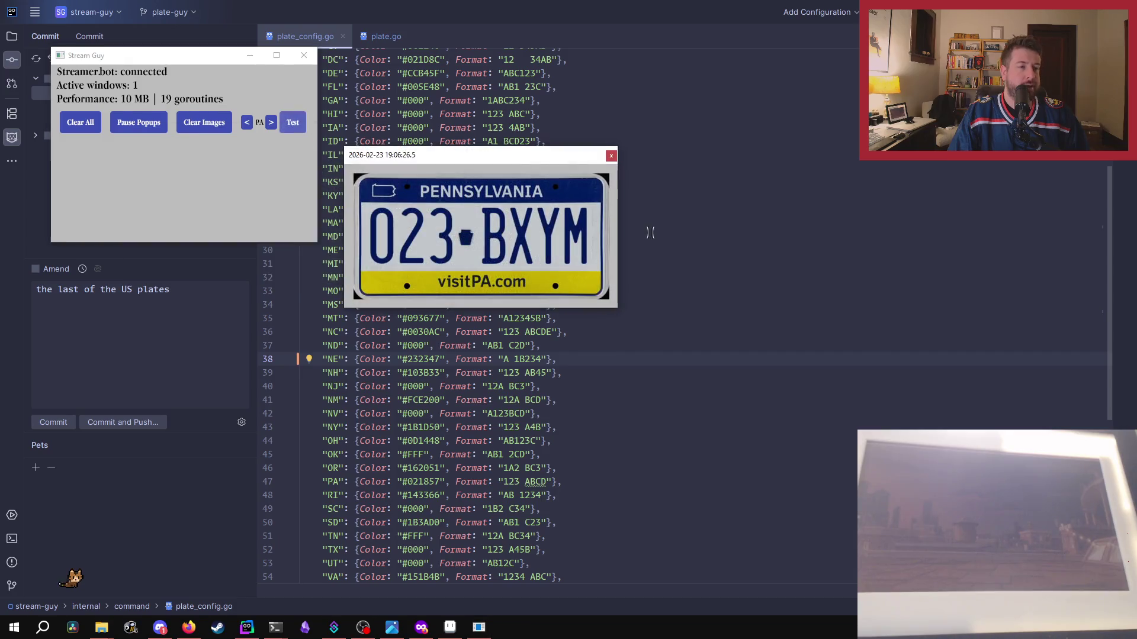
{"action": "left_click", "coordinate": [611, 156]}
{"action": "left_click", "coordinate": [272, 124]}
{"action": "left_click", "coordinate": [294, 122]}
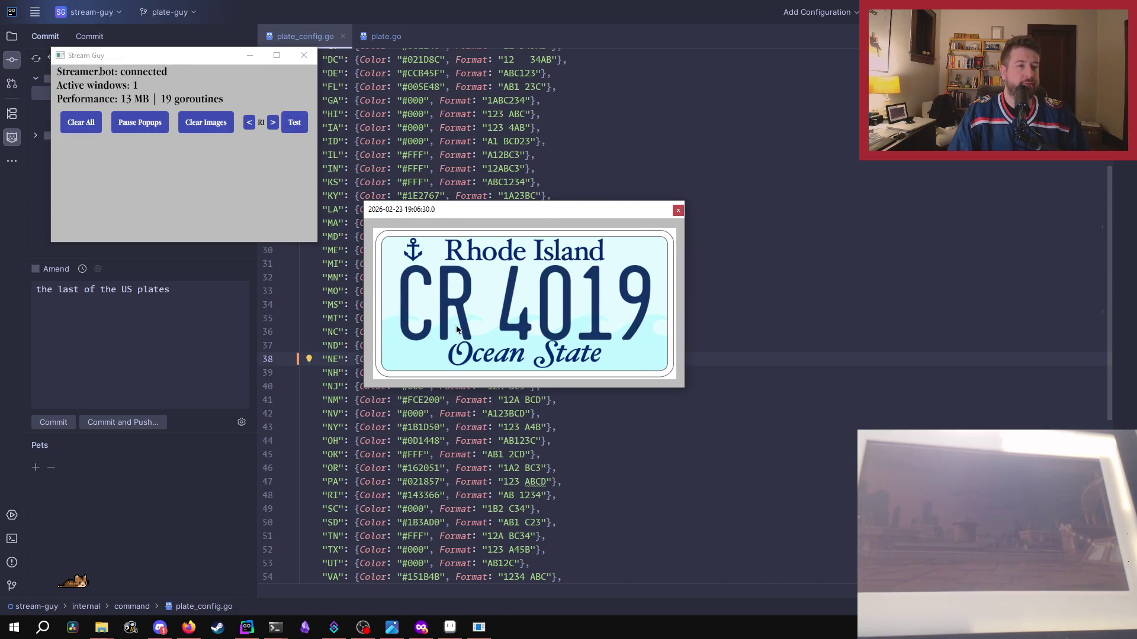
{"action": "left_click", "coordinate": [678, 211]}
- Show the South Carolina plate, reopen Rhode Island beside it, then close the popups
{"action": "left_click", "coordinate": [273, 122]}
{"action": "left_click", "coordinate": [294, 122]}
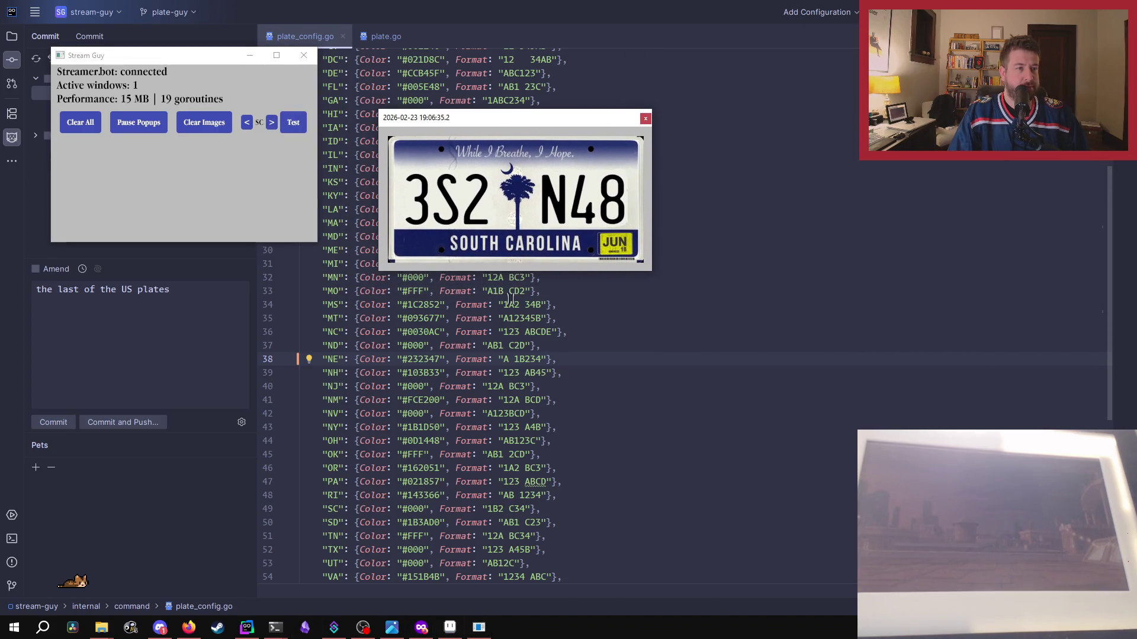
{"action": "left_click", "coordinate": [247, 123]}
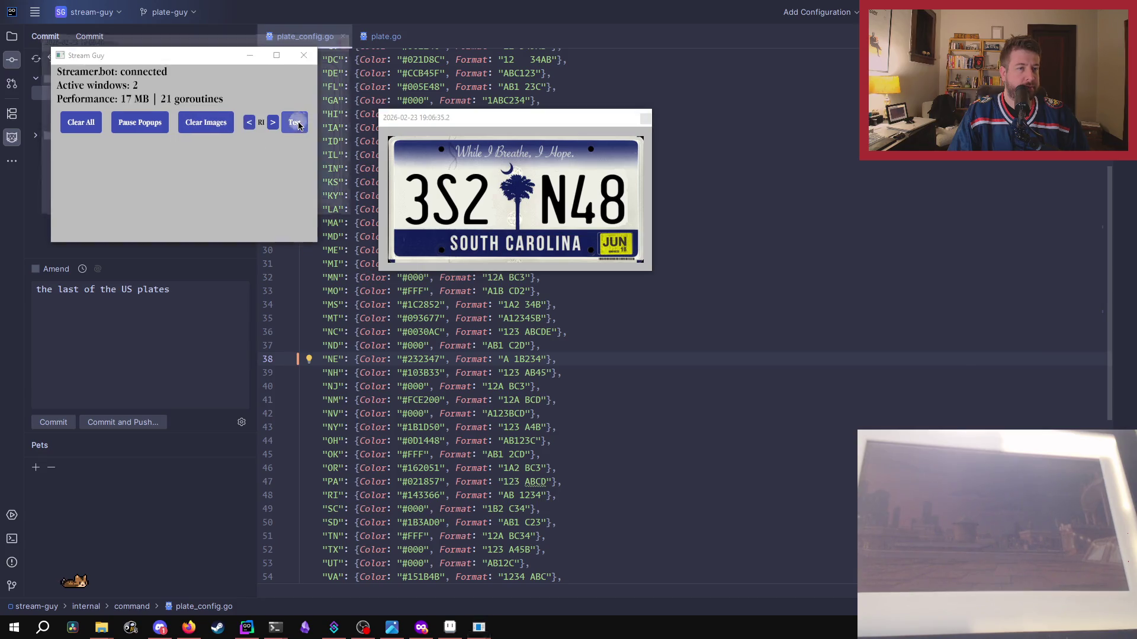
{"action": "left_click", "coordinate": [294, 123]}
{"action": "left_click_drag", "start_coordinate": [850, 187], "coordinate": [890, 104]}
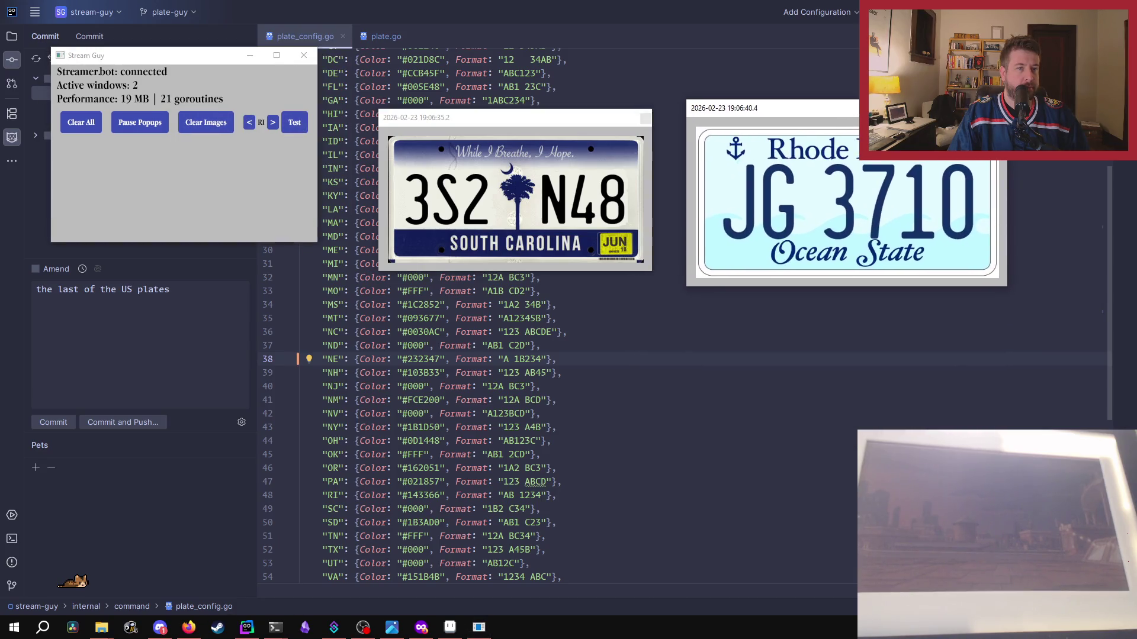
{"action": "mouse_move", "coordinate": [101, 627]}
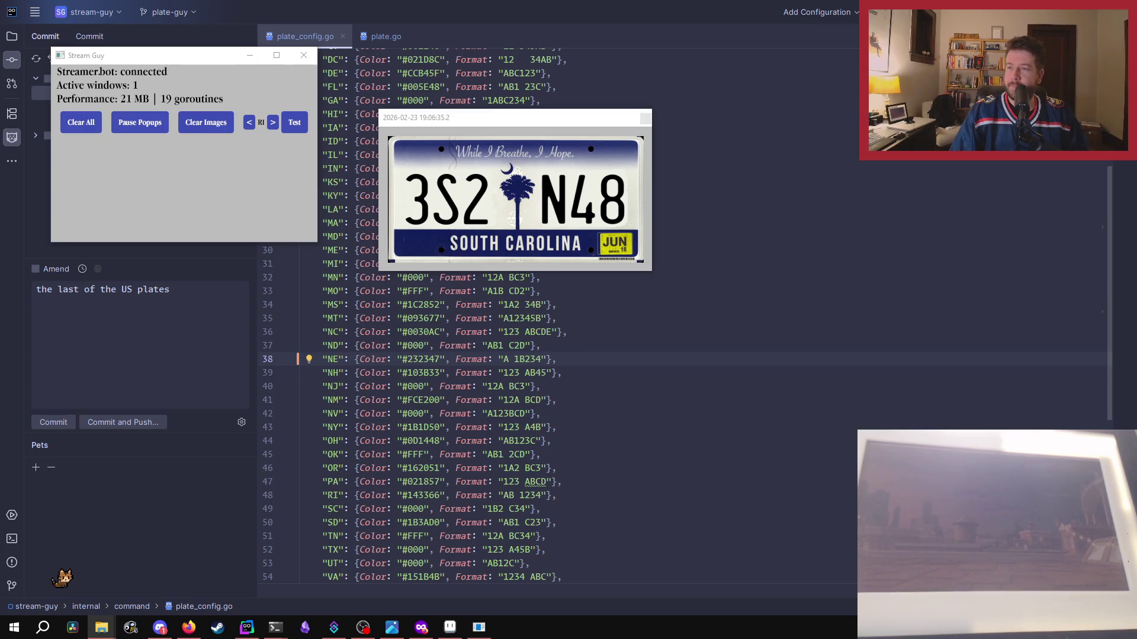
{"action": "left_click", "coordinate": [645, 119]}
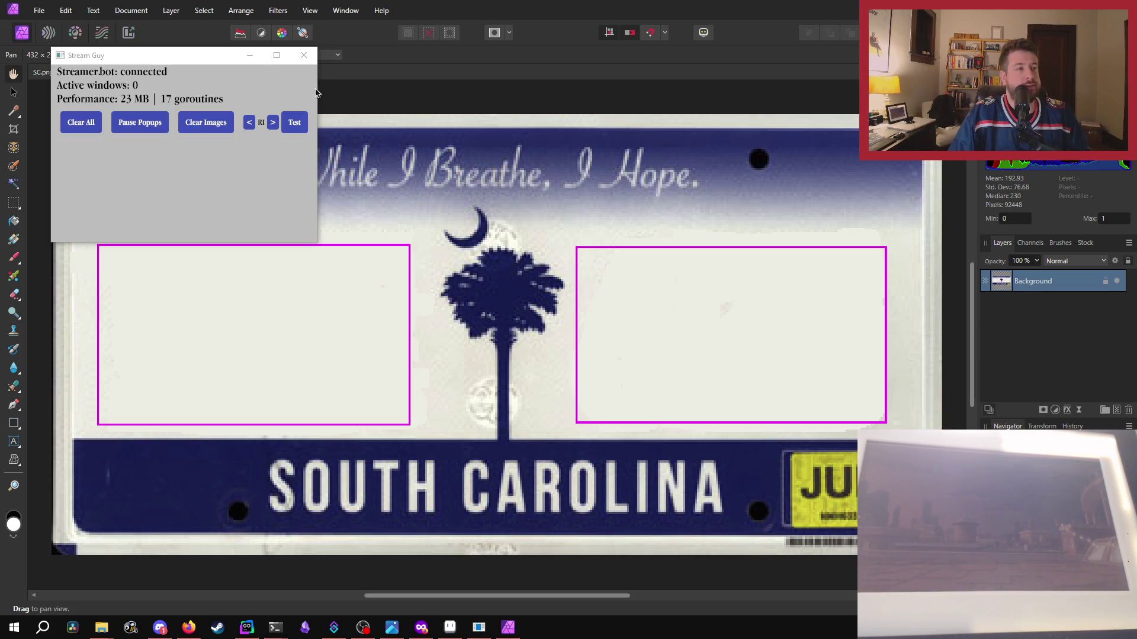
- Open Document > Resize Document for the 432 × 214 px SC.png, then switch to Firefox
{"action": "left_click", "coordinate": [249, 55]}
{"action": "left_click", "coordinate": [131, 11]}
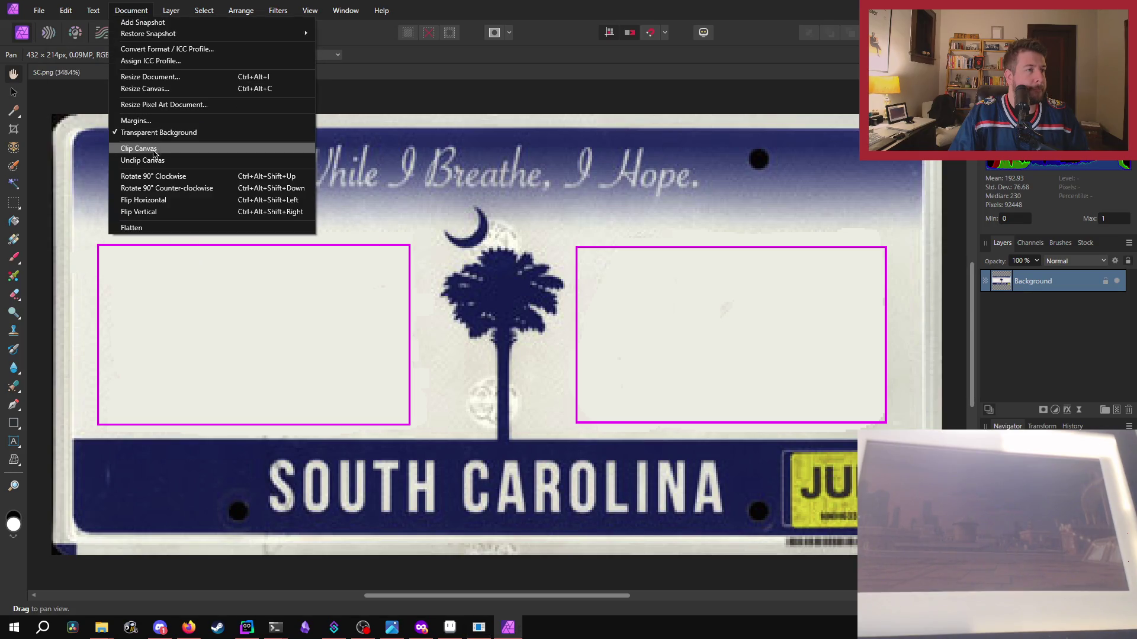
{"action": "left_click", "coordinate": [177, 77]}
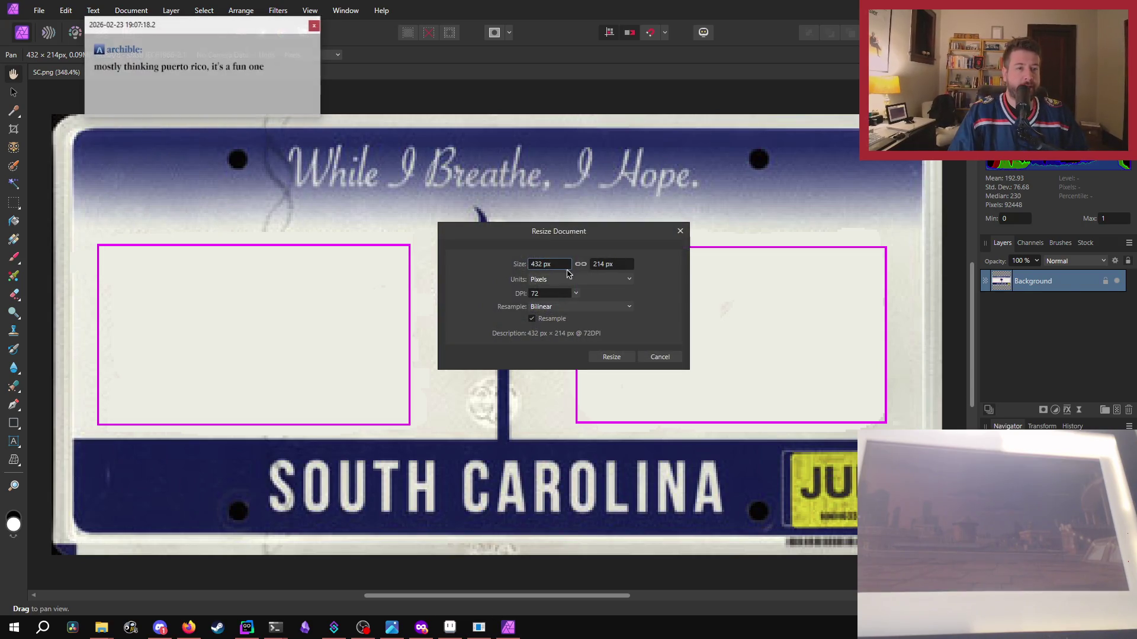
{"action": "left_click_drag", "start_coordinate": [224, 31], "coordinate": [268, 74]}
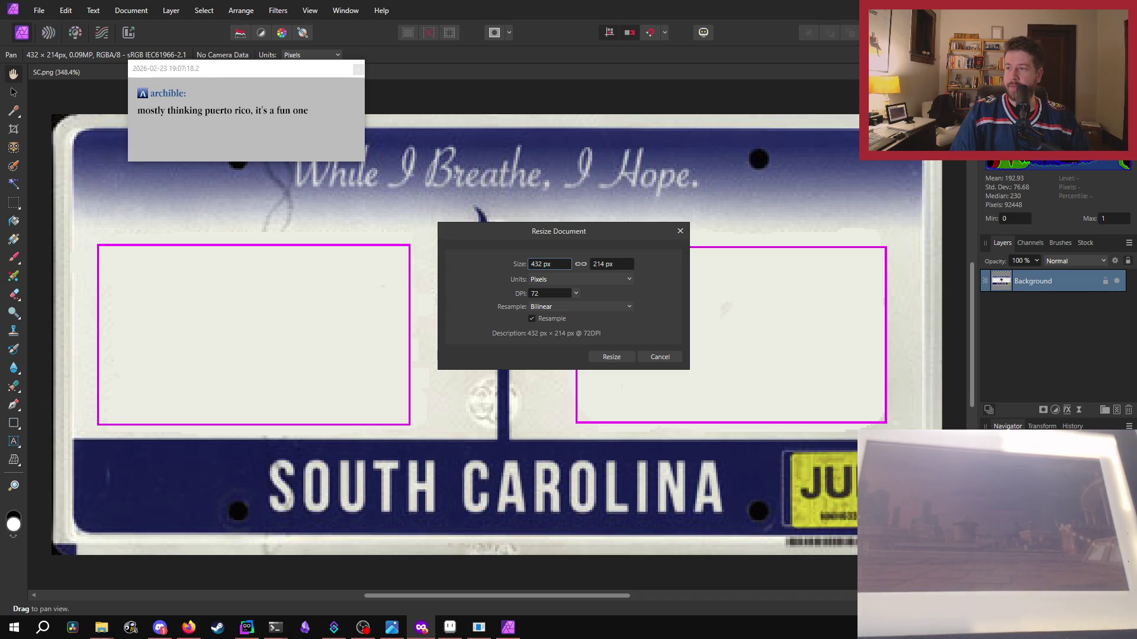
{"action": "key", "text": "alt+Tab"}
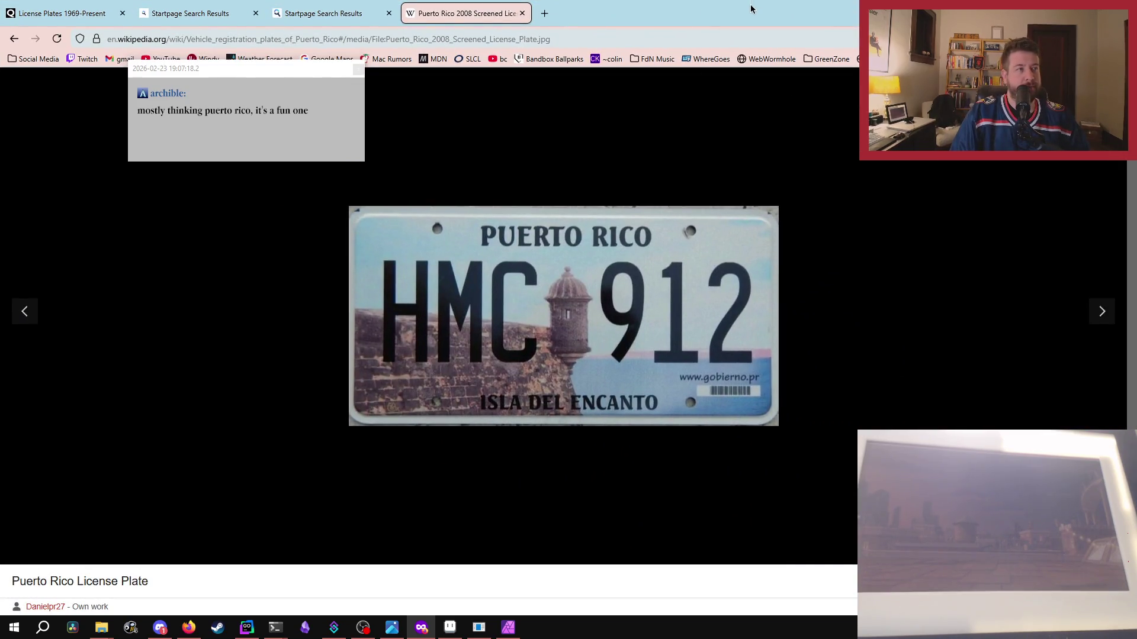
- Close the chat popup over the Puerto Rico plate and return to Affinity Photo's resize dialog
{"action": "left_click", "coordinate": [358, 70]}
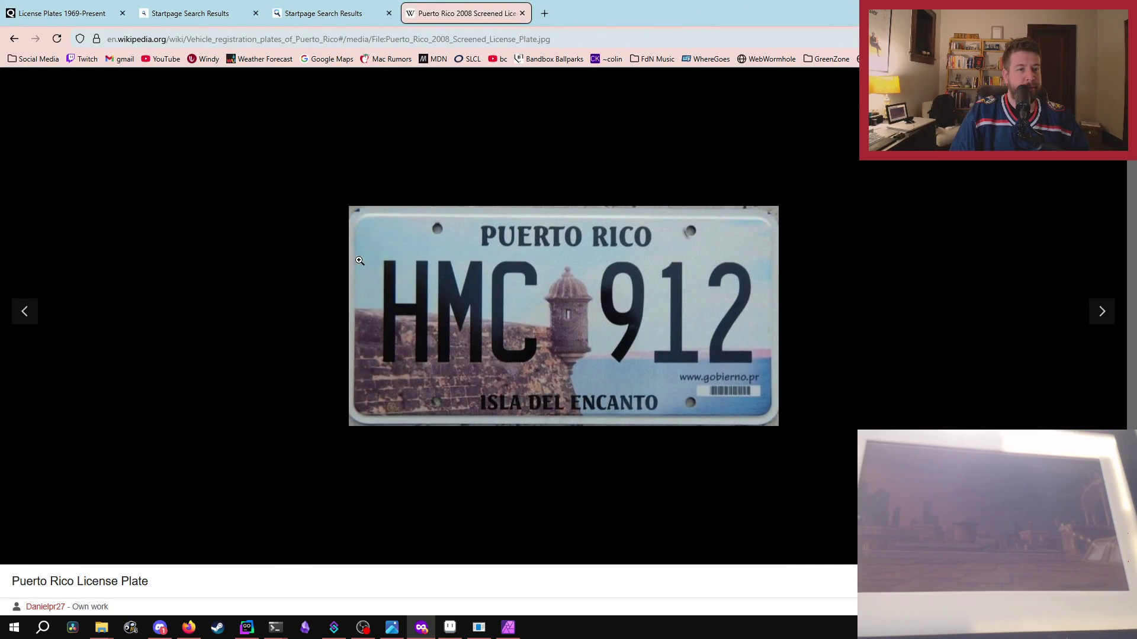
{"action": "key", "text": "alt+Tab"}
{"action": "key", "text": "alt+Tab"}
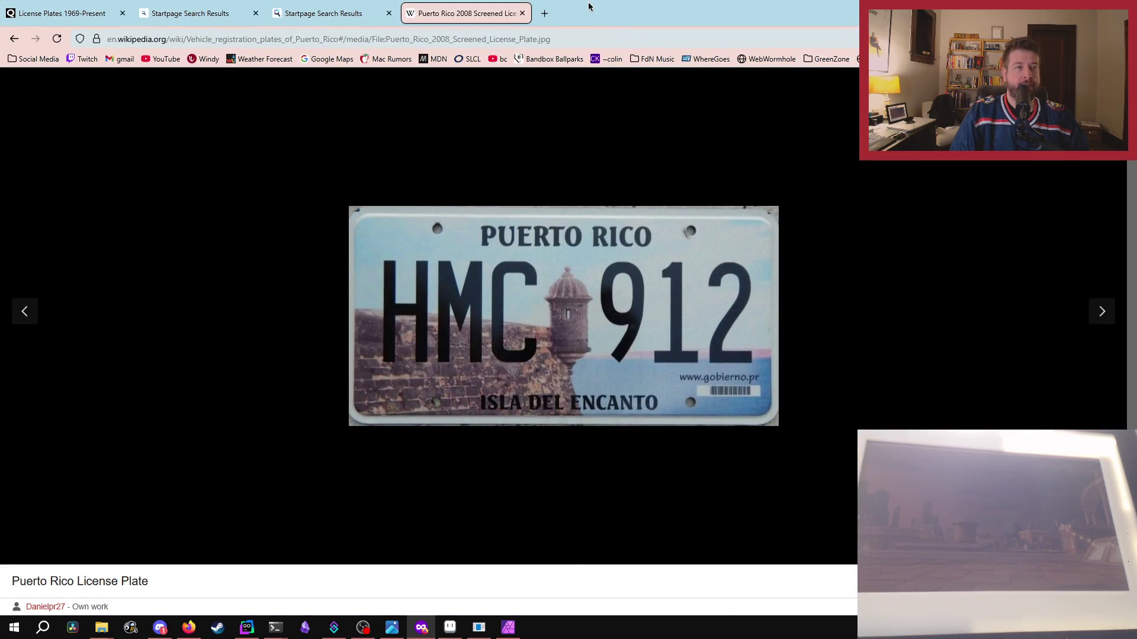
{"action": "key", "text": "alt+Tab"}
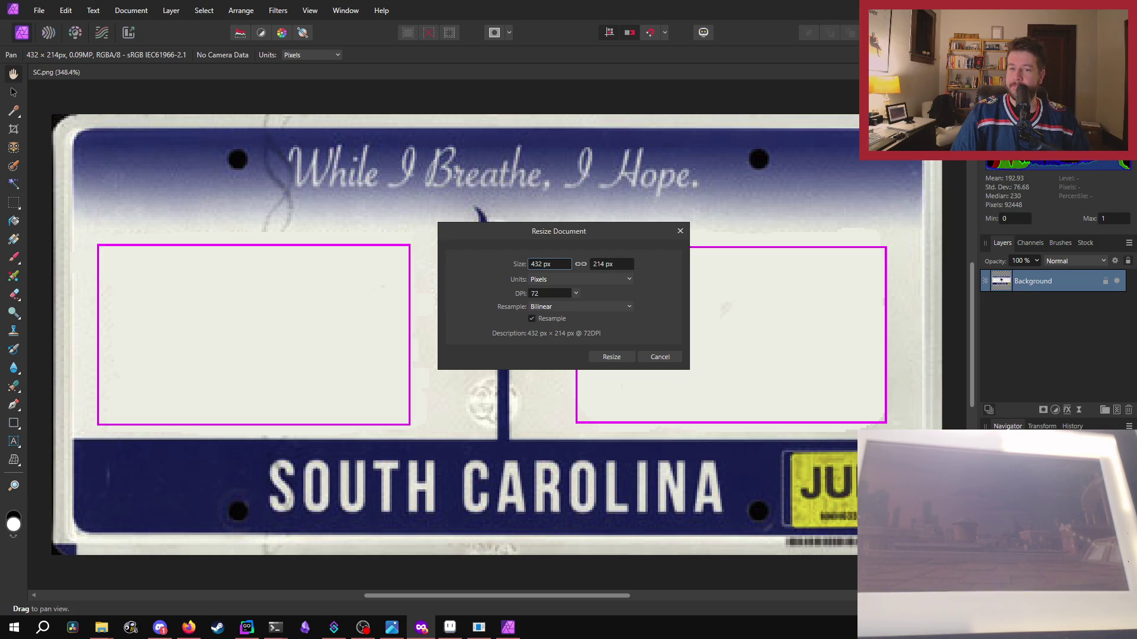
- Unlink the proportions, resize SC.png to 512 × 256 px, save it, and return to GoLand
{"action": "left_click", "coordinate": [580, 264]}
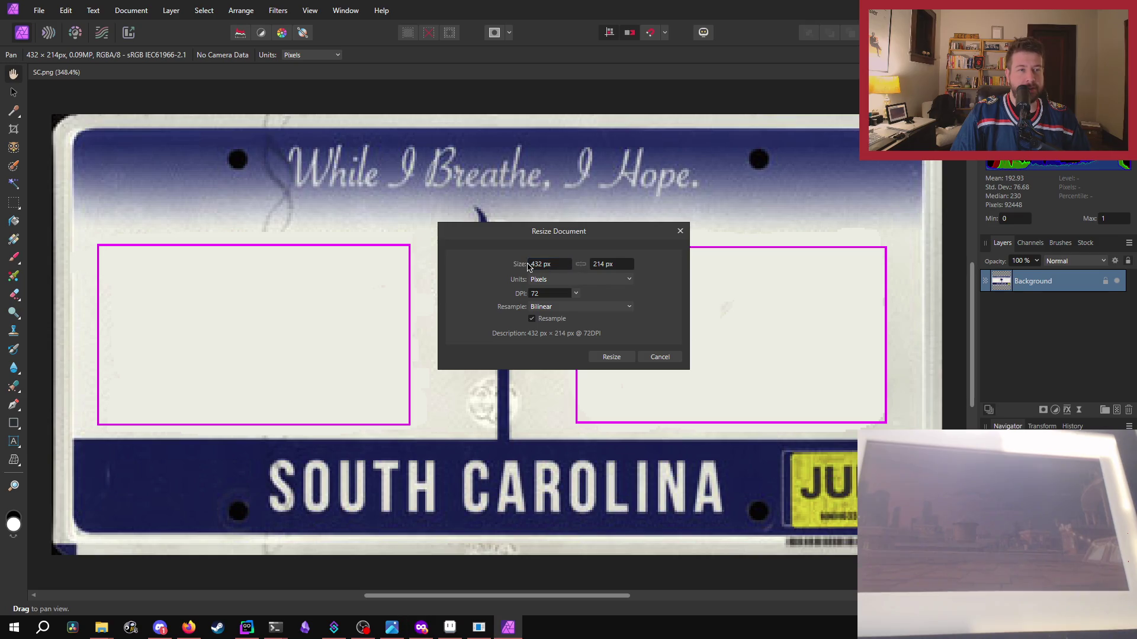
{"action": "double_click", "coordinate": [536, 268]}
{"action": "type", "text": "512"}
{"action": "key", "text": "Return"}
{"action": "key", "text": "Tab"}
{"action": "type", "text": "256"}
{"action": "key", "text": "Tab"}
{"action": "key", "text": "Tab"}
{"action": "key", "text": "Tab"}
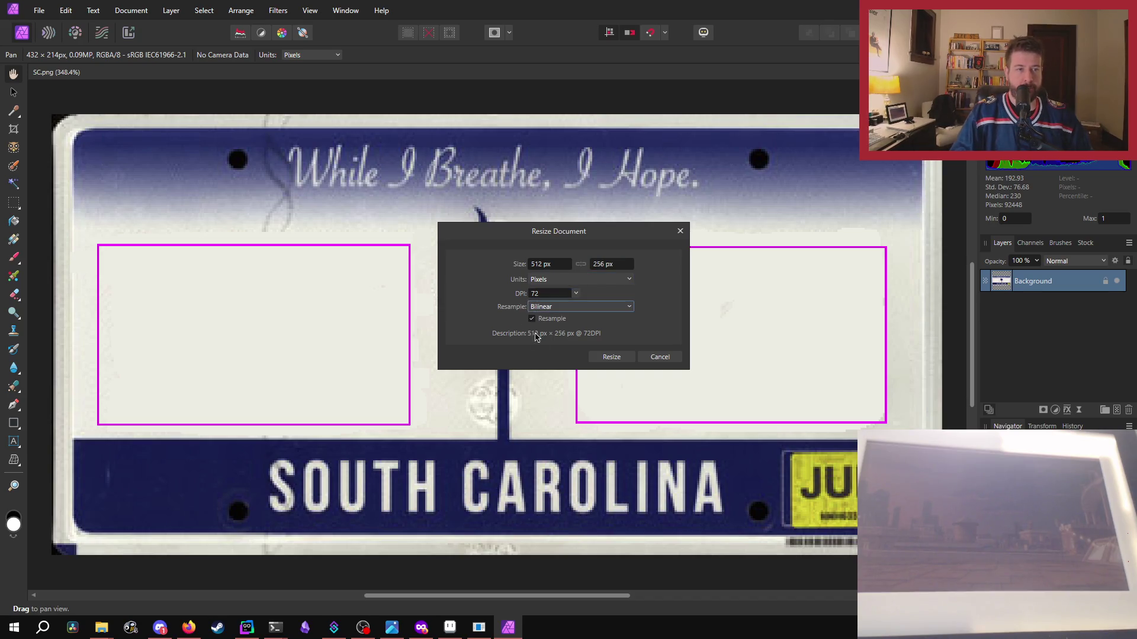
{"action": "left_click", "coordinate": [611, 357]}
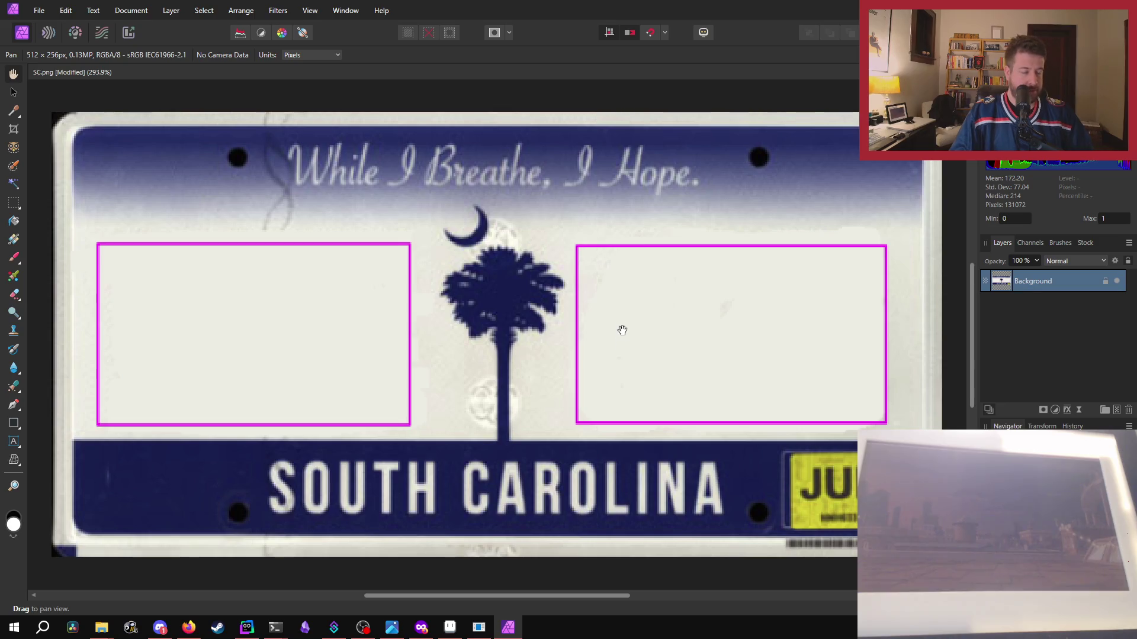
{"action": "key", "text": "ctrl+s"}
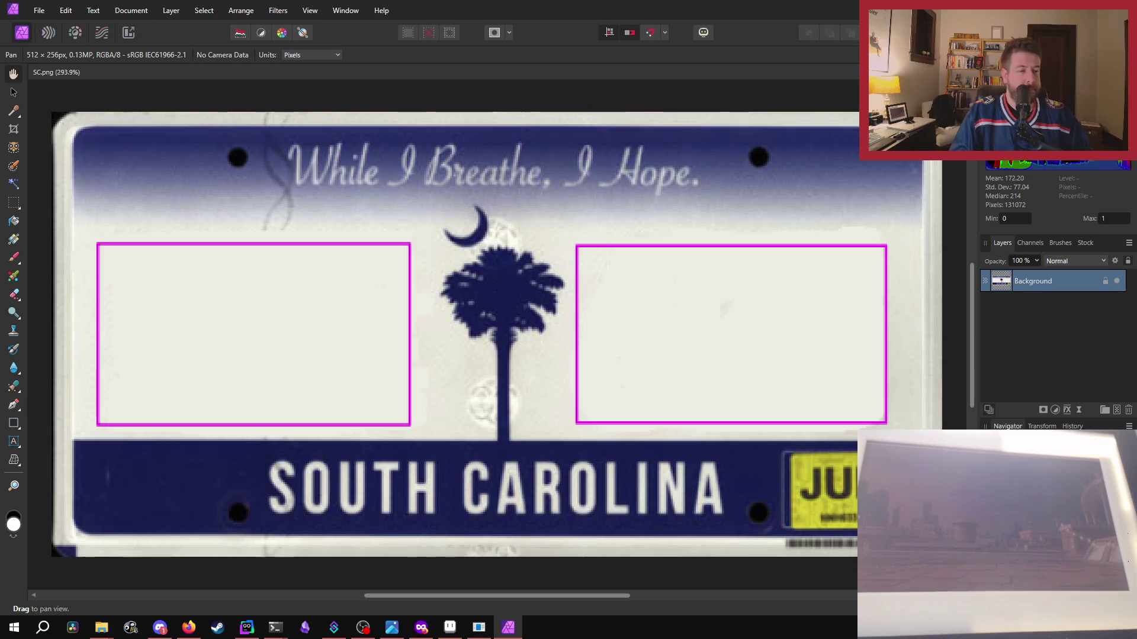
{"action": "key", "text": "alt+Tab"}
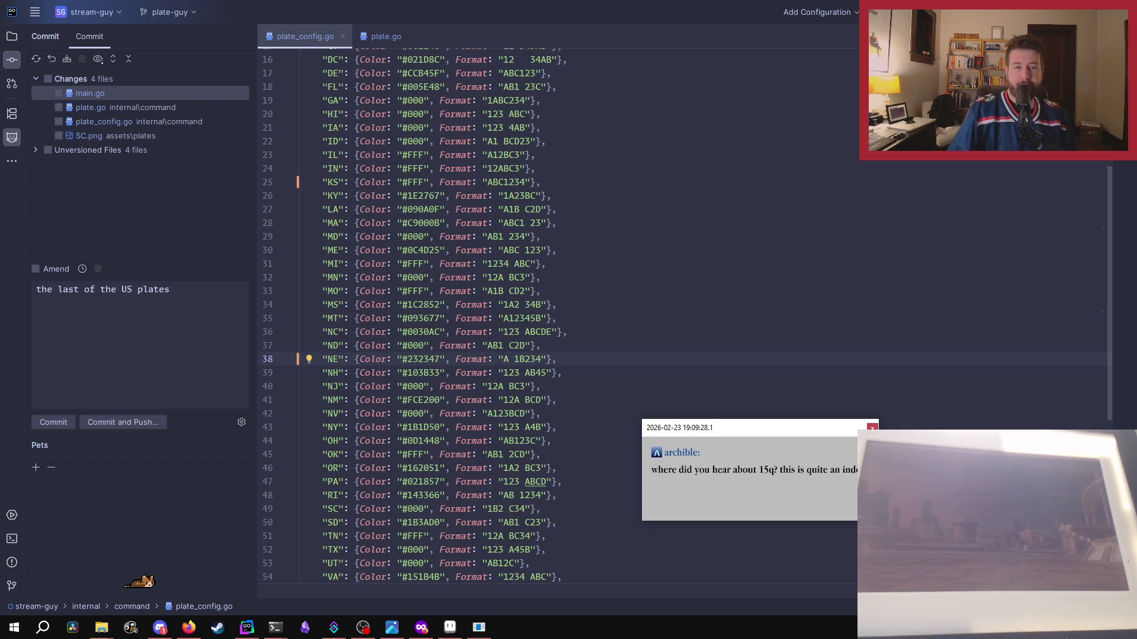
- Move the chat notification off the plate_config.go code and close it
{"action": "left_click_drag", "start_coordinate": [770, 437], "coordinate": [738, 239]}
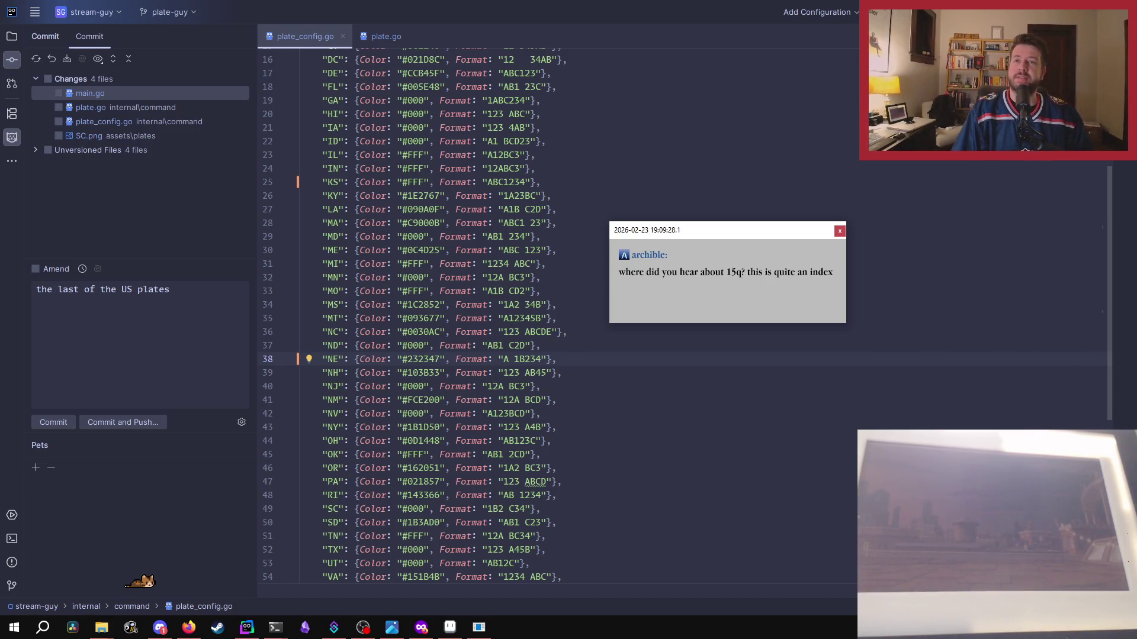
{"action": "left_click", "coordinate": [840, 231]}
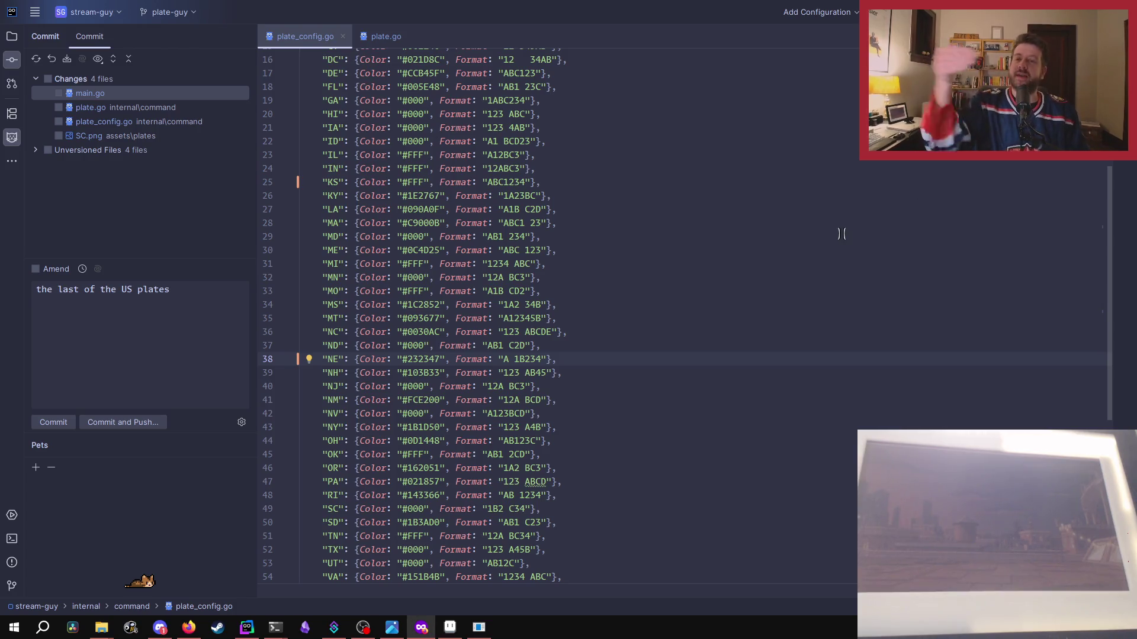
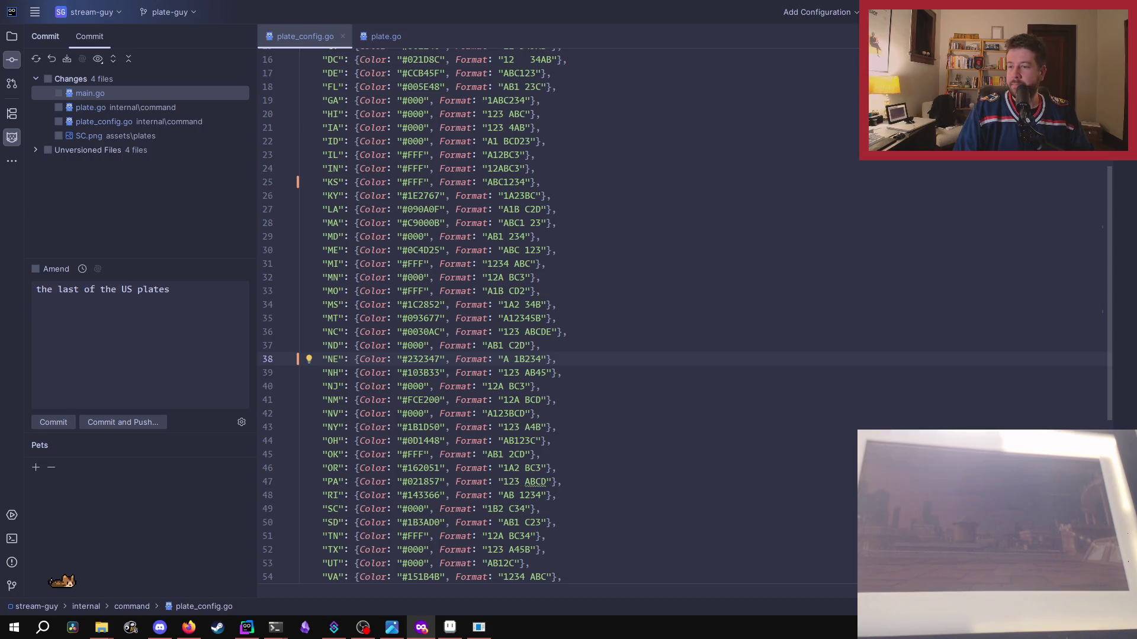
- Bring Stream Guy forward with the plate set to SC, show the PowerShell log, then advance to SD
{"action": "key", "text": "alt+Tab"}
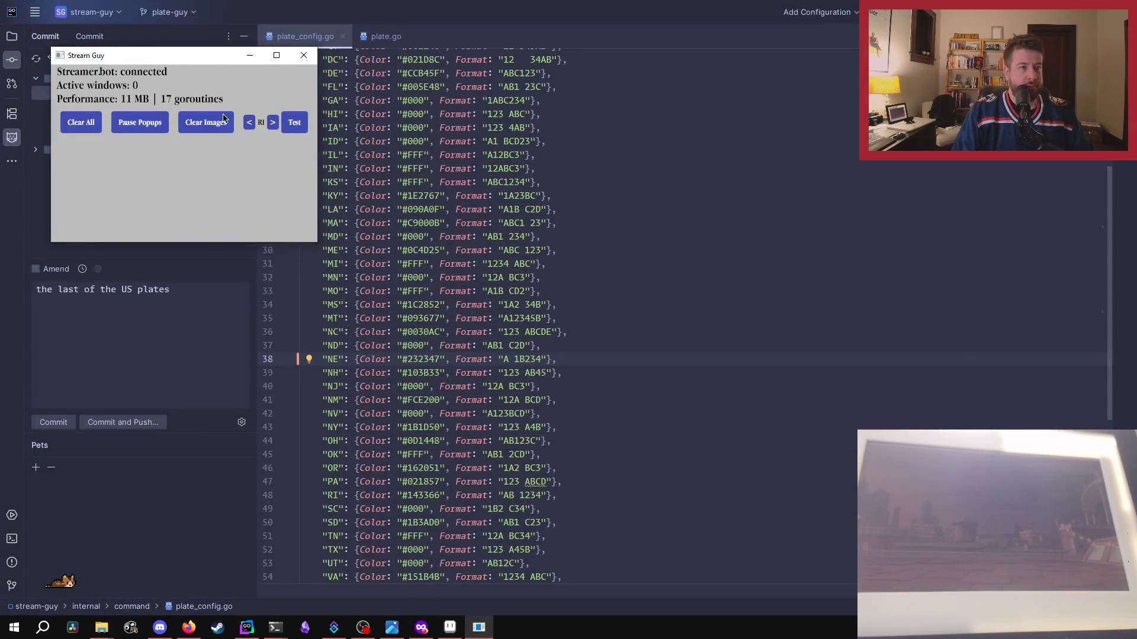
{"action": "left_click", "coordinate": [272, 122]}
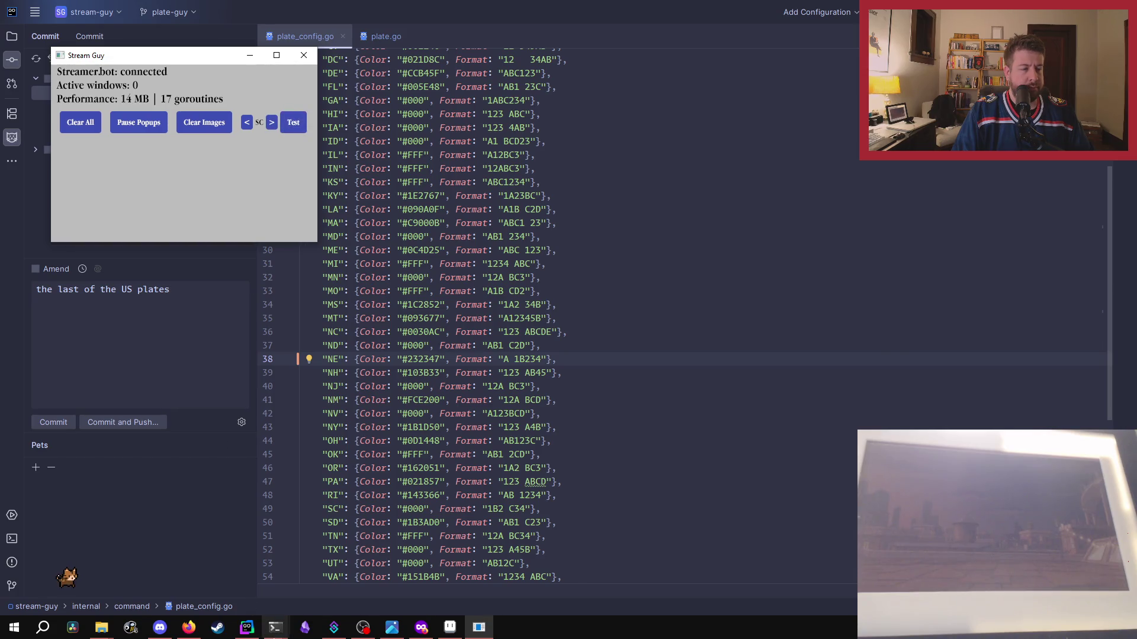
{"action": "mouse_move", "coordinate": [275, 627]}
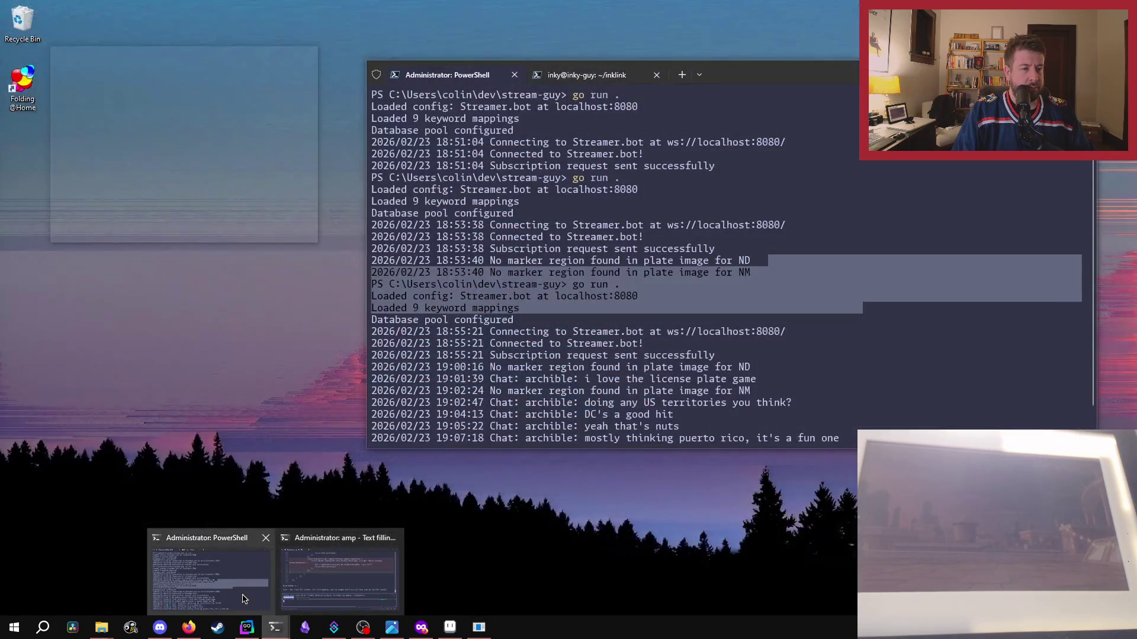
{"action": "left_click", "coordinate": [243, 600]}
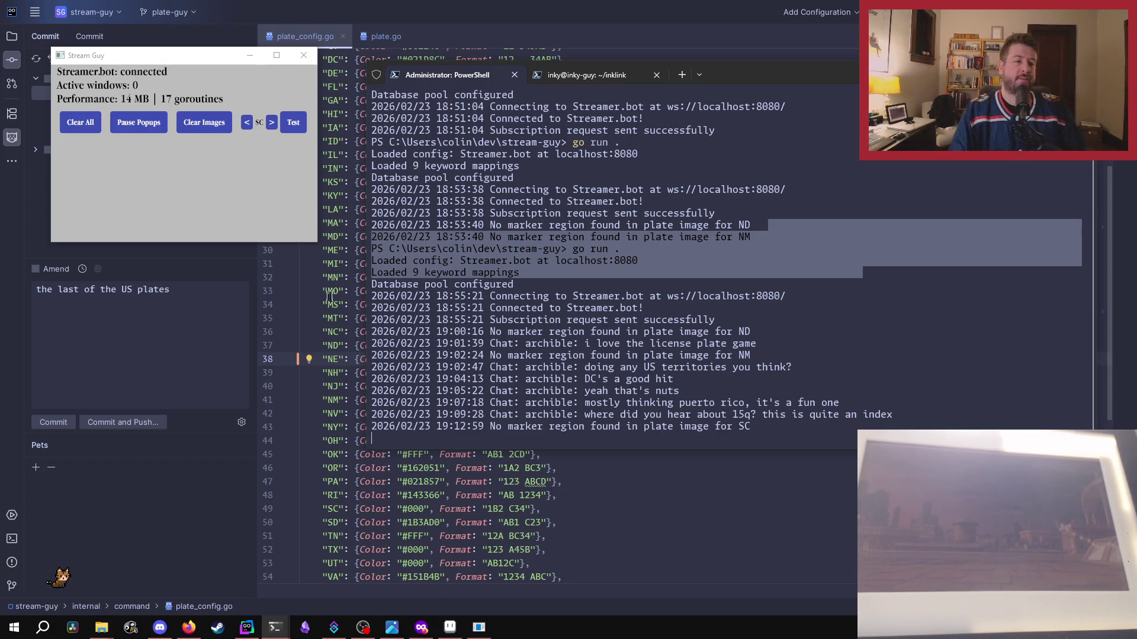
{"action": "left_click", "coordinate": [271, 122]}
- Preview the South Dakota and Tennessee plate popups, closing each one
{"action": "left_click", "coordinate": [293, 122]}
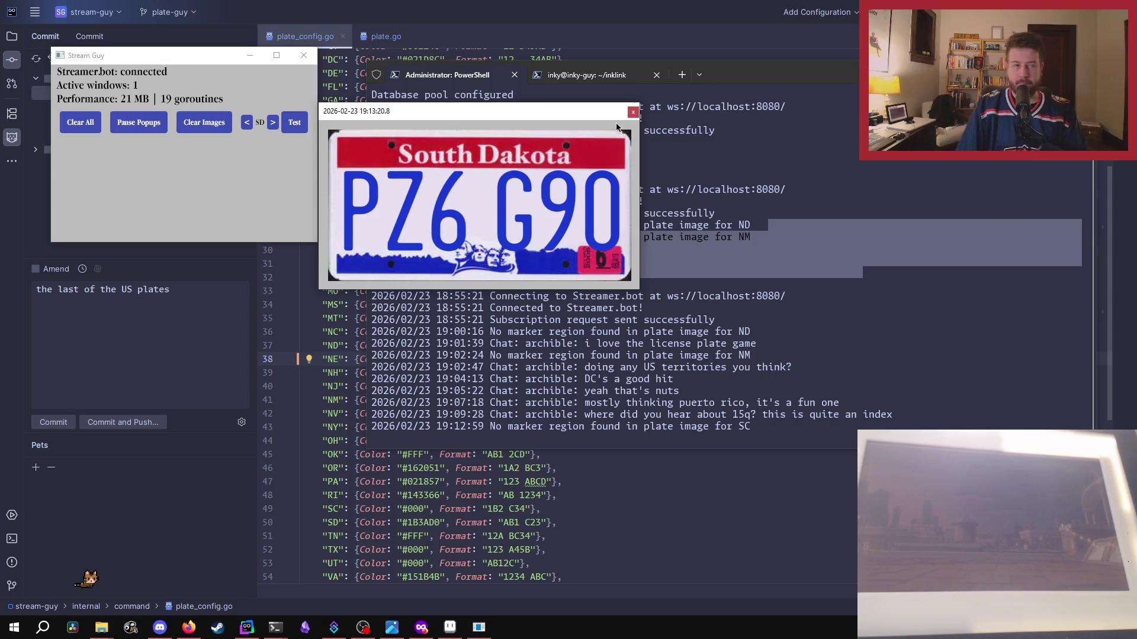
{"action": "left_click", "coordinate": [274, 123]}
{"action": "left_click", "coordinate": [615, 131]}
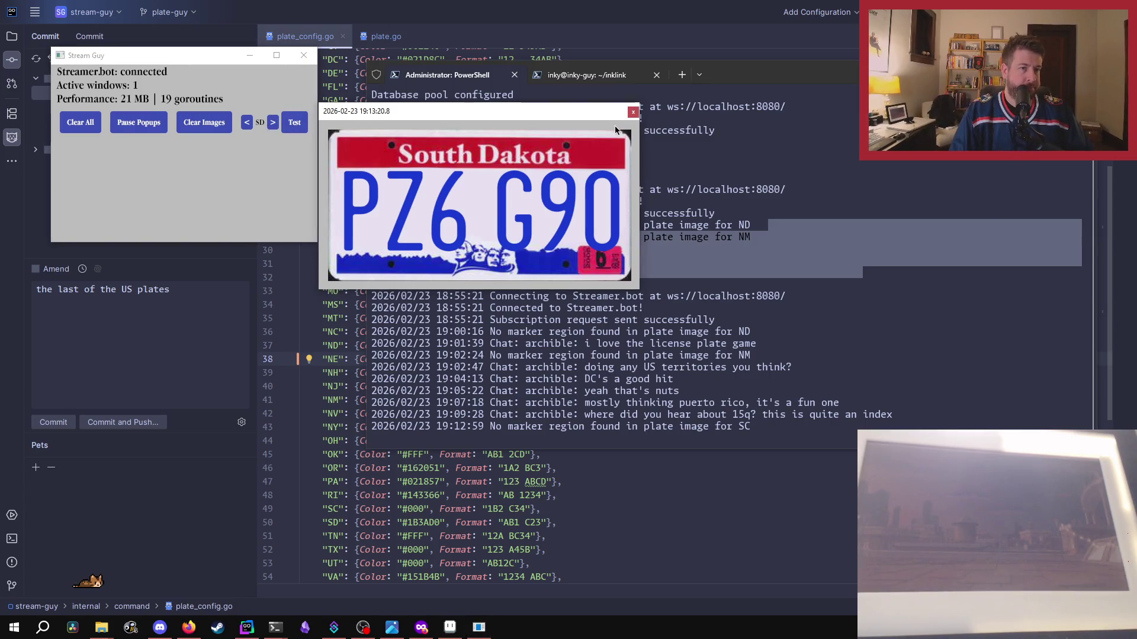
{"action": "left_click", "coordinate": [632, 113]}
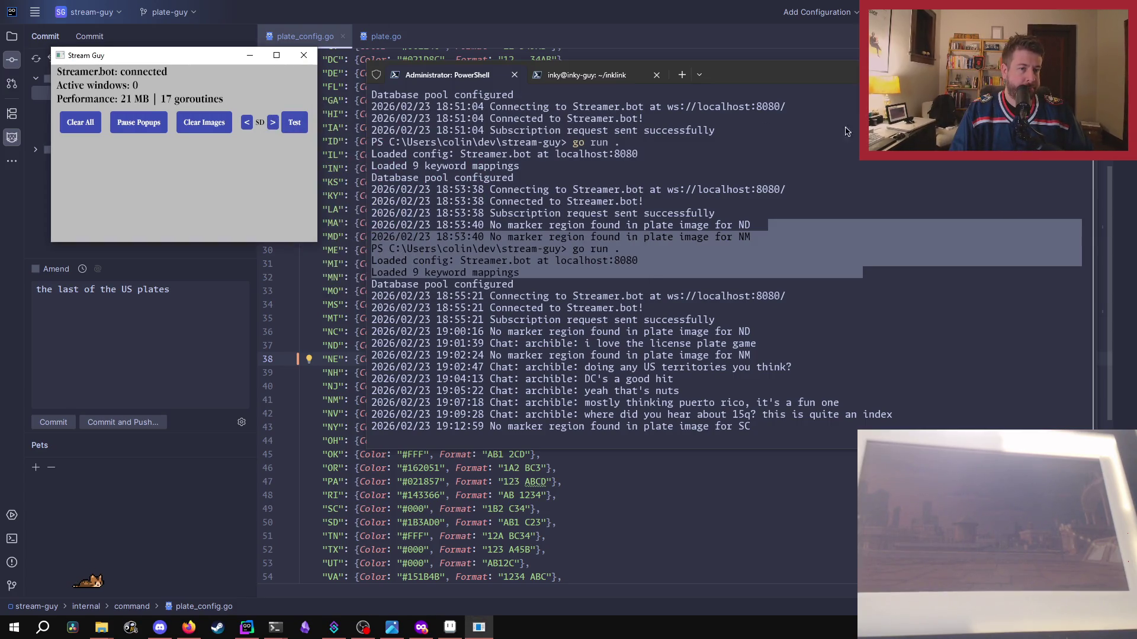
{"action": "left_click", "coordinate": [293, 125]}
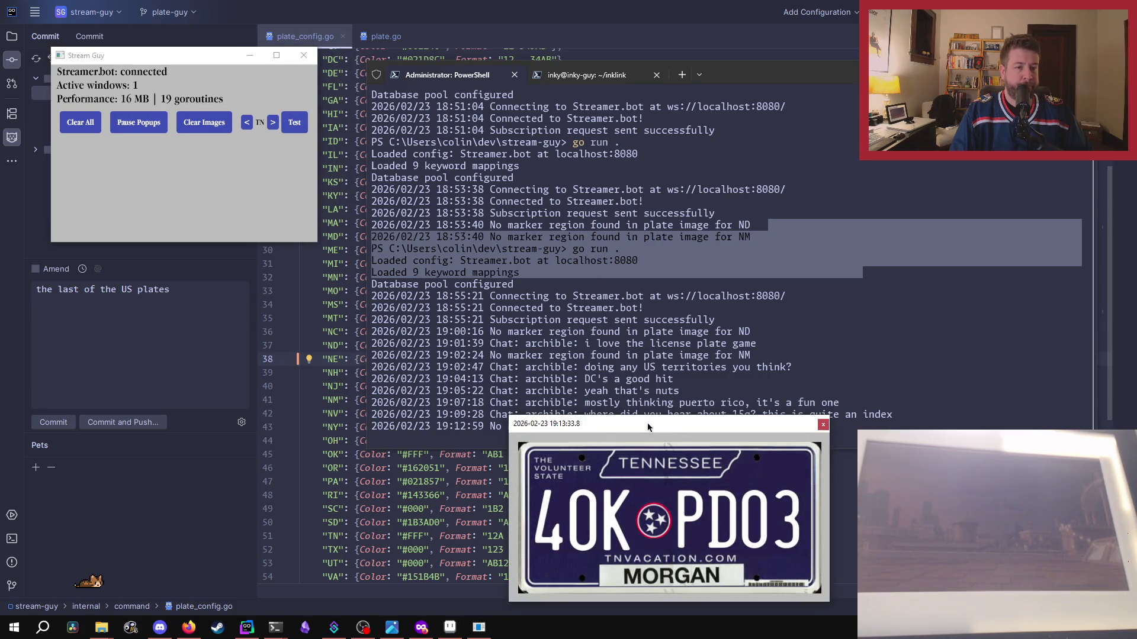
{"action": "left_click_drag", "start_coordinate": [648, 427], "coordinate": [572, 213]}
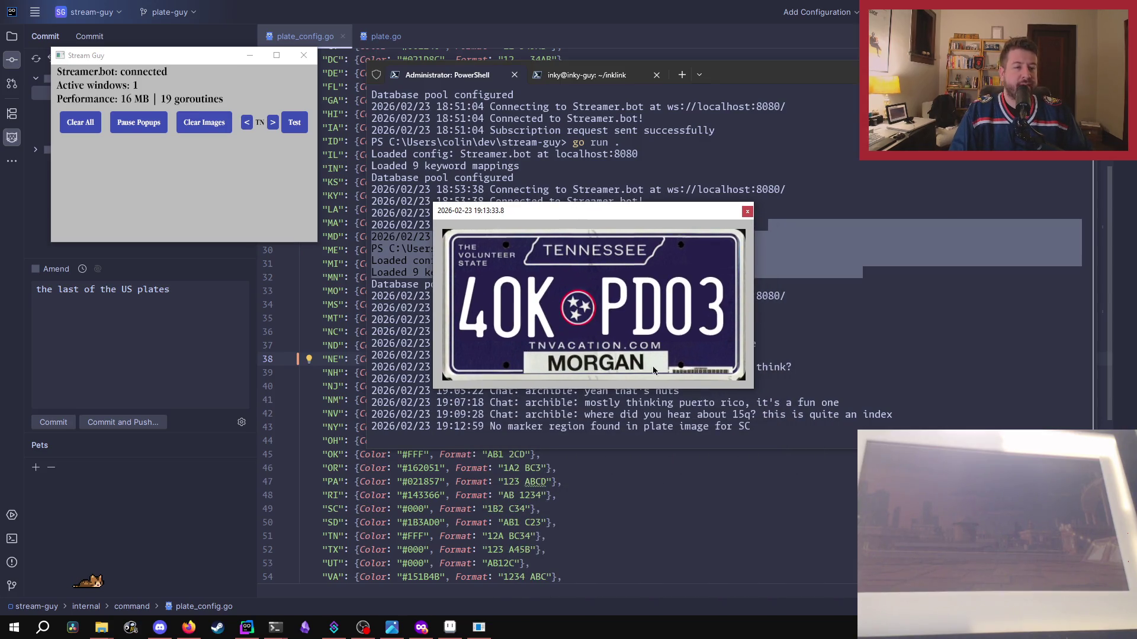
{"action": "left_click", "coordinate": [748, 212]}
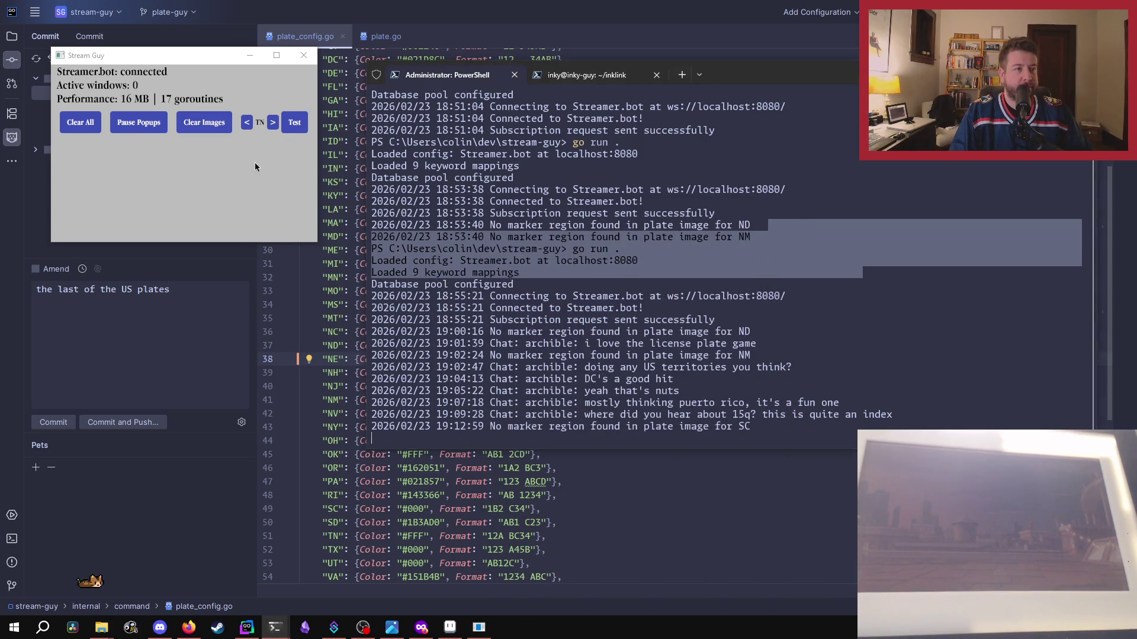
- Step to Texas and Utah, previewing and closing each plate popup
{"action": "left_click", "coordinate": [272, 127]}
{"action": "left_click", "coordinate": [303, 126]}
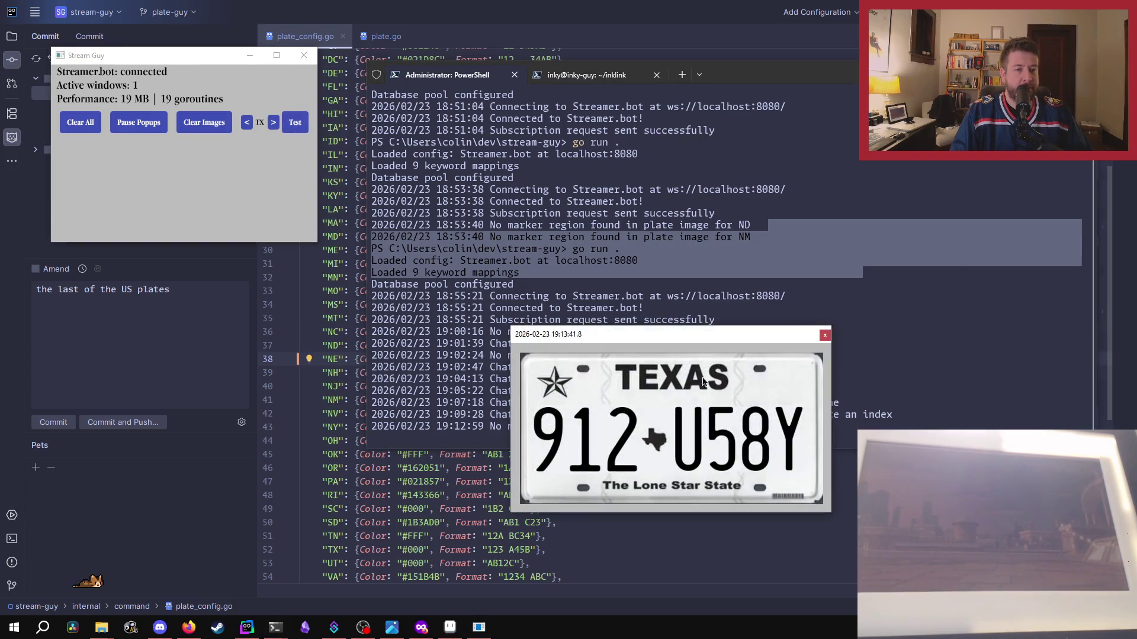
{"action": "left_click", "coordinate": [824, 335]}
{"action": "left_click", "coordinate": [273, 123]}
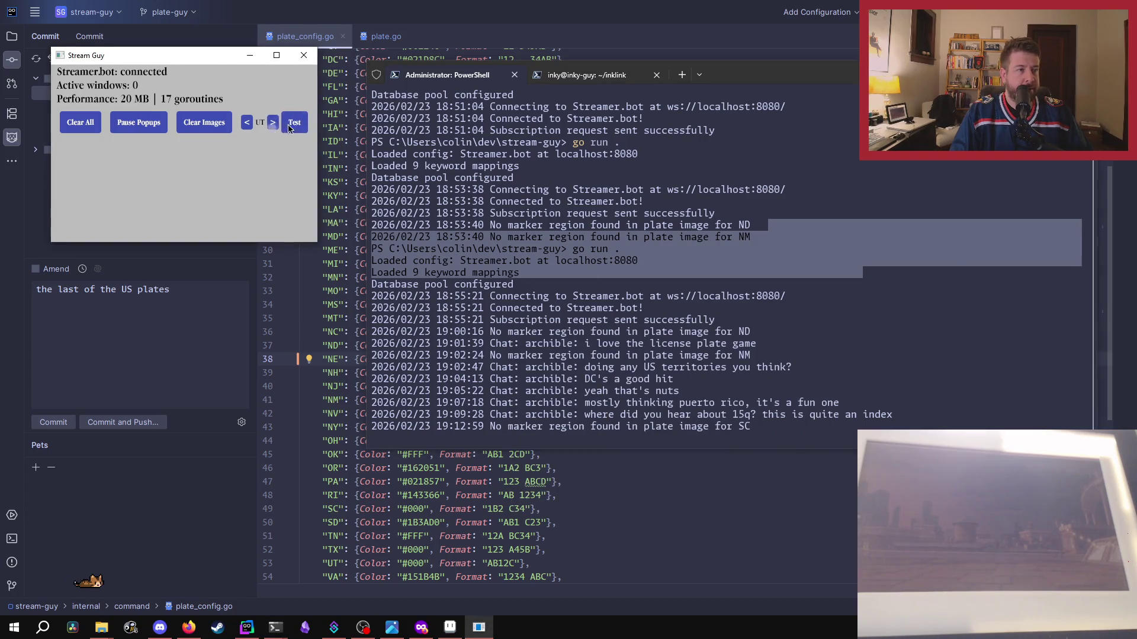
{"action": "left_click", "coordinate": [294, 123]}
{"action": "left_click_drag", "start_coordinate": [804, 319], "coordinate": [604, 152]}
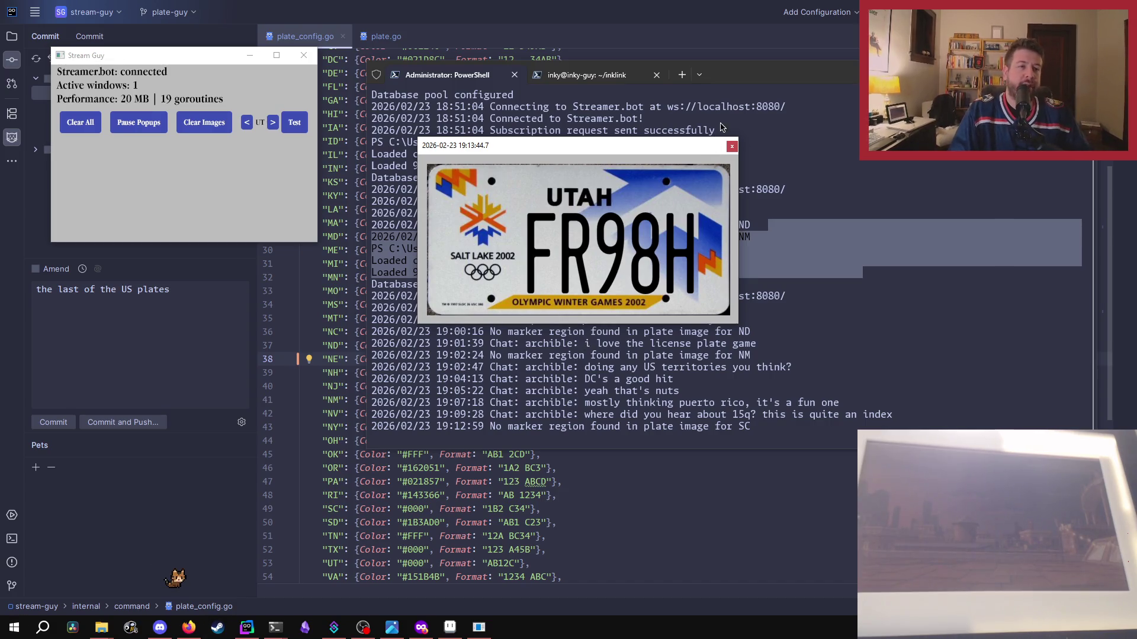
{"action": "left_click", "coordinate": [731, 147]}
- Preview Virginia, Vermont and Washington plates, leaving Washington shown and the choice on WI
{"action": "left_click", "coordinate": [272, 123]}
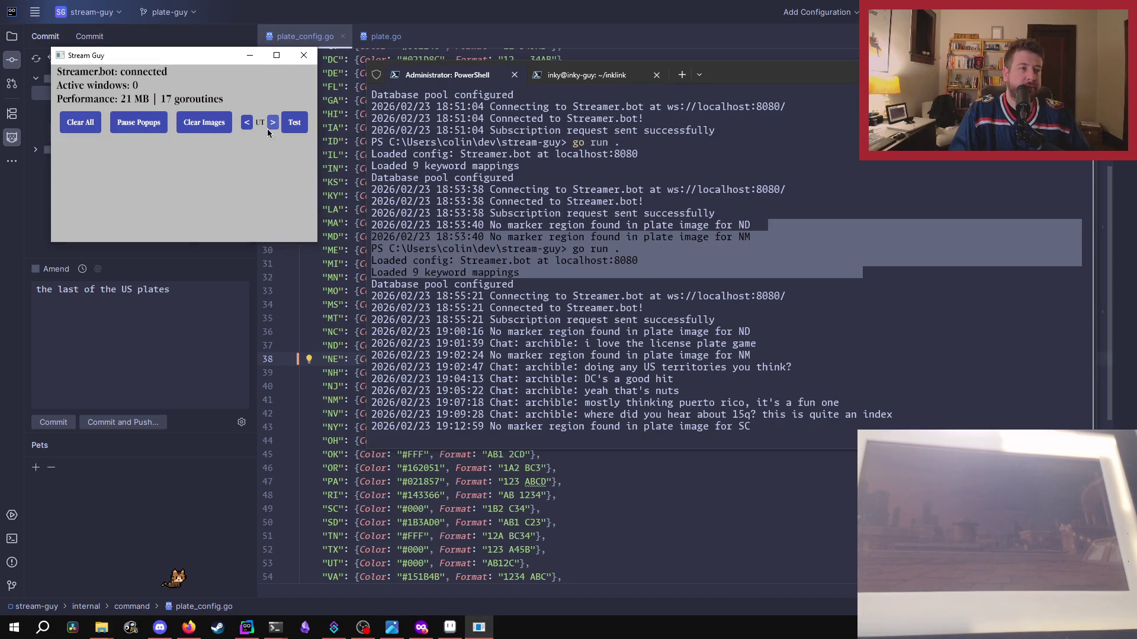
{"action": "left_click", "coordinate": [288, 124]}
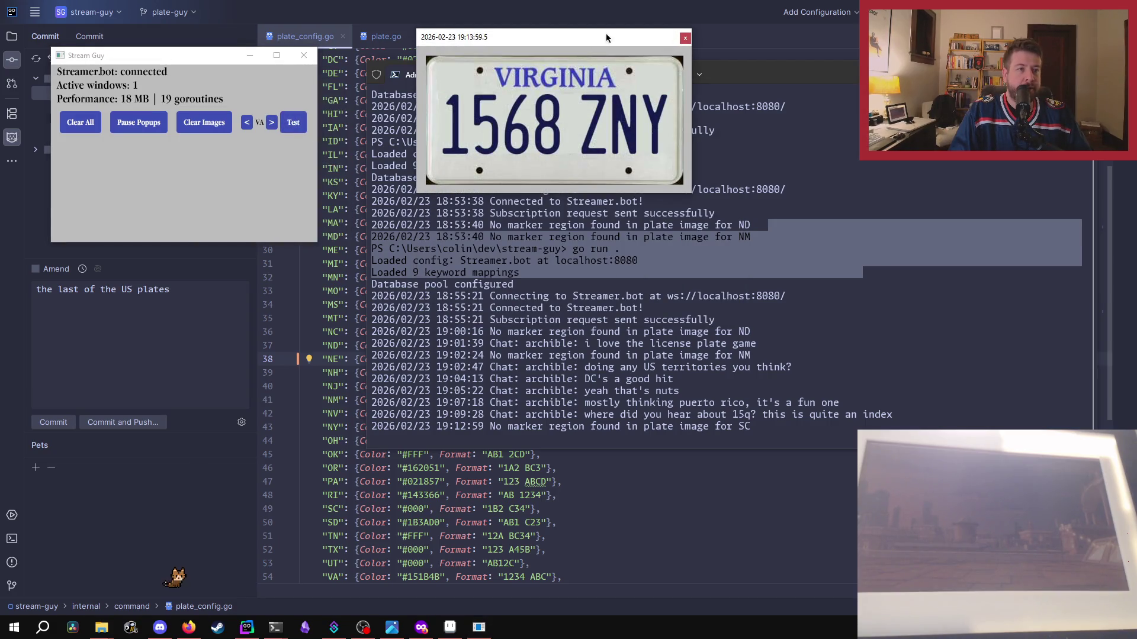
{"action": "left_click", "coordinate": [685, 37]}
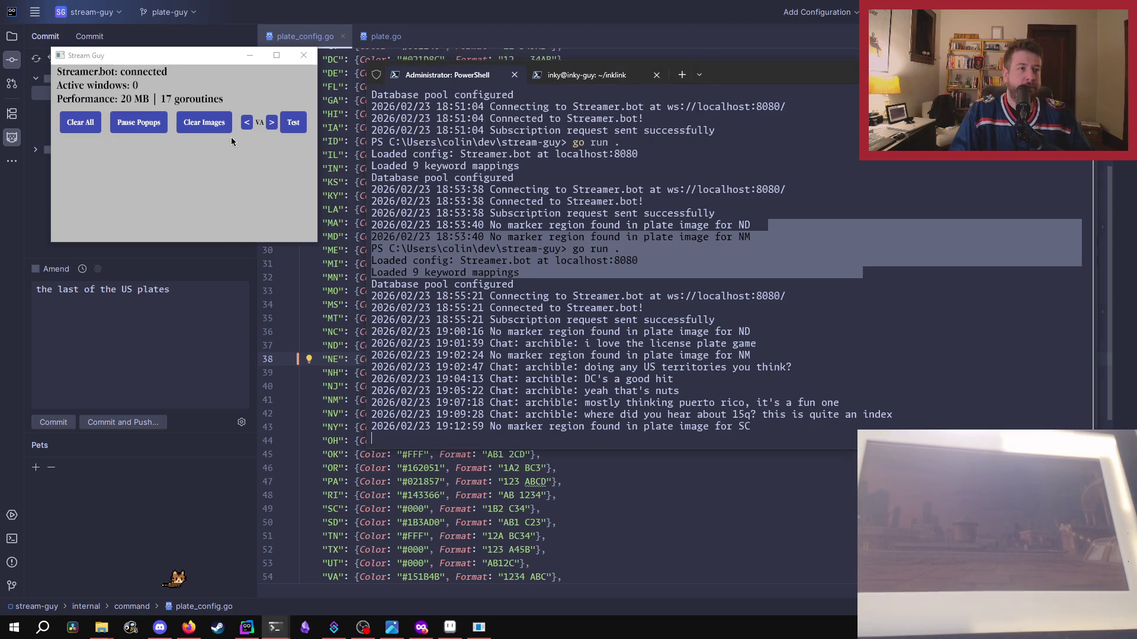
{"action": "left_click", "coordinate": [271, 122]}
{"action": "left_click", "coordinate": [286, 126]}
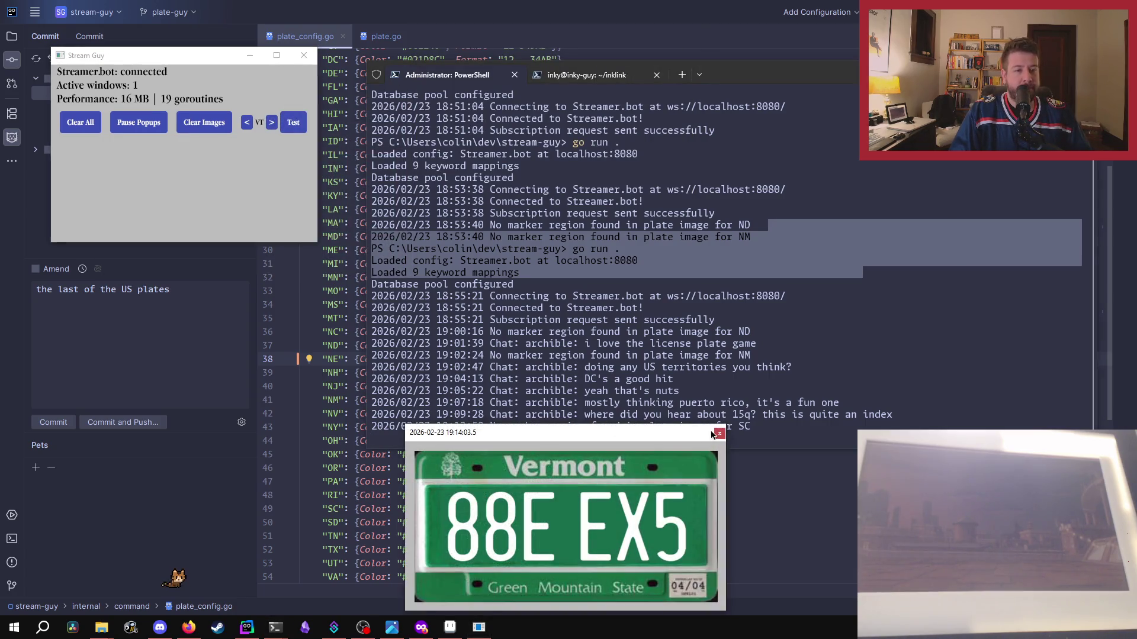
{"action": "left_click", "coordinate": [719, 436]}
{"action": "left_click", "coordinate": [272, 123]}
{"action": "left_click", "coordinate": [294, 123]}
{"action": "left_click_drag", "start_coordinate": [808, 312], "coordinate": [659, 249]}
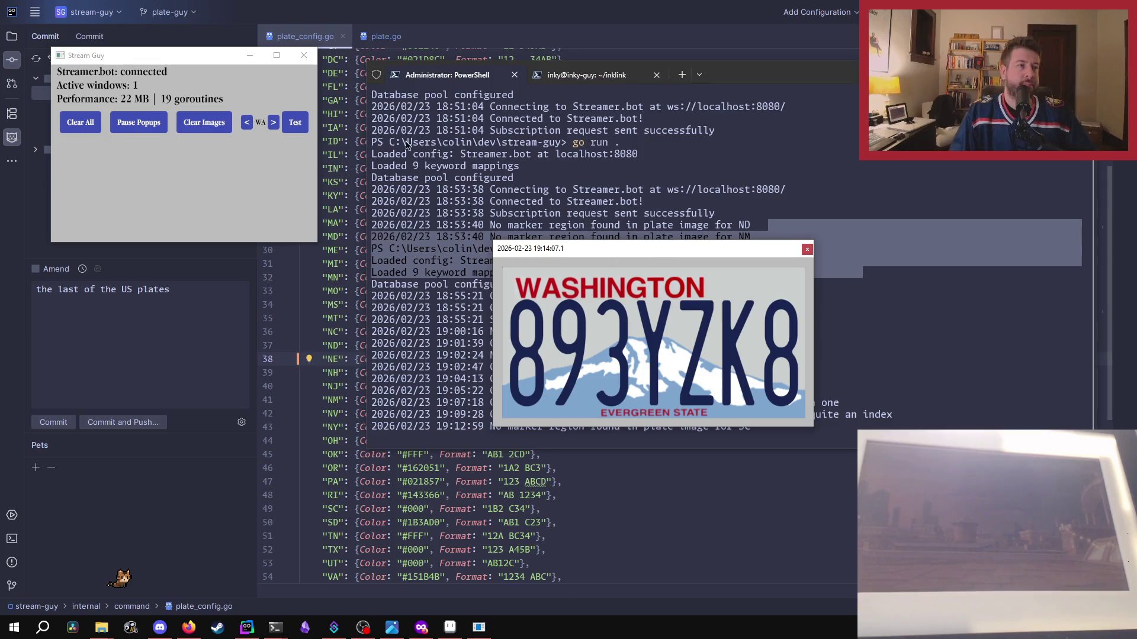
{"action": "left_click", "coordinate": [273, 122]}
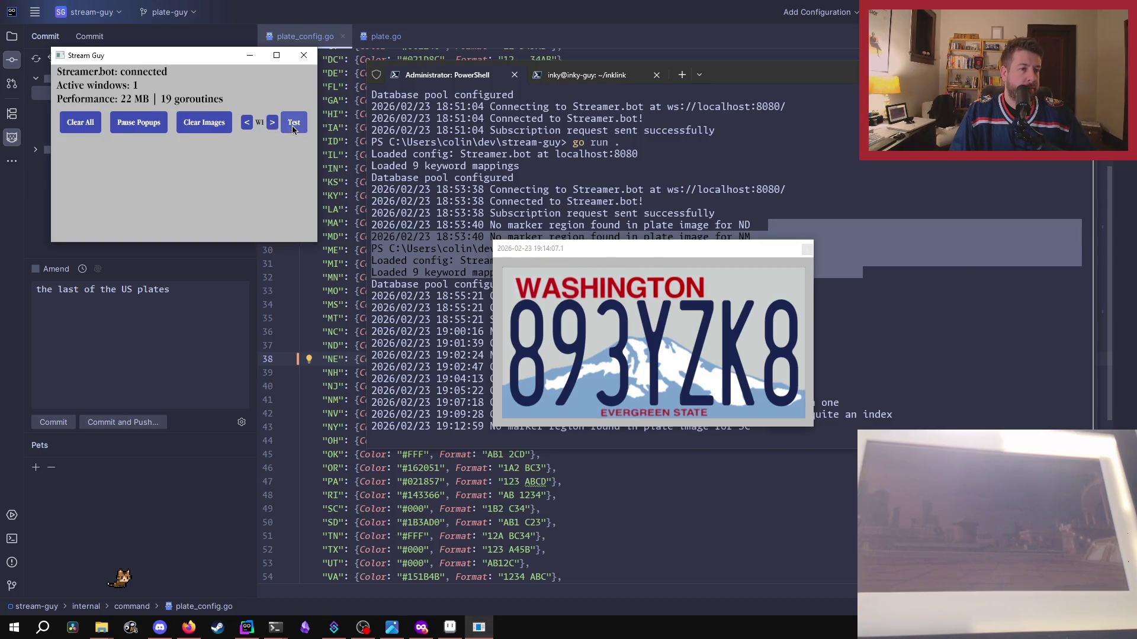
- Preview the Wisconsin and West Virginia plate popups, closing West Virginia's
{"action": "left_click", "coordinate": [293, 126]}
{"action": "left_click_drag", "start_coordinate": [574, 255], "coordinate": [424, 246]}
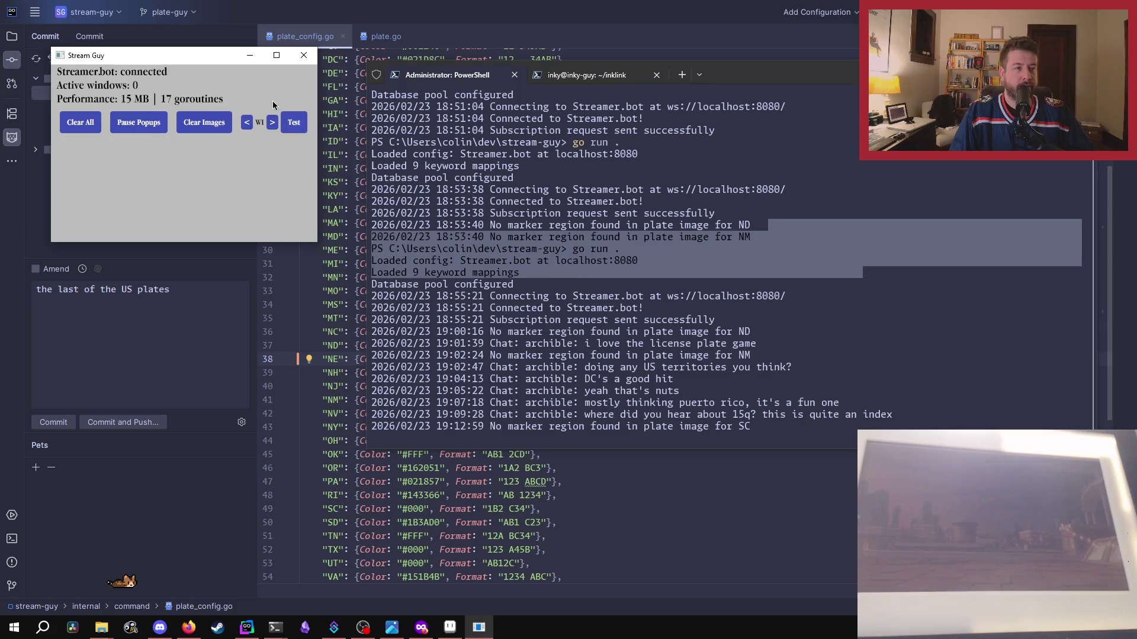
{"action": "left_click", "coordinate": [272, 123]}
{"action": "left_click", "coordinate": [294, 123]}
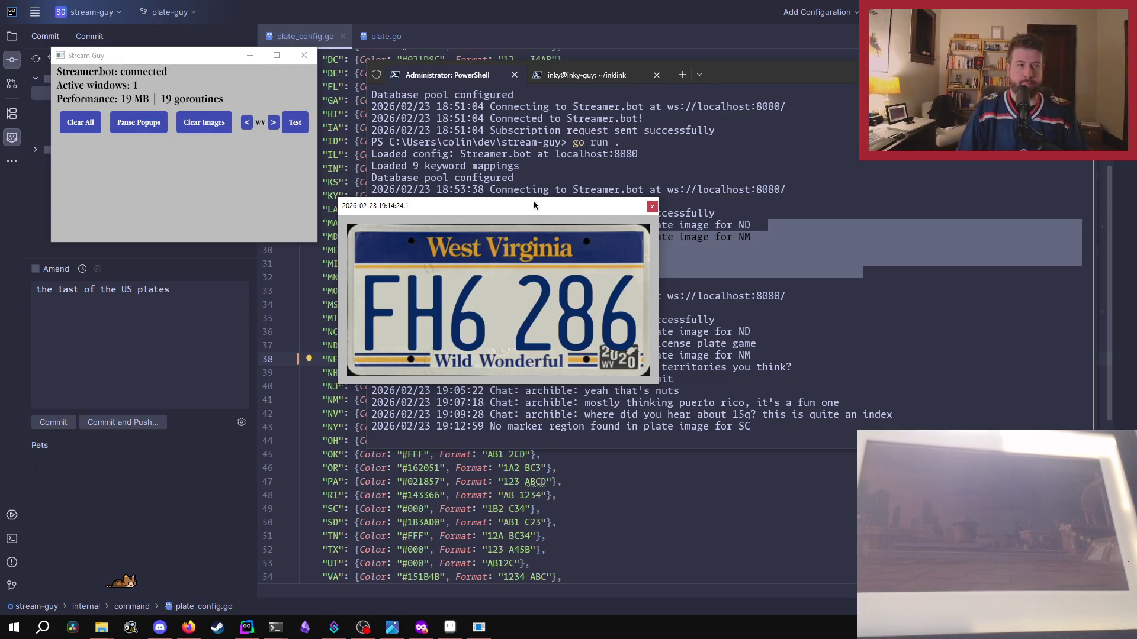
{"action": "left_click", "coordinate": [652, 207]}
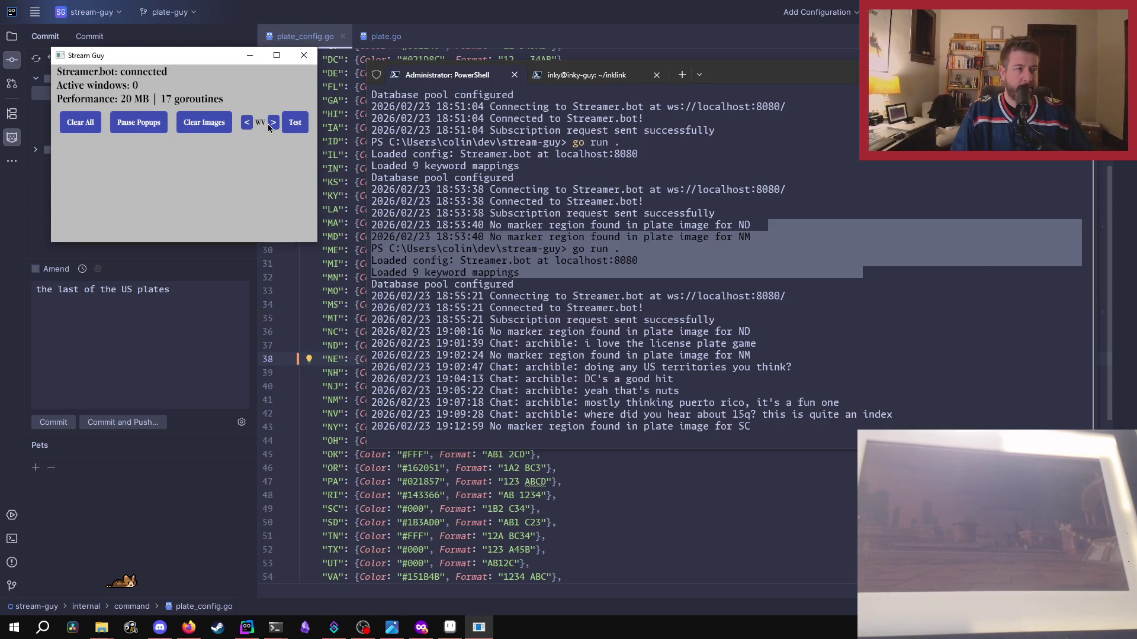
- Preview and close the Wyoming plate, then close Stream Guy
{"action": "left_click", "coordinate": [305, 122]}
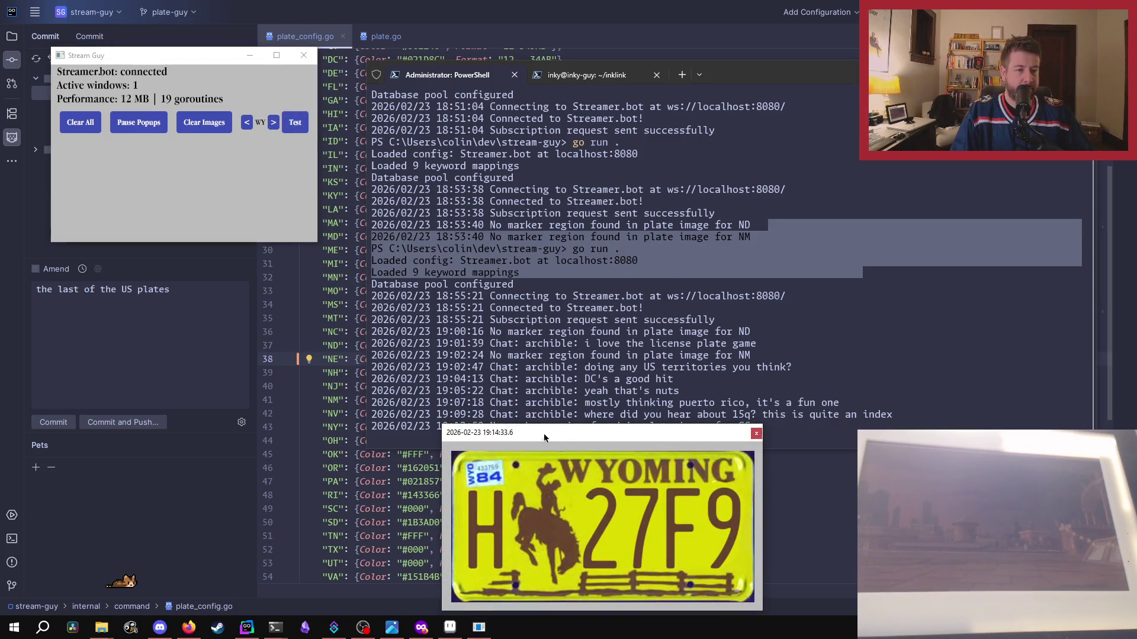
{"action": "left_click_drag", "start_coordinate": [588, 445], "coordinate": [553, 148]}
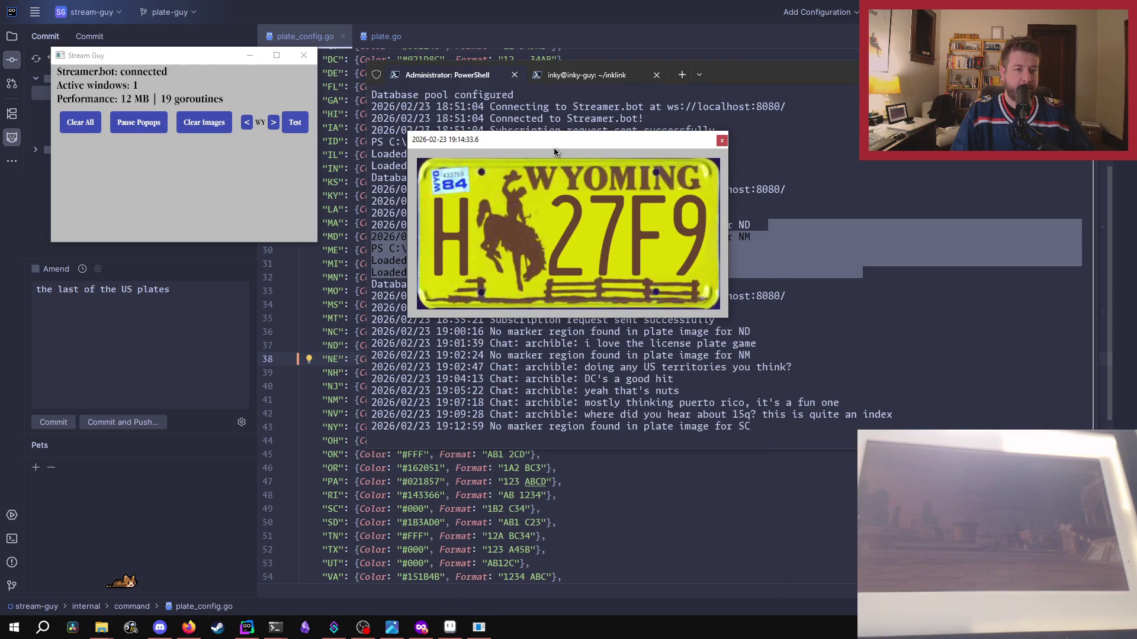
{"action": "left_click", "coordinate": [722, 141]}
{"action": "left_click", "coordinate": [273, 123]}
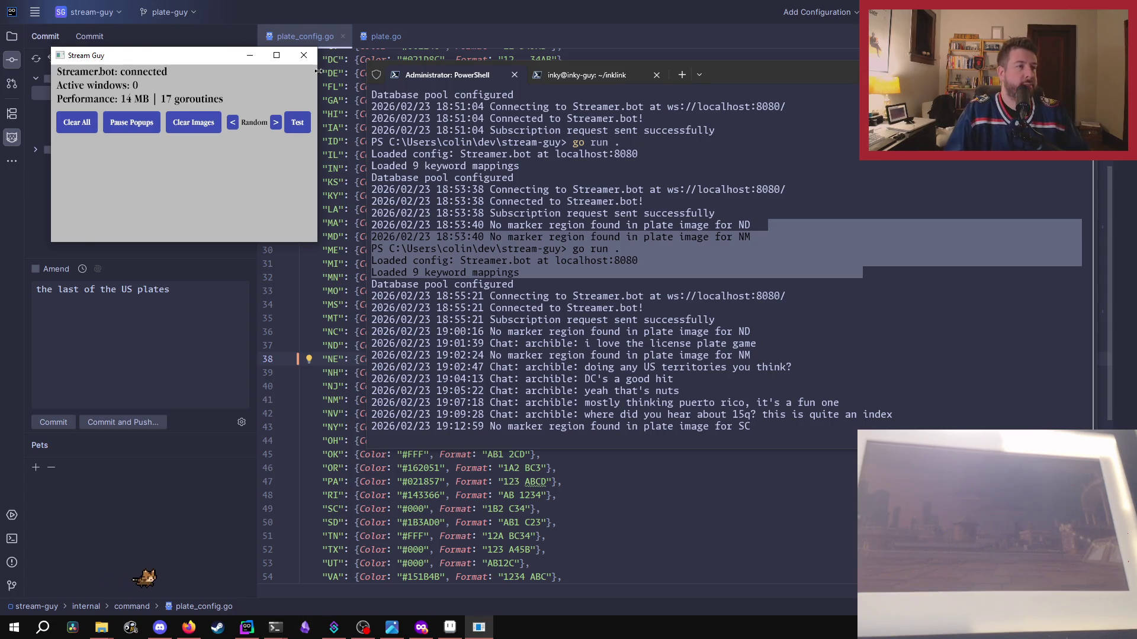
{"action": "left_click", "coordinate": [302, 57]}
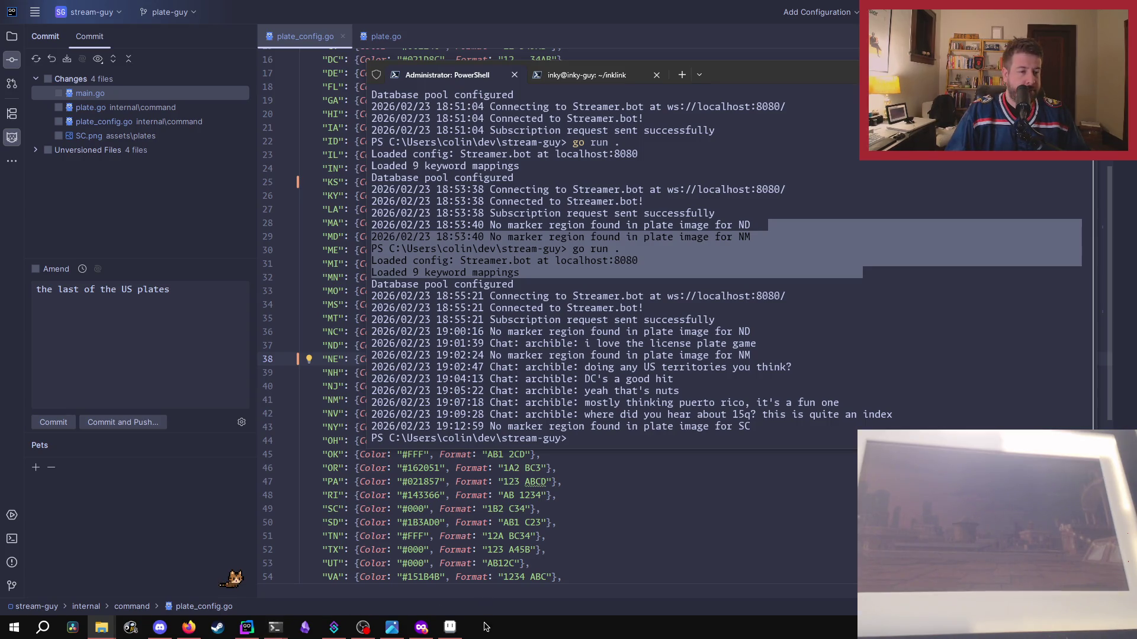
- In Aseprite, close NM.png and ND.png and clear the recent files and folders lists
{"action": "left_click", "coordinate": [450, 627]}
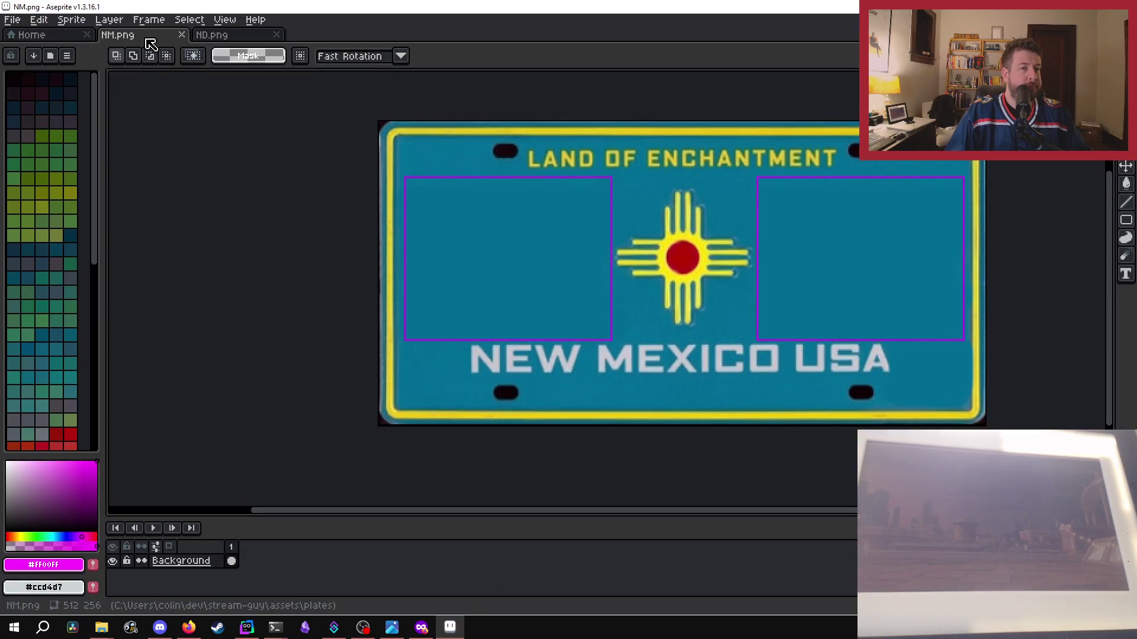
{"action": "left_click", "coordinate": [181, 35]}
{"action": "left_click", "coordinate": [181, 35]}
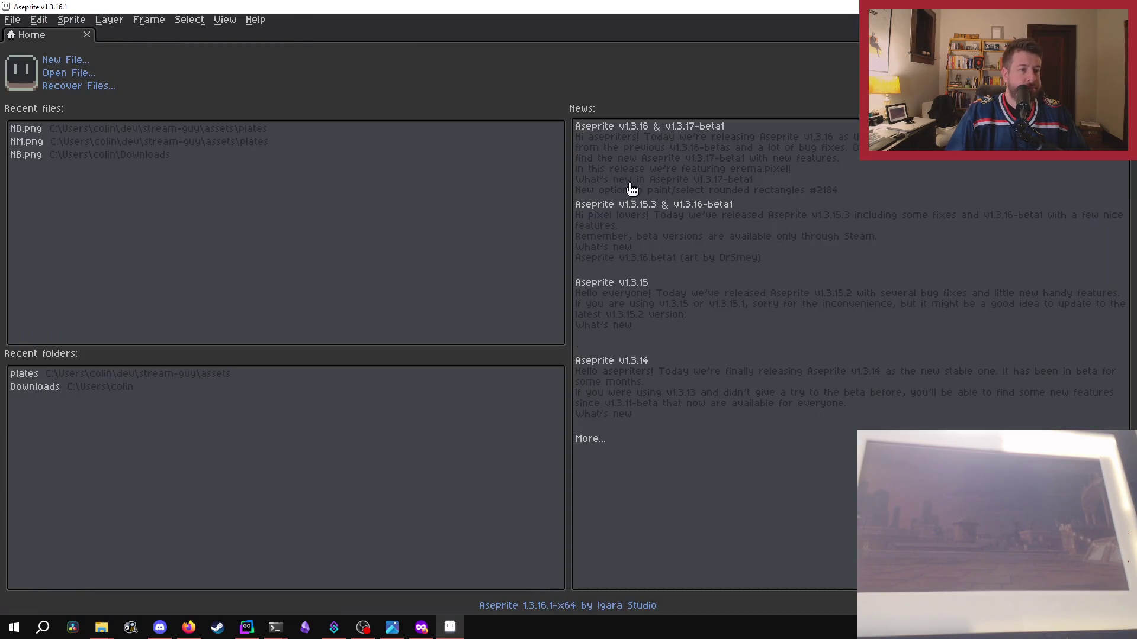
{"action": "left_click", "coordinate": [11, 20]}
{"action": "mouse_move", "coordinate": [89, 63]}
{"action": "left_click", "coordinate": [160, 122]}
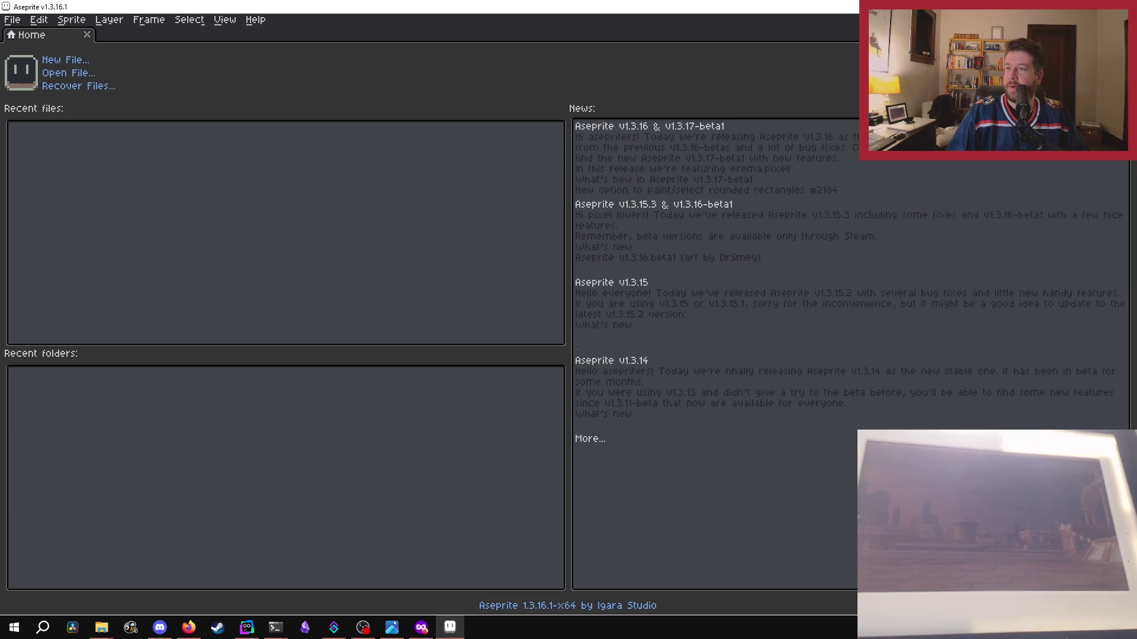
- Drag IA.png onto Aseprite to open the Iowa plate and look it over
{"action": "left_click_drag", "start_coordinate": [386, 267], "coordinate": [378, 233]}
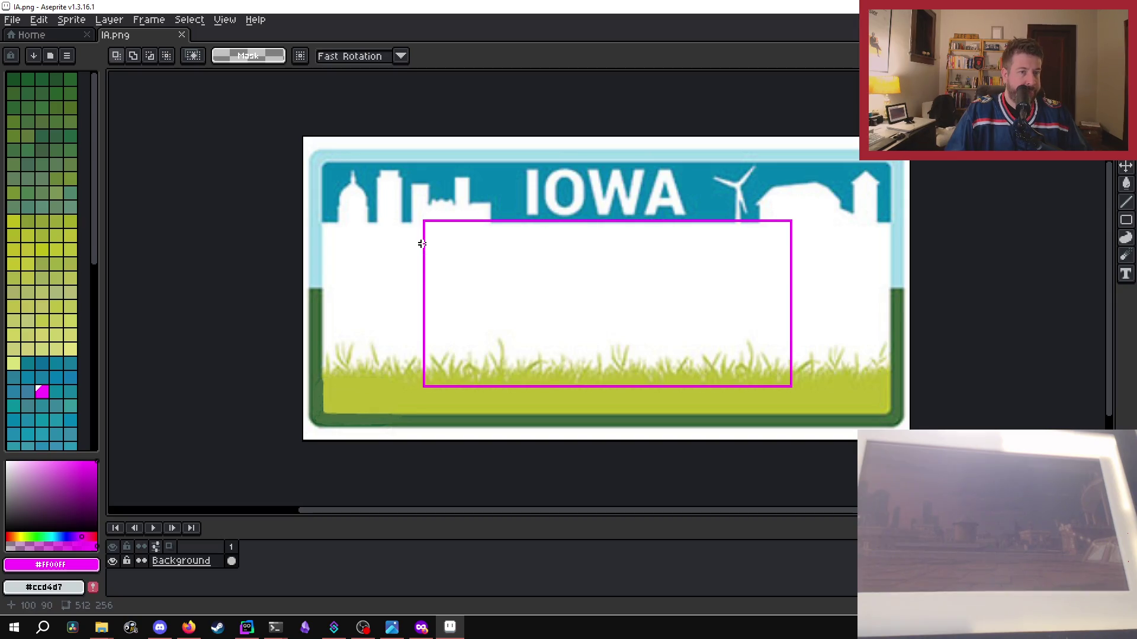
{"action": "scroll", "coordinate": [422, 244], "scroll_direction": "up", "scroll_amount": 2}
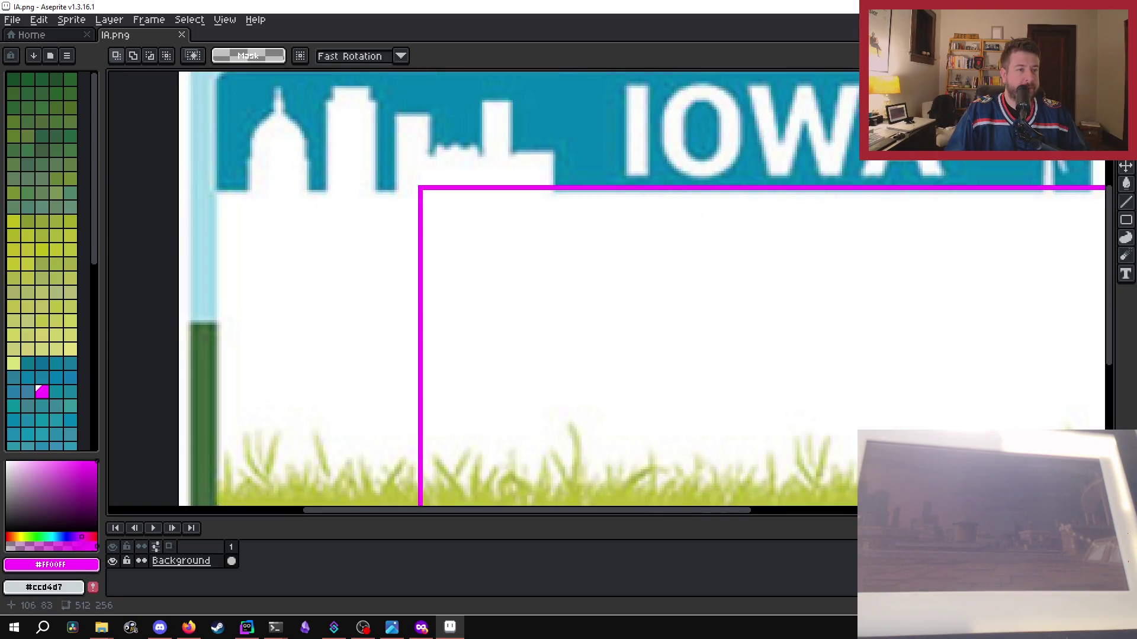
{"action": "scroll", "coordinate": [430, 181], "scroll_direction": "down", "scroll_amount": 2}
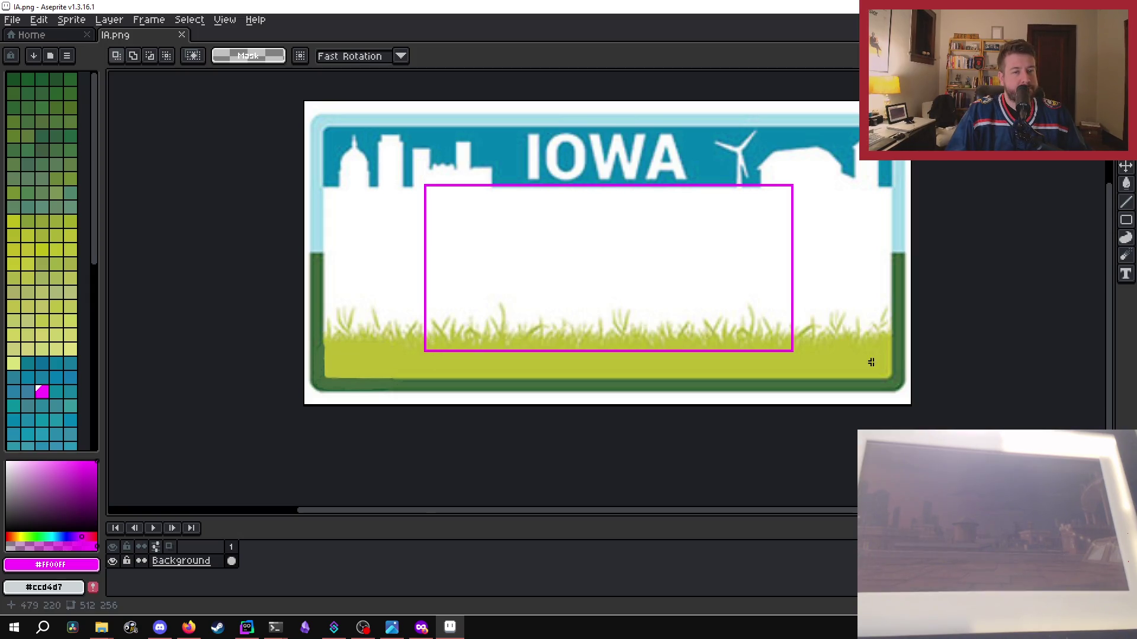
{"action": "scroll", "coordinate": [762, 200], "scroll_direction": "up", "scroll_amount": 1}
{"action": "scroll", "coordinate": [762, 202], "scroll_direction": "down", "scroll_amount": 1}
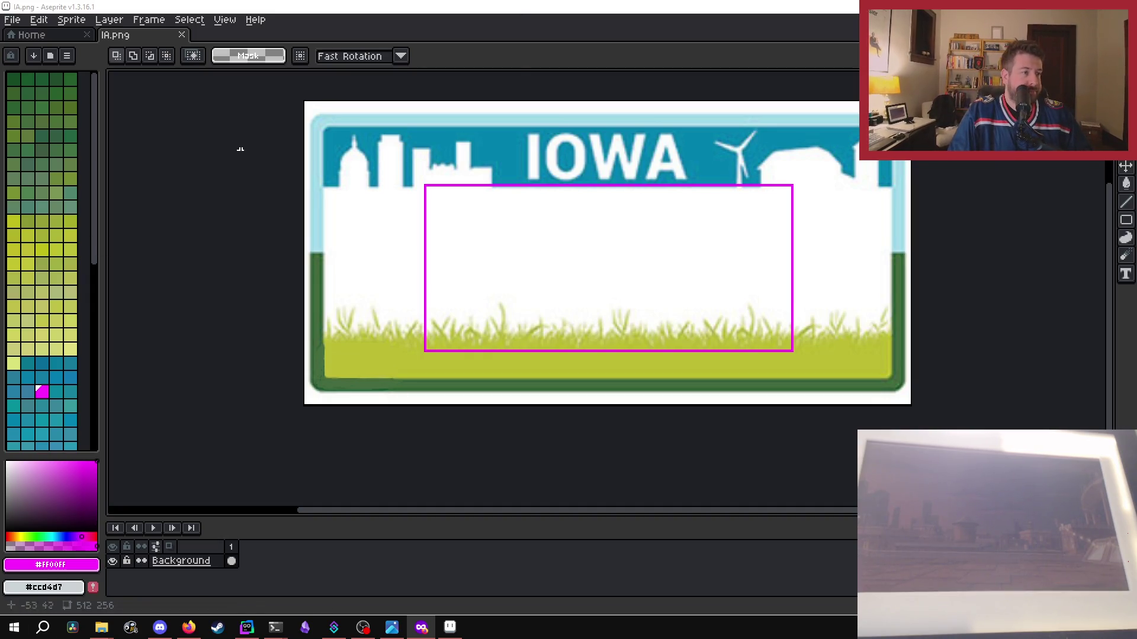
{"action": "key", "text": "super"}
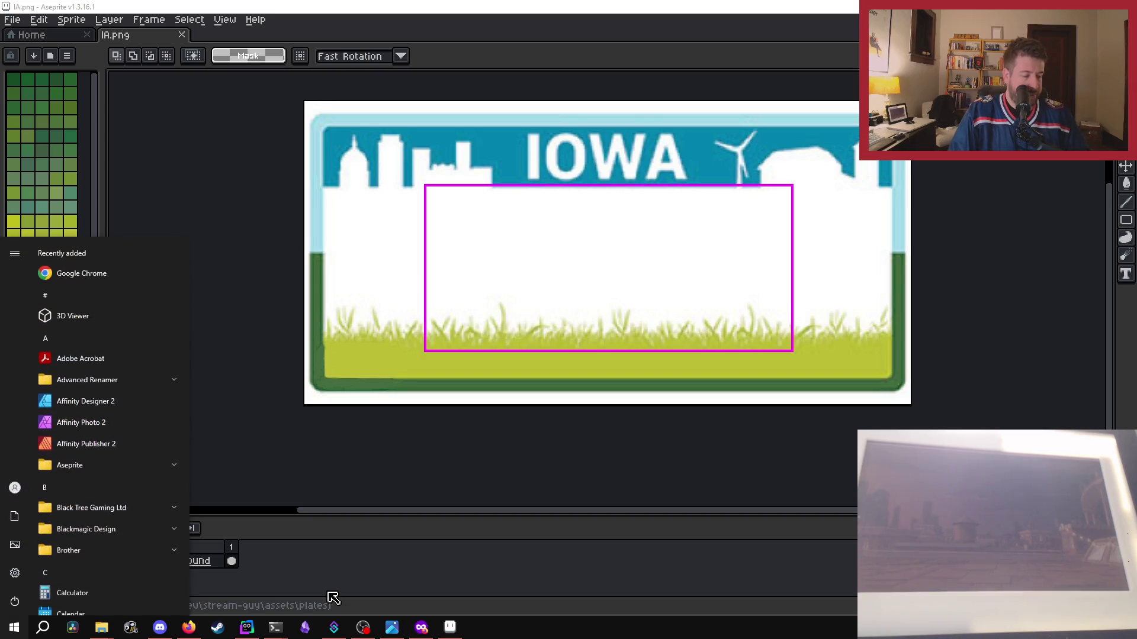
- Launch Affinity Photo 2 and dismiss the new document prompt
{"action": "left_click", "coordinate": [122, 428]}
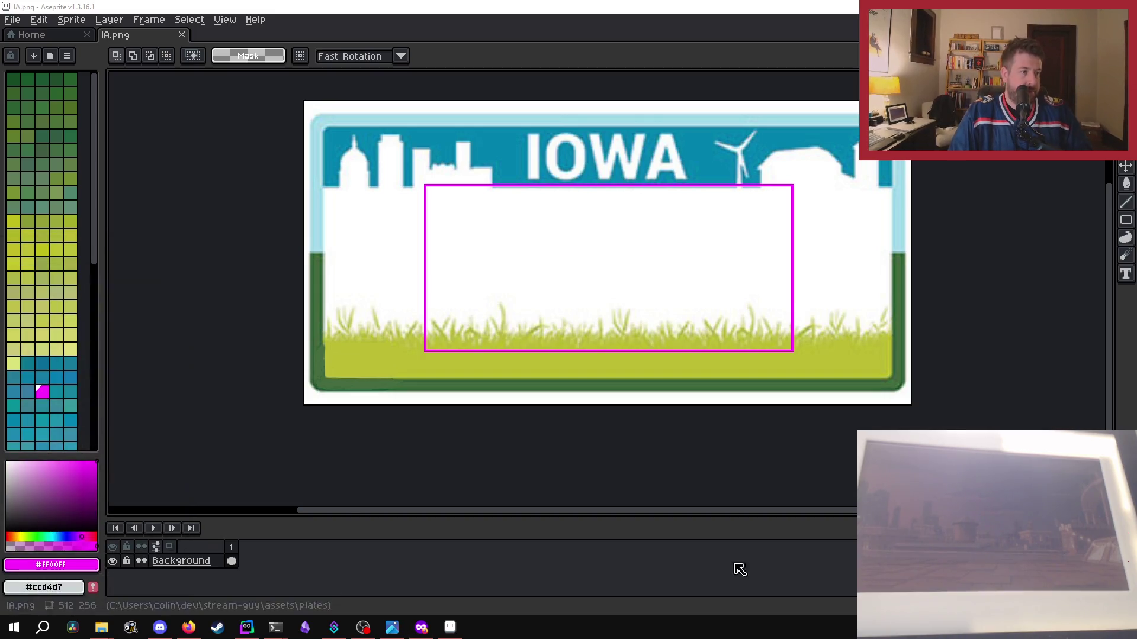
{"action": "mouse_move", "coordinate": [101, 628]}
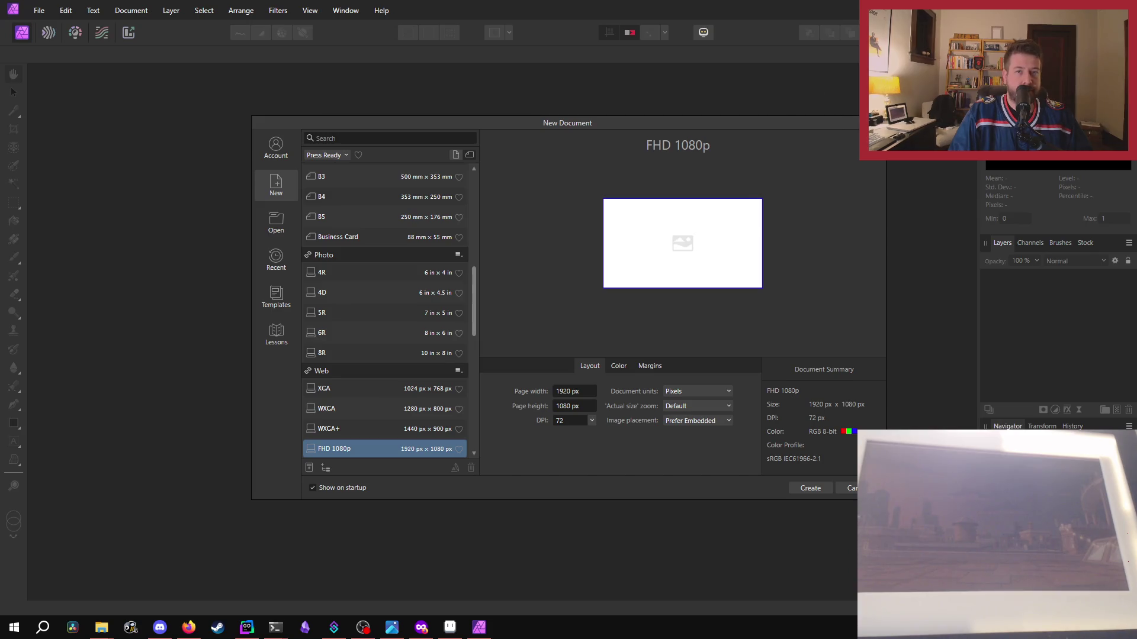
{"action": "key", "text": "Escape"}
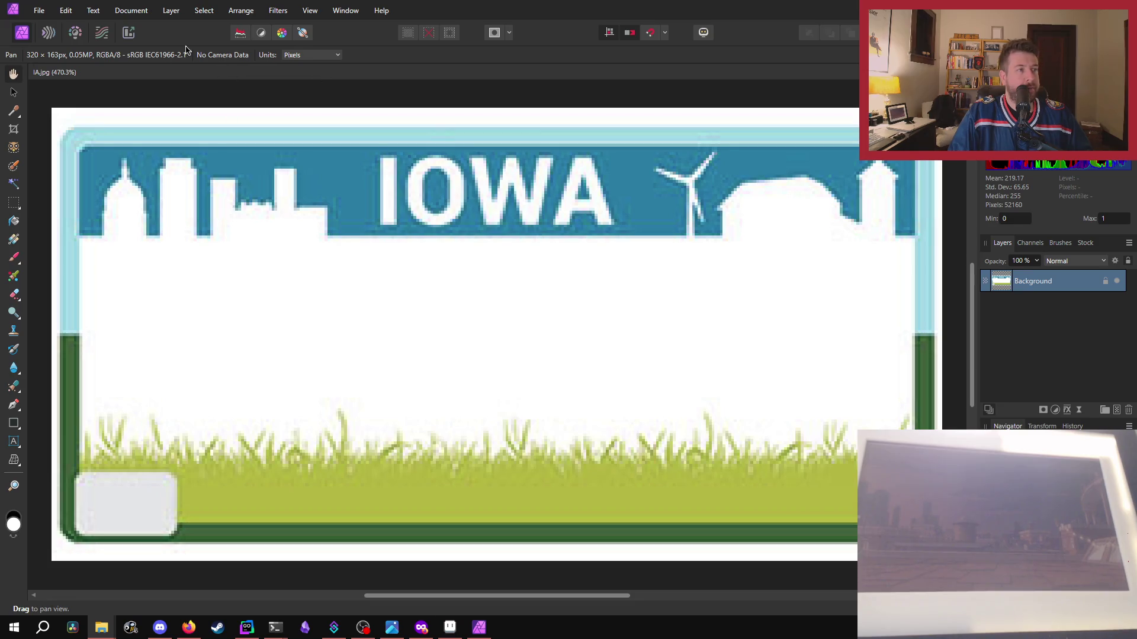
- Resize the Iowa plate document to 512 × 256 px via Resize Document
{"action": "left_click", "coordinate": [130, 10]}
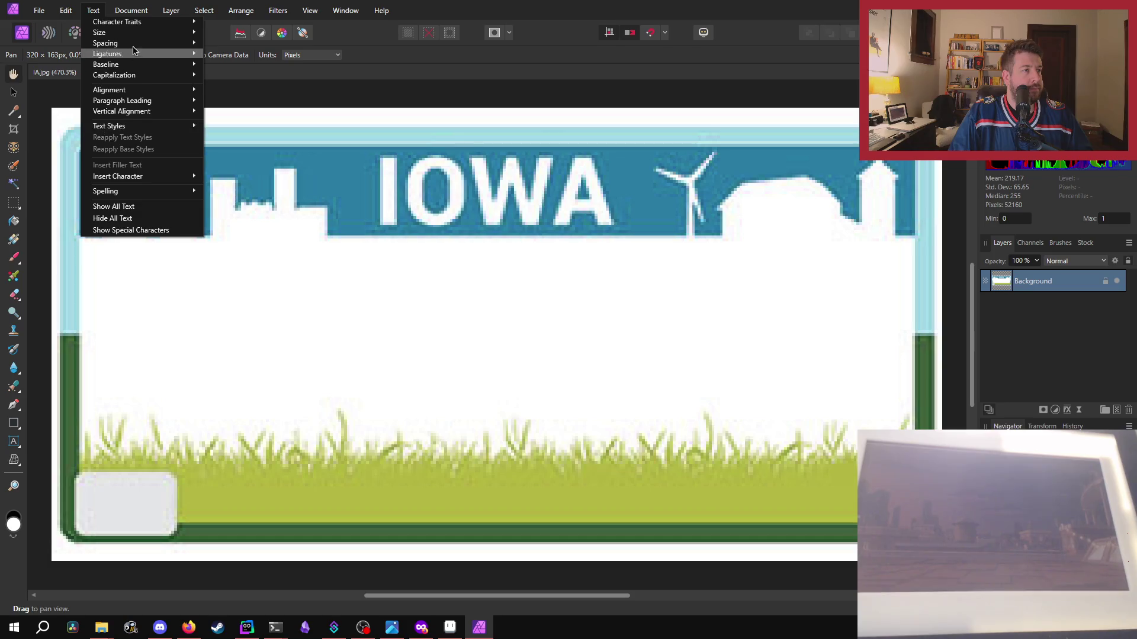
{"action": "mouse_move", "coordinate": [132, 11]}
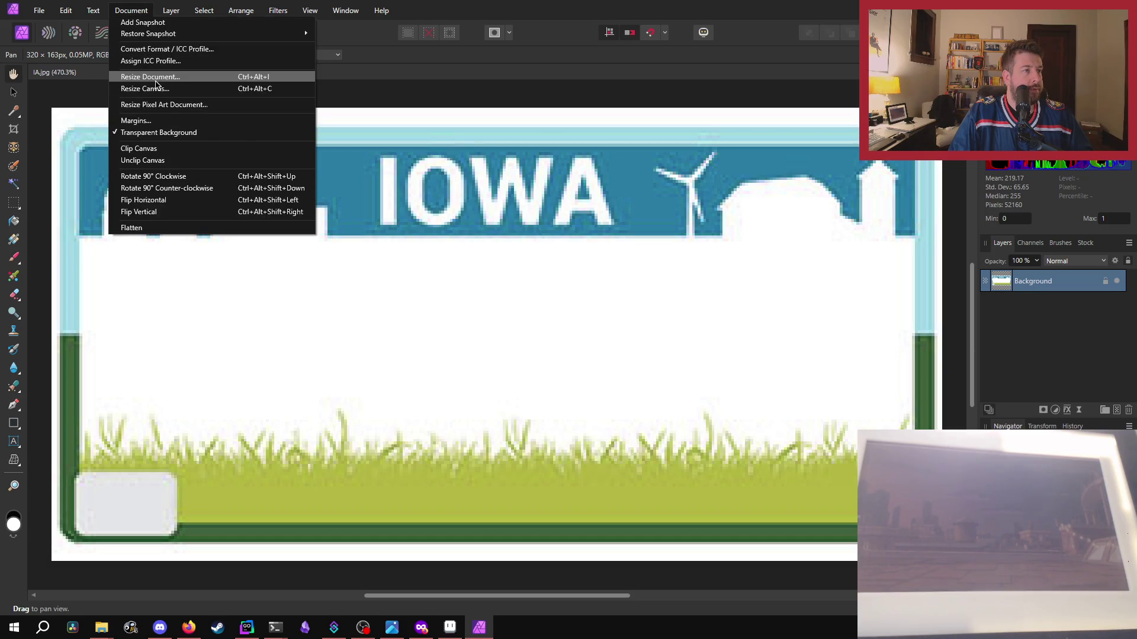
{"action": "left_click", "coordinate": [157, 77]}
{"action": "left_click", "coordinate": [556, 264]}
{"action": "type", "text": "512"}
{"action": "key", "text": "Tab"}
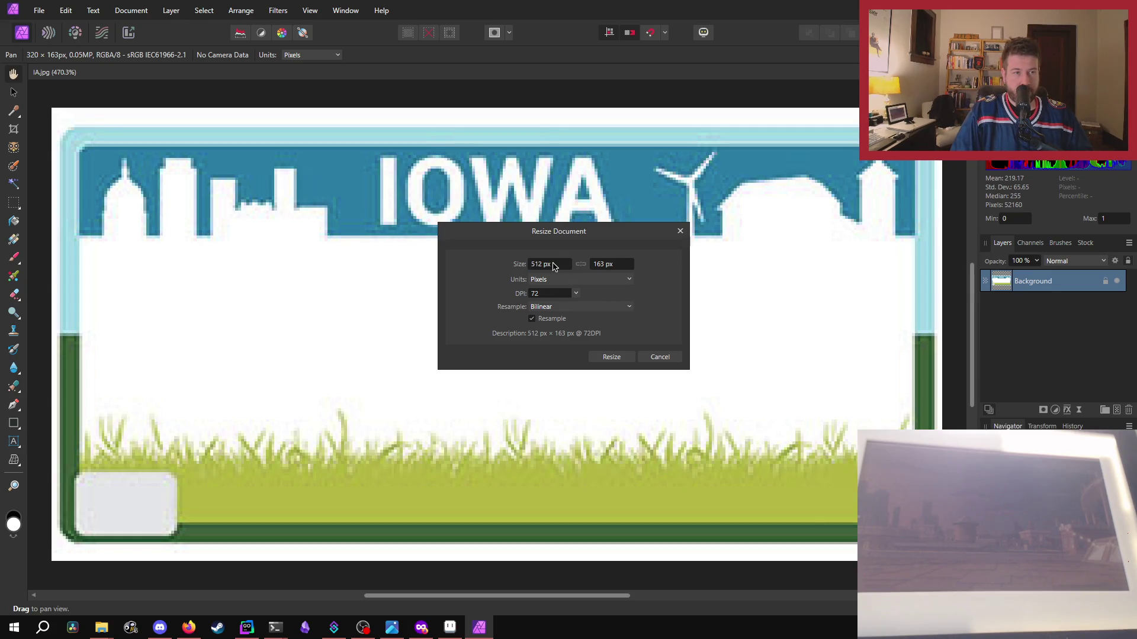
{"action": "key", "text": "Tab"}
{"action": "type", "text": "2"}
{"action": "key", "text": "Tab"}
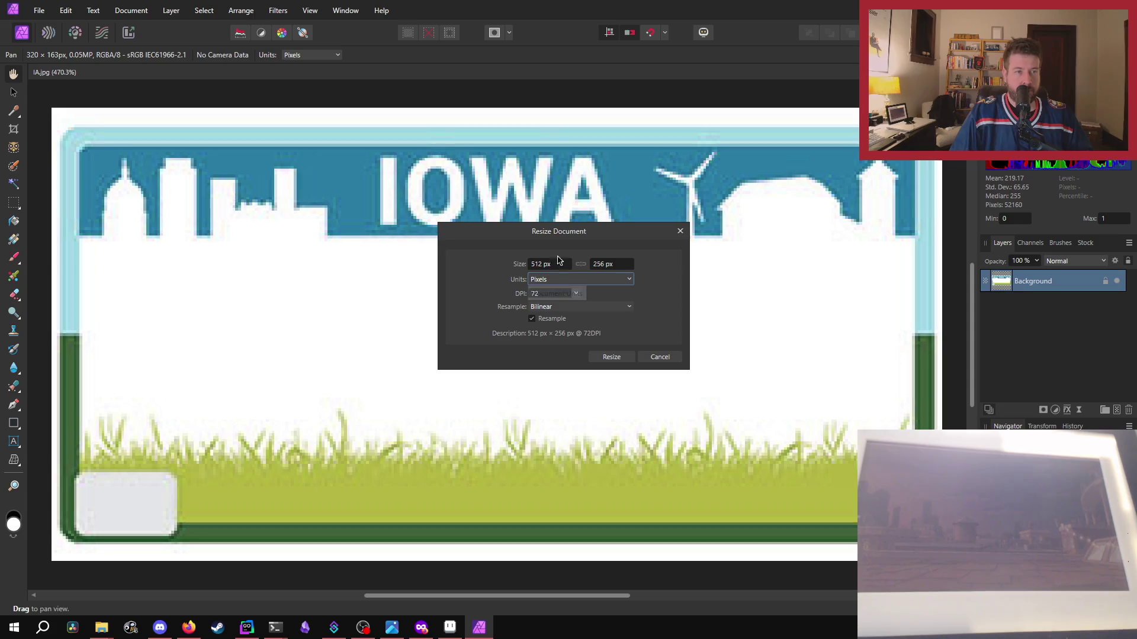
{"action": "left_click", "coordinate": [621, 354]}
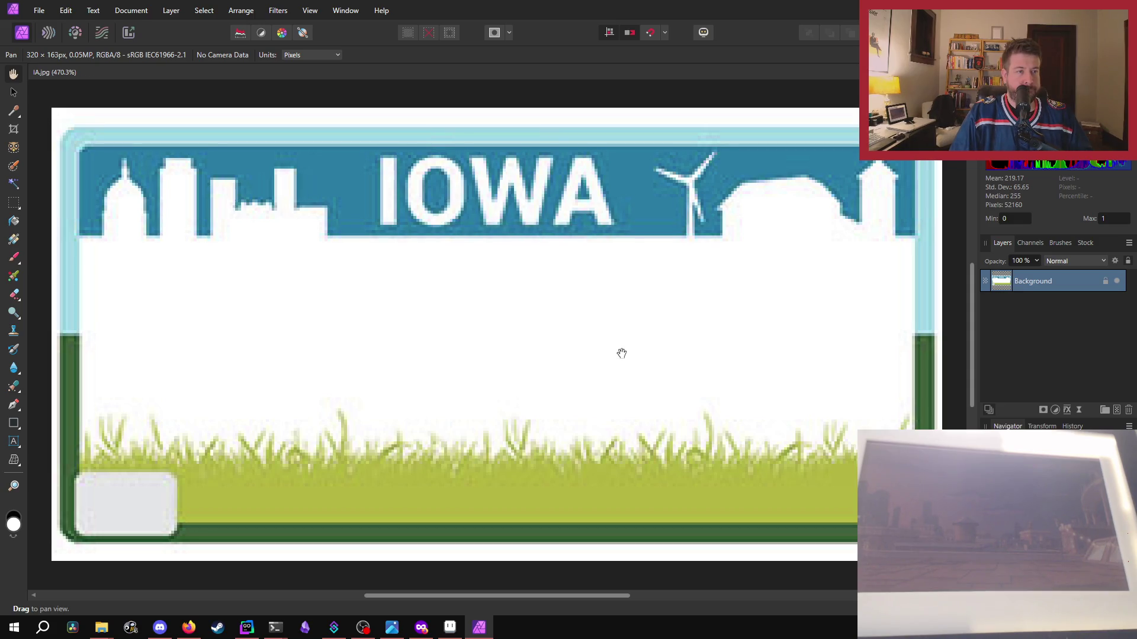
- Review the resized image and bring up the PNG export options
{"action": "scroll", "coordinate": [580, 375], "scroll_direction": "down", "scroll_amount": 2}
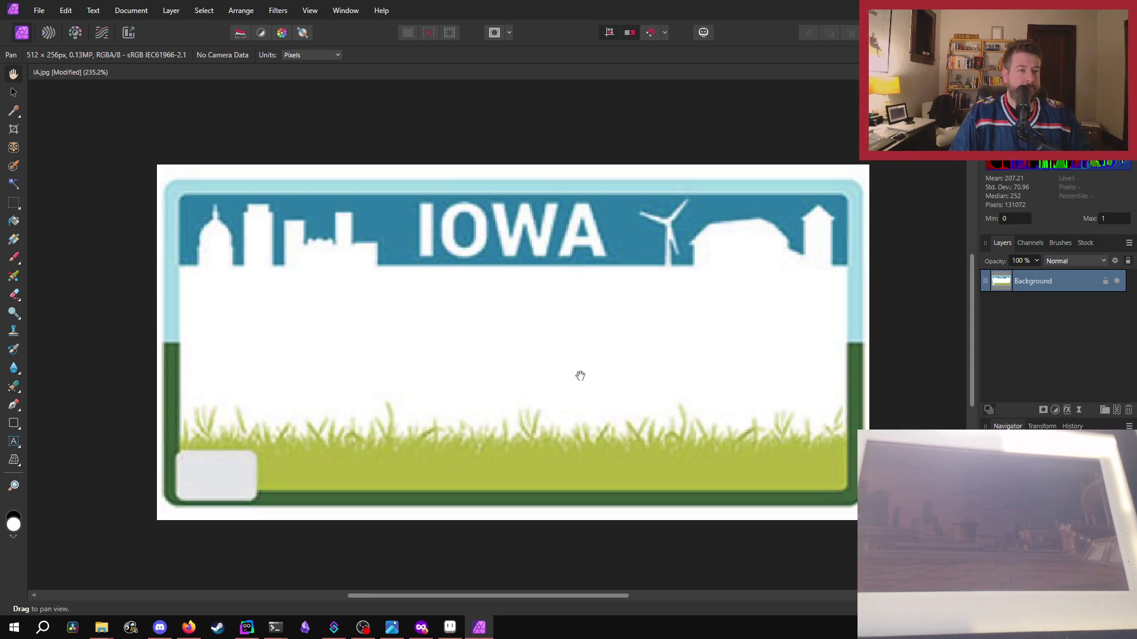
{"action": "scroll", "coordinate": [581, 375], "scroll_direction": "down", "scroll_amount": 2}
{"action": "scroll", "coordinate": [581, 377], "scroll_direction": "down", "scroll_amount": 2}
{"action": "scroll", "coordinate": [581, 377], "scroll_direction": "down", "scroll_amount": 2}
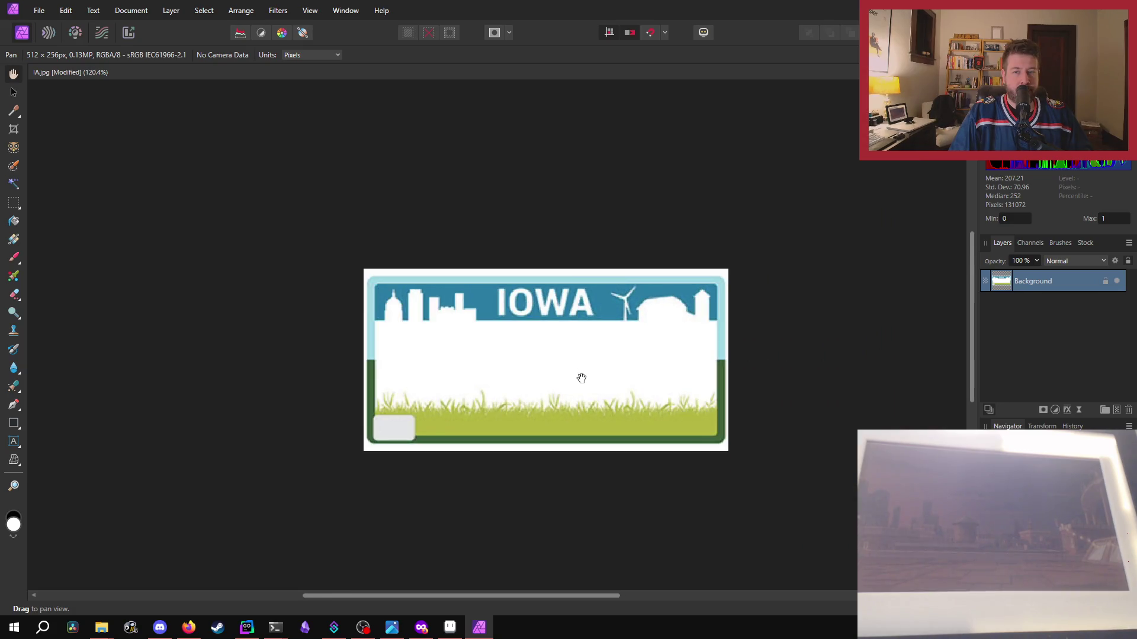
{"action": "scroll", "coordinate": [581, 377], "scroll_direction": "down", "scroll_amount": 2}
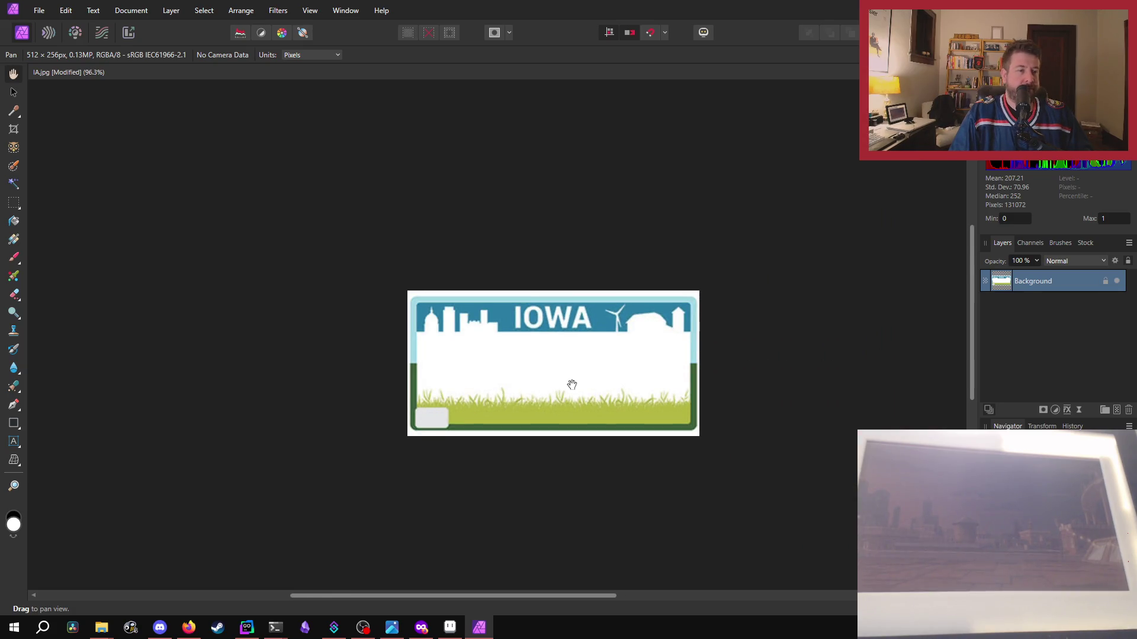
{"action": "scroll", "coordinate": [572, 385], "scroll_direction": "up", "scroll_amount": 1}
{"action": "scroll", "coordinate": [421, 436], "scroll_direction": "up", "scroll_amount": 1}
{"action": "scroll", "coordinate": [461, 403], "scroll_direction": "up", "scroll_amount": 1}
{"action": "scroll", "coordinate": [465, 394], "scroll_direction": "down", "scroll_amount": 1}
{"action": "key", "text": "ctrl+z"}
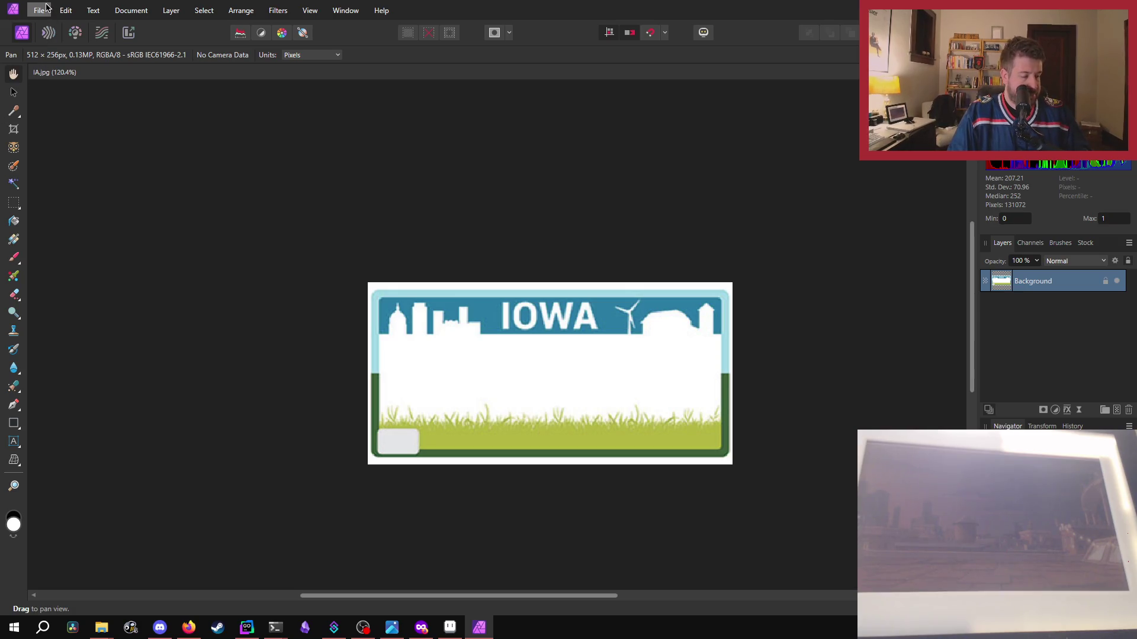
{"action": "key", "text": "ctrl+alt+shift+w"}
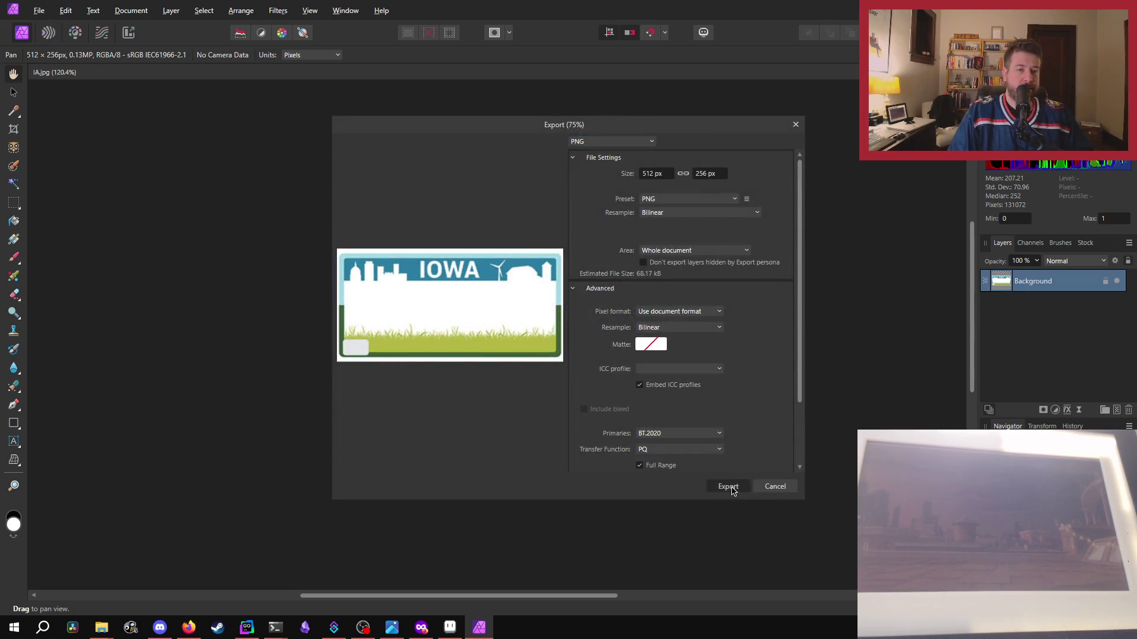
- Export the plate as IA.png in Downloads, close it without saving, and quit Affinity Photo
{"action": "left_click", "coordinate": [731, 488]}
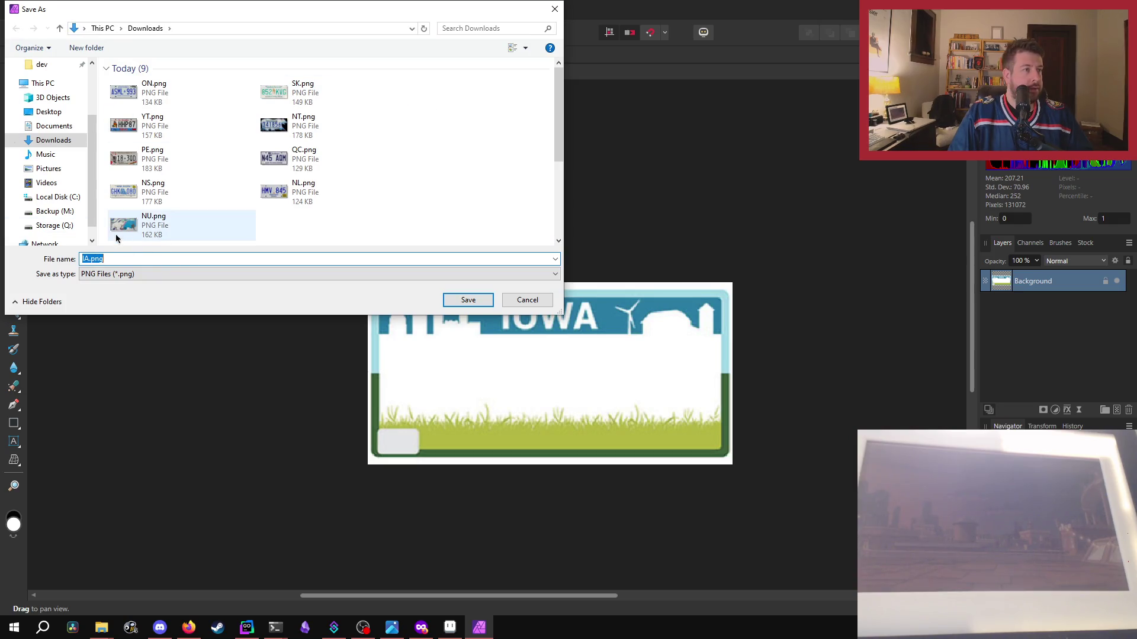
{"action": "left_click", "coordinate": [453, 299]}
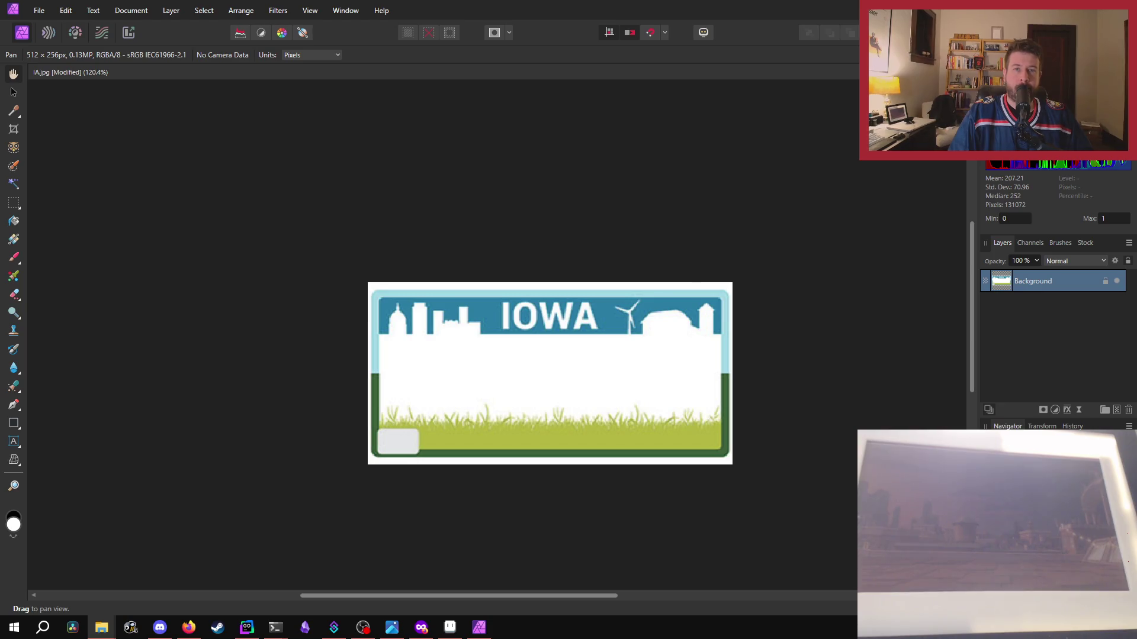
{"action": "key", "text": "ctrl+w"}
{"action": "left_click", "coordinate": [567, 326]}
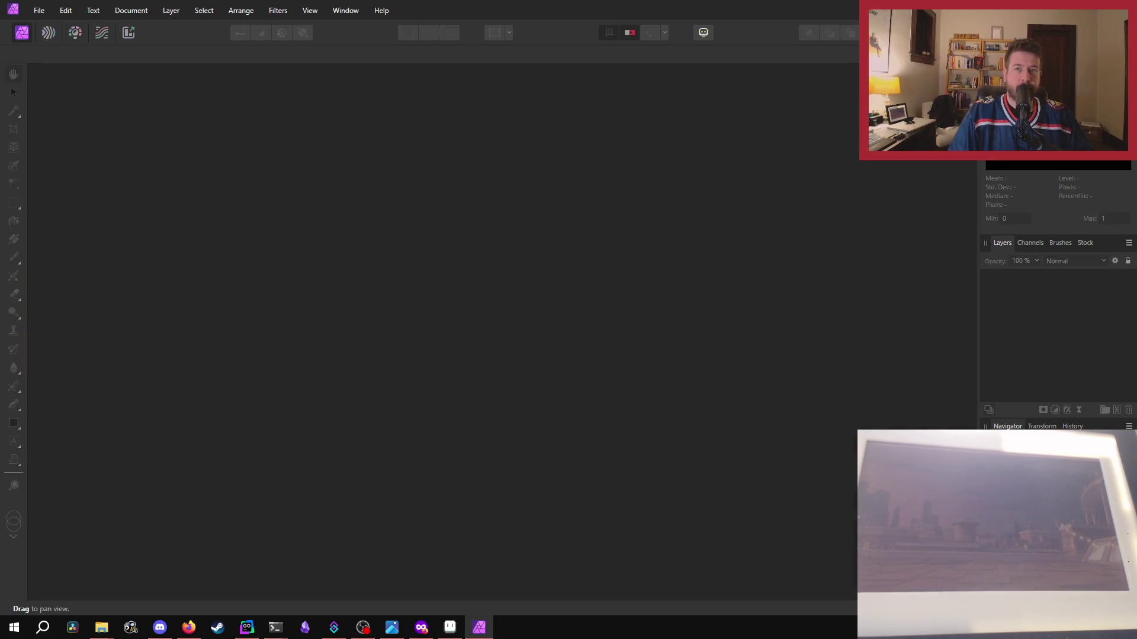
{"action": "key", "text": "alt+F4"}
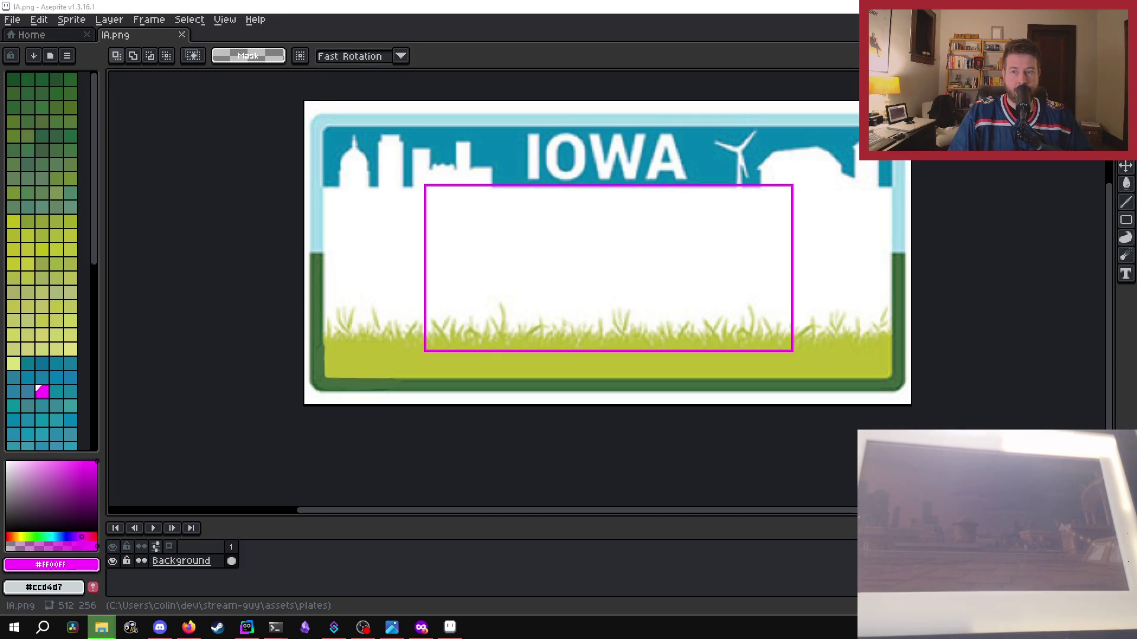
- Replace the stale IA.png tab by reopening the updated IA.png from recent files
{"action": "left_click", "coordinate": [171, 37]}
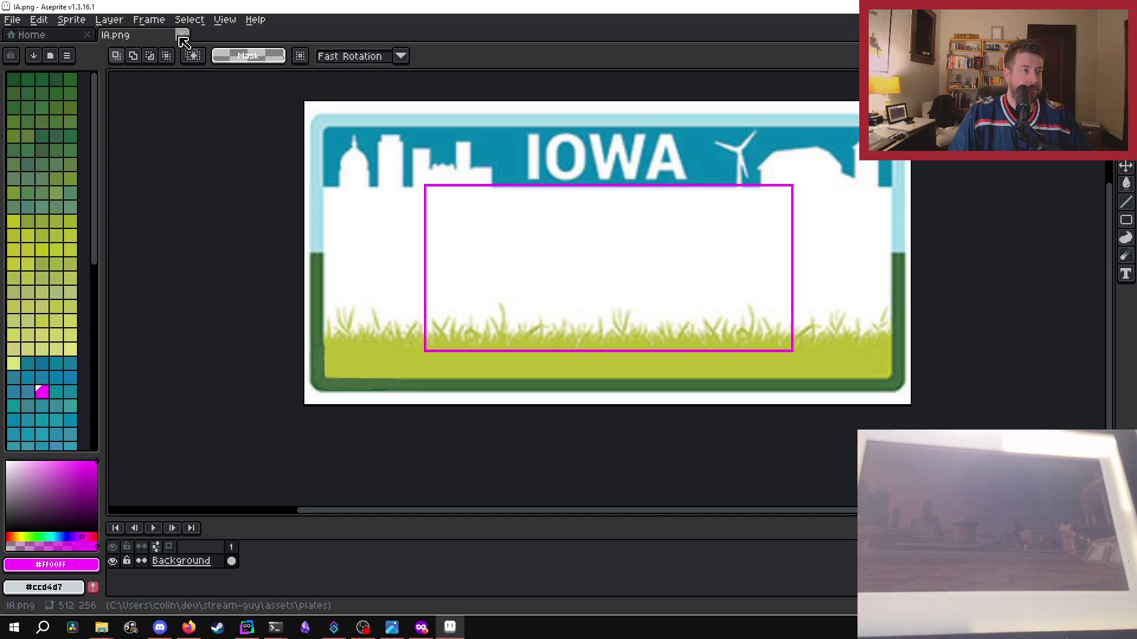
{"action": "left_click", "coordinate": [183, 41]}
{"action": "left_click", "coordinate": [114, 132]}
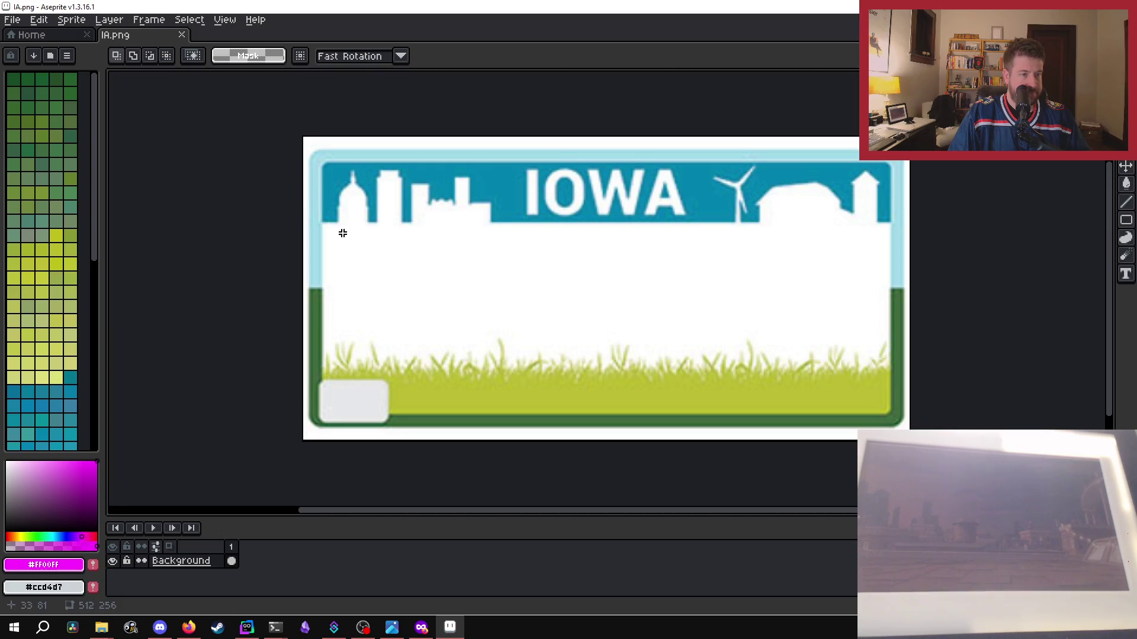
{"action": "left_click", "coordinate": [421, 627]}
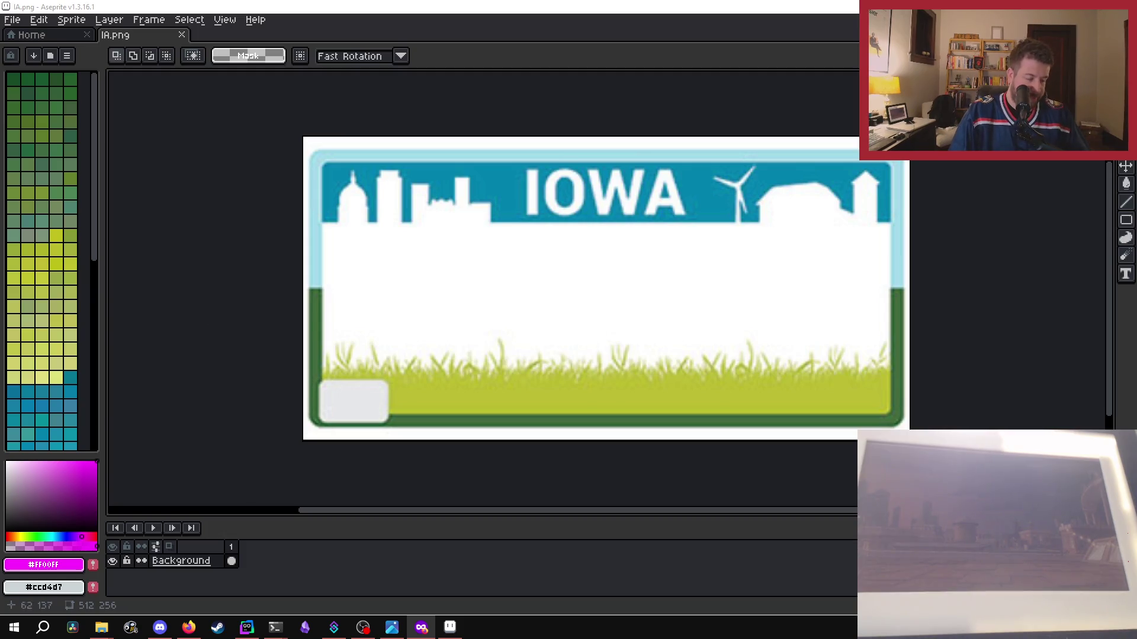
- Draw a magenta marker rectangle across the plate's white middle and save
{"action": "left_click", "coordinate": [1125, 221]}
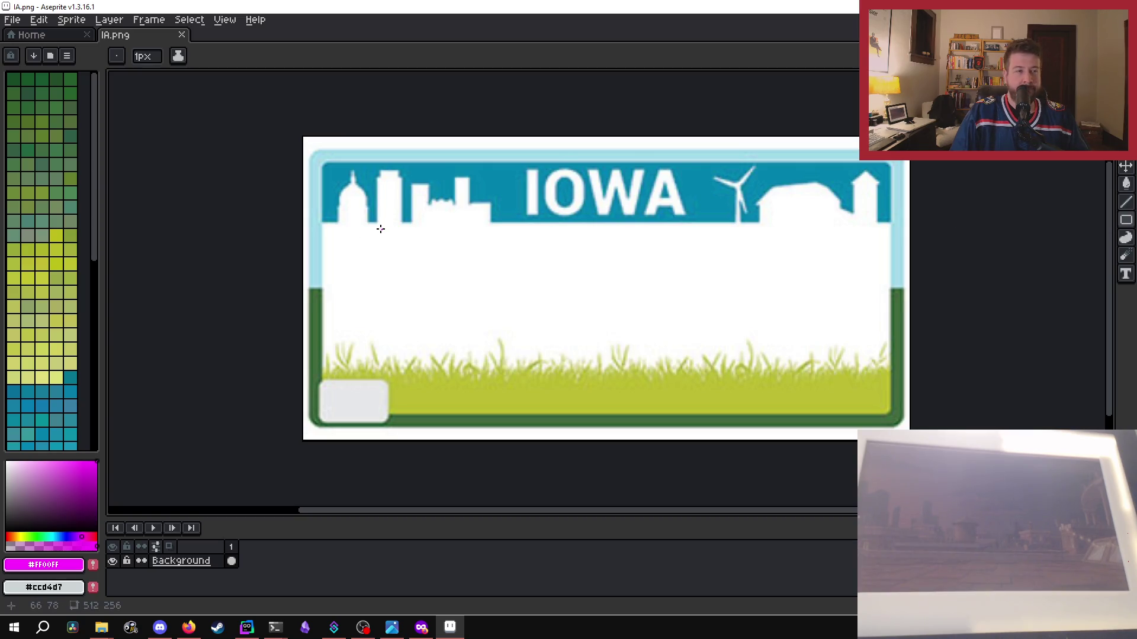
{"action": "mouse_move", "coordinate": [375, 229]}
{"action": "left_mouse_down"}
{"action": "mouse_move", "coordinate": [391, 332]}
{"action": "mouse_move", "coordinate": [833, 354]}
{"action": "mouse_move", "coordinate": [832, 367]}
{"action": "left_mouse_up"}
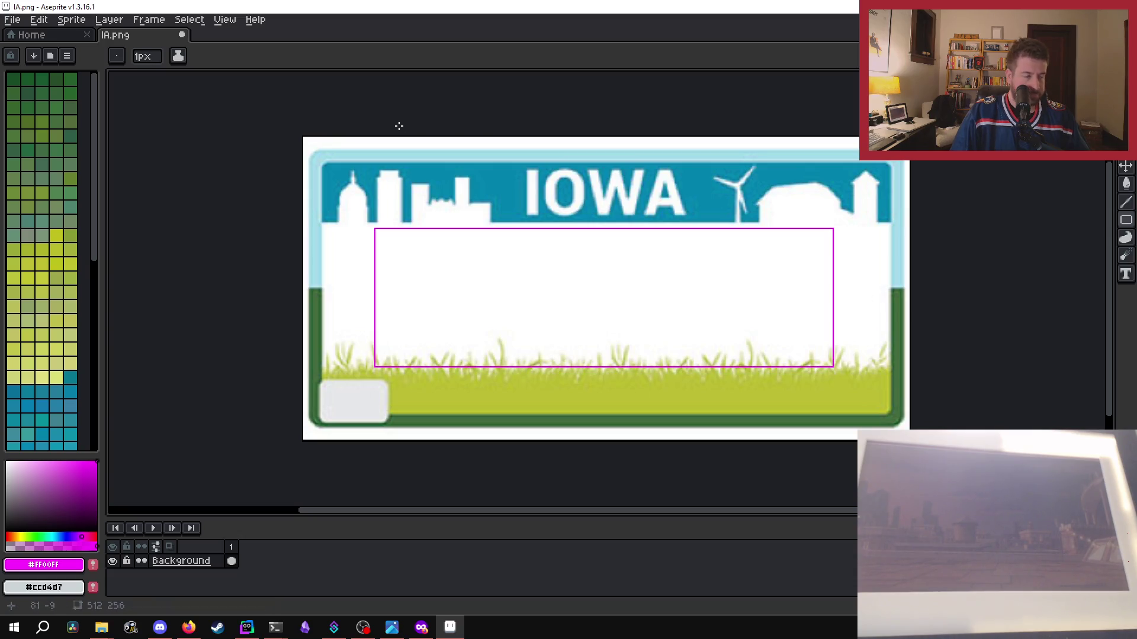
{"action": "key", "text": "ctrl+s"}
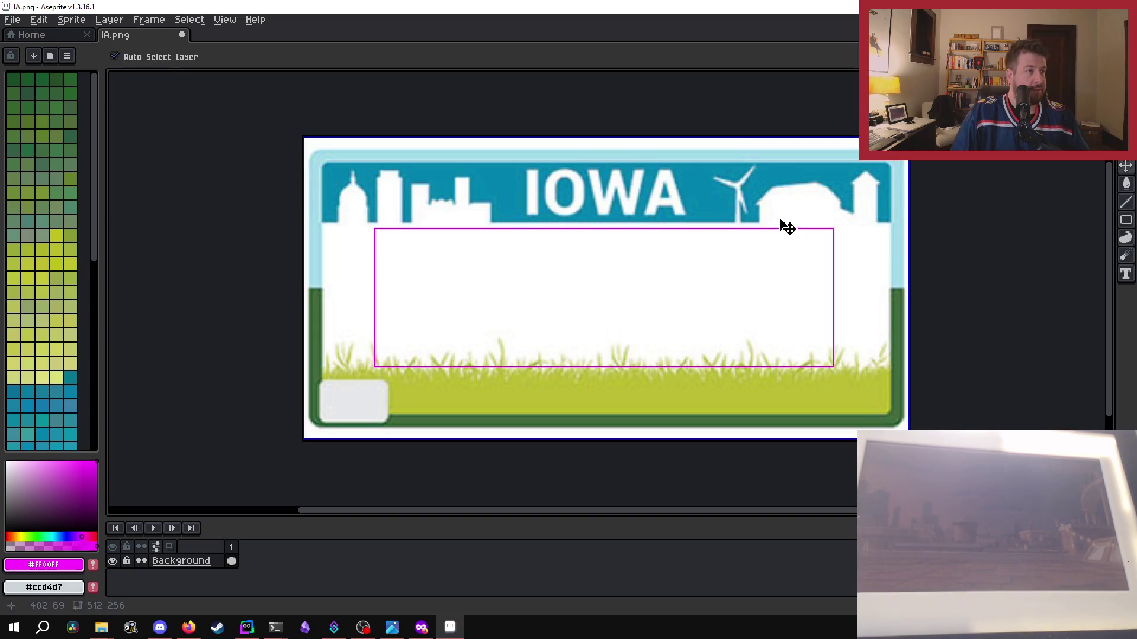
- Rerun 'go run .' in PowerShell and centre the relaunched Stream Guy window
{"action": "mouse_move", "coordinate": [275, 627]}
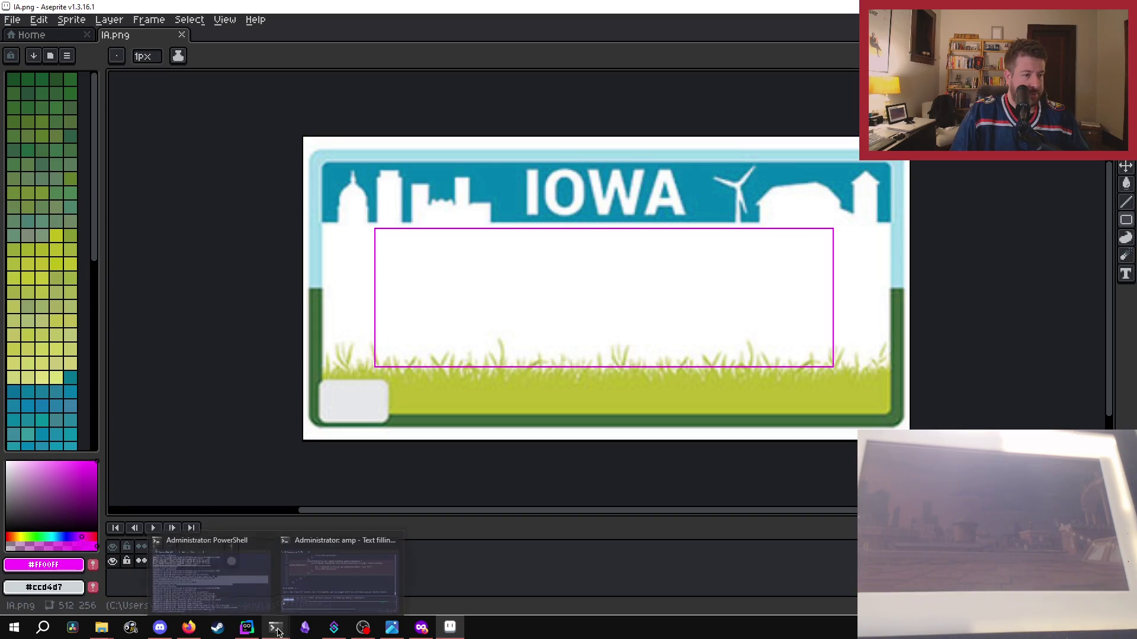
{"action": "left_click", "coordinate": [216, 605]}
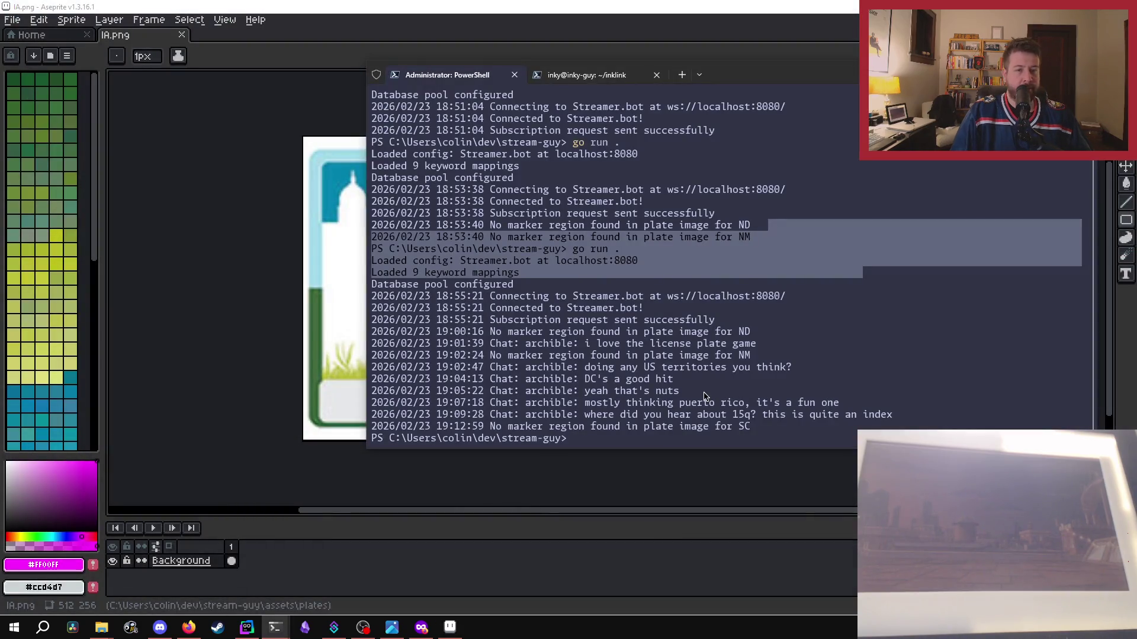
{"action": "key", "text": "Up"}
{"action": "key", "text": "Return"}
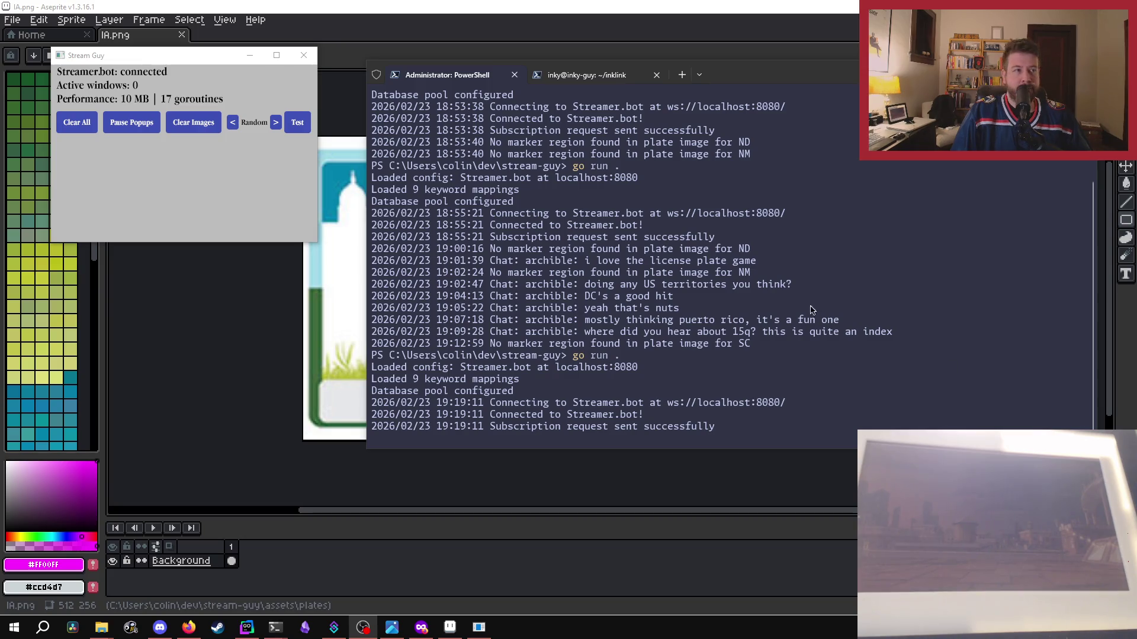
{"action": "left_click_drag", "start_coordinate": [212, 57], "coordinate": [430, 128]}
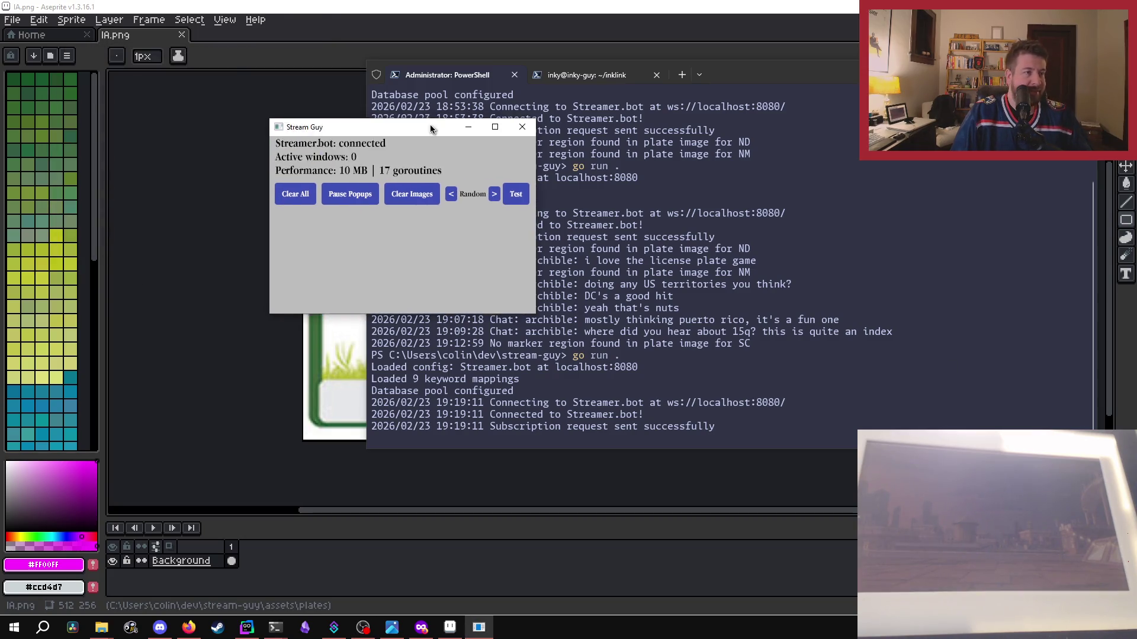
- Cycle the plate selector to IA, show the Iowa test popup, then close Stream Guy
{"action": "left_click", "coordinate": [451, 194]}
{"action": "left_click", "coordinate": [491, 196]}
{"action": "left_click", "coordinate": [491, 196]}
{"action": "left_click", "coordinate": [491, 195]}
{"action": "left_click", "coordinate": [491, 195]}
{"action": "left_click", "coordinate": [490, 196]}
{"action": "left_click", "coordinate": [491, 195]}
{"action": "left_click", "coordinate": [491, 195]}
{"action": "left_click", "coordinate": [490, 195]}
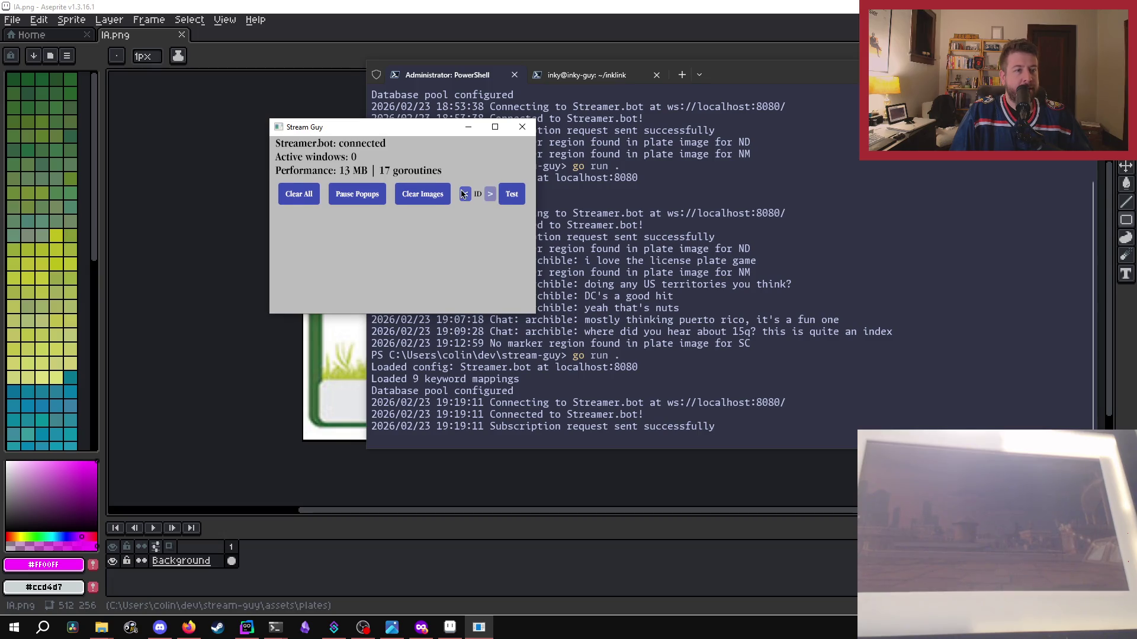
{"action": "left_click", "coordinate": [513, 193]}
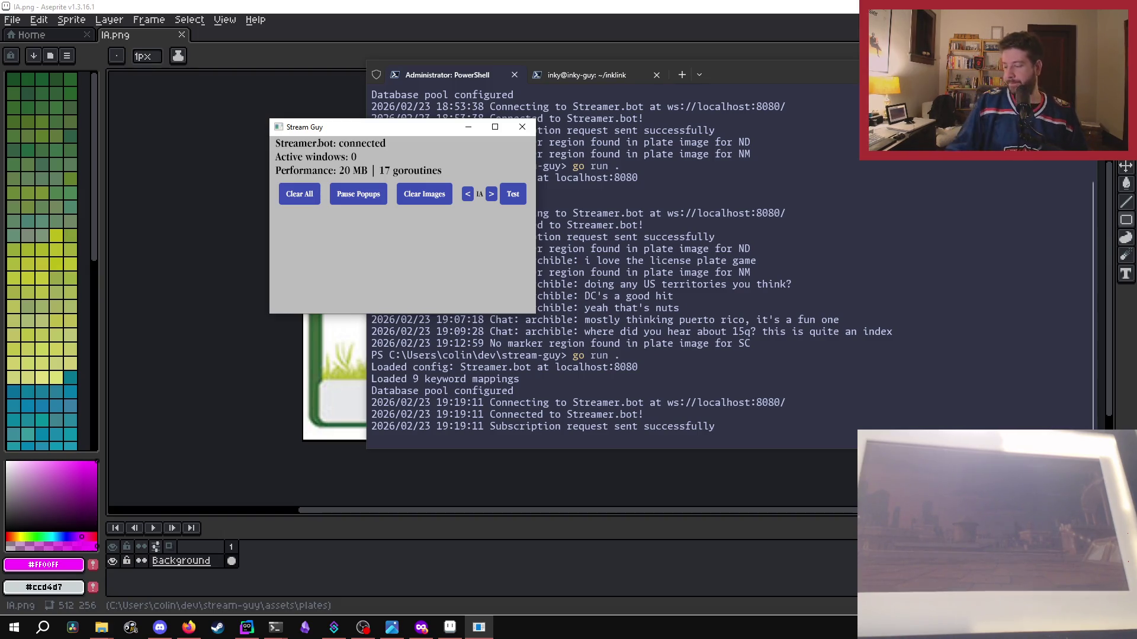
{"action": "left_click", "coordinate": [203, 175]}
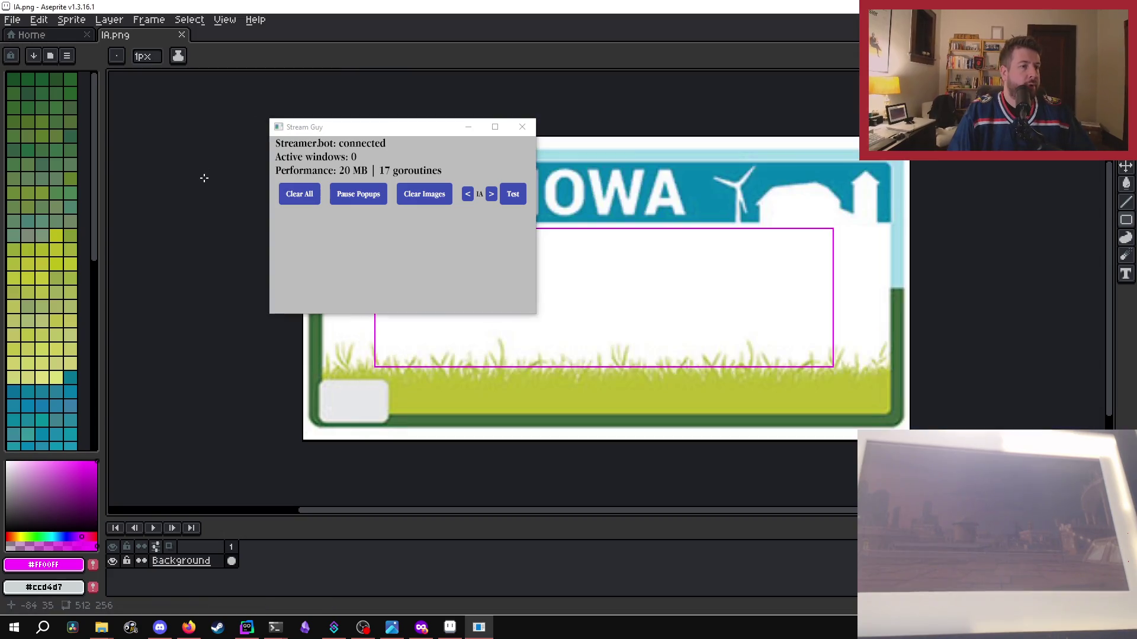
{"action": "left_click", "coordinate": [523, 127]}
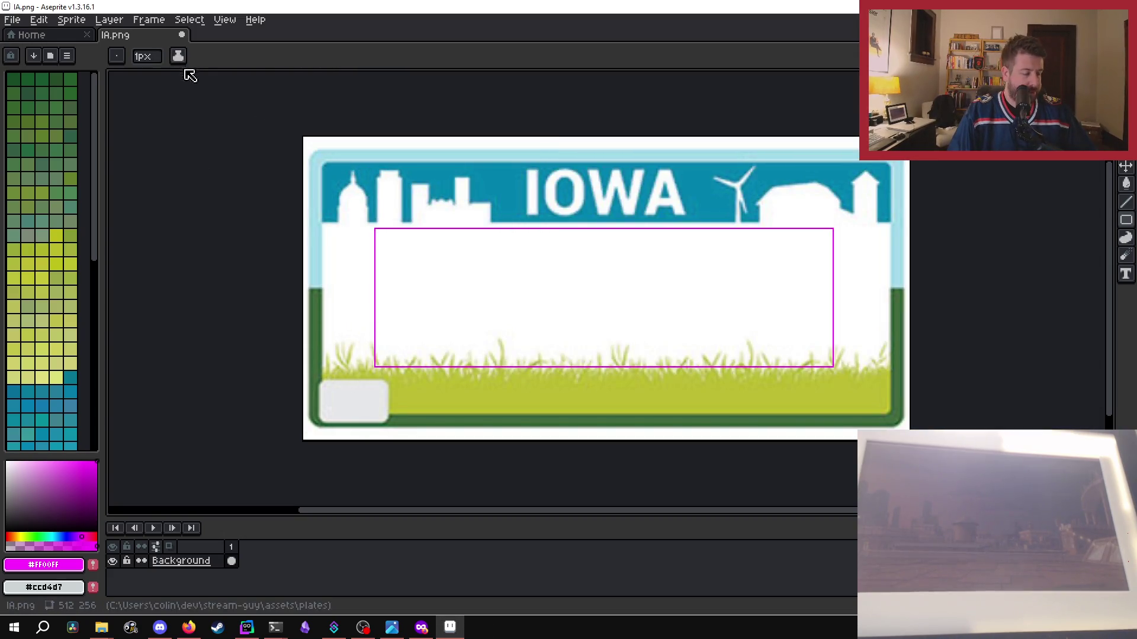
- Close IA.png, drag the Idaho plate ID.png into Aseprite to review it, then close it
{"action": "left_click", "coordinate": [184, 38]}
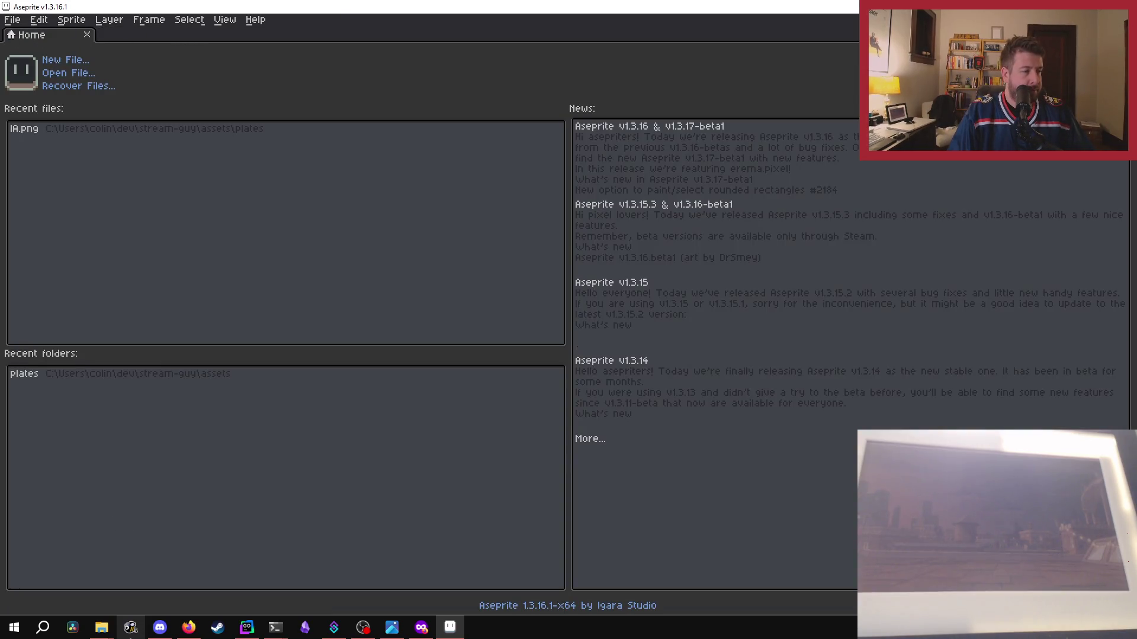
{"action": "mouse_move", "coordinate": [111, 636]}
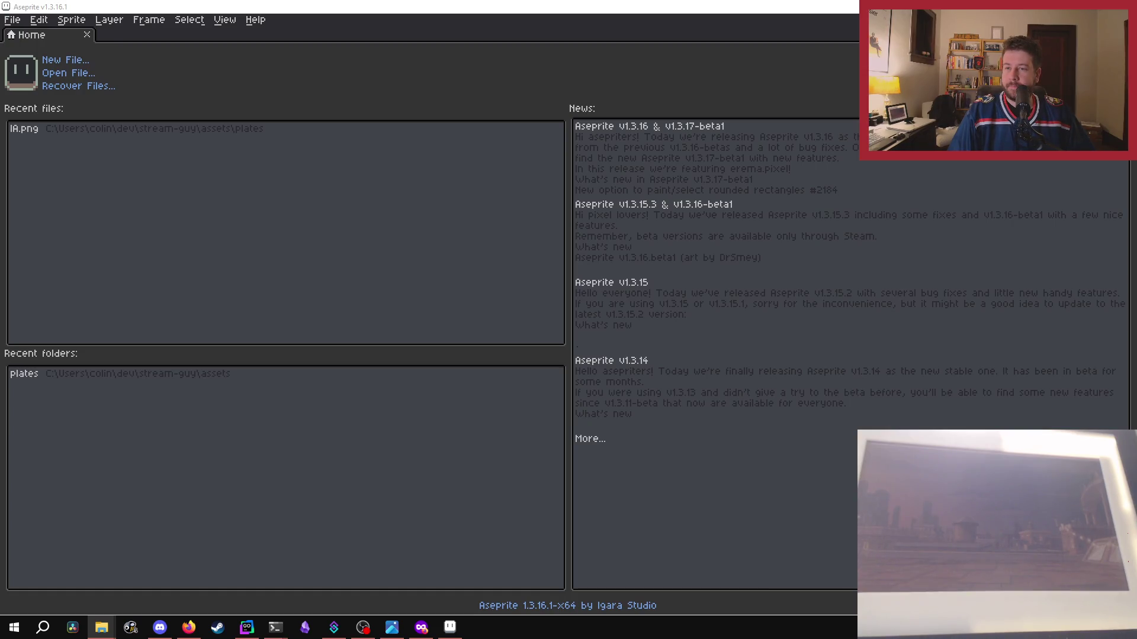
{"action": "left_click_drag", "start_coordinate": [795, 302], "coordinate": [228, 263]}
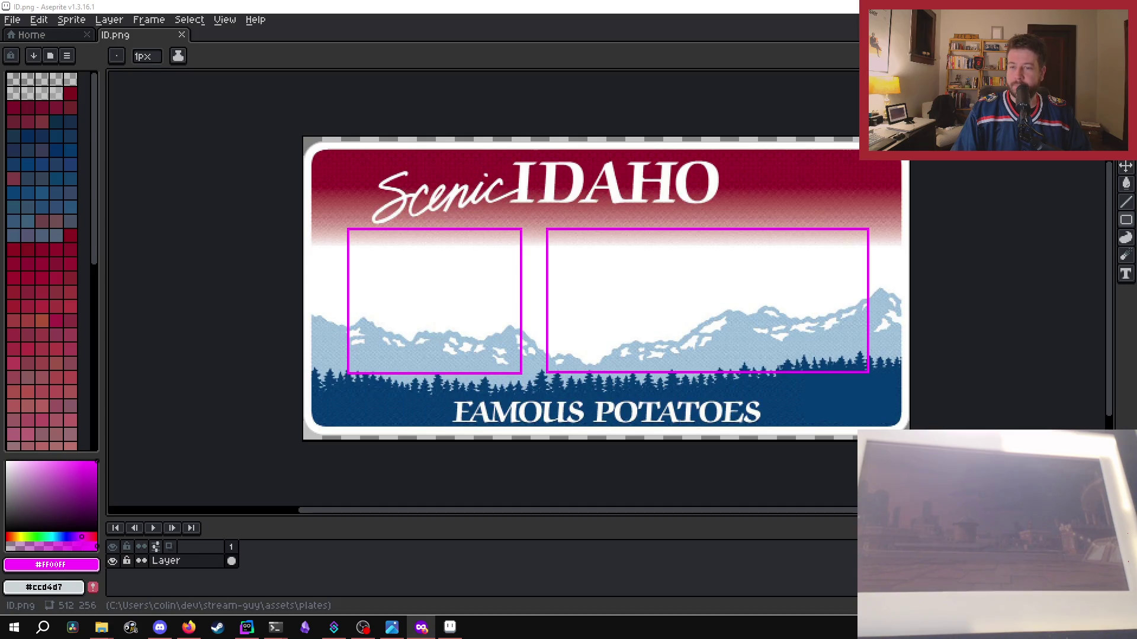
{"action": "key", "text": "super+d"}
{"action": "key", "text": "super+d"}
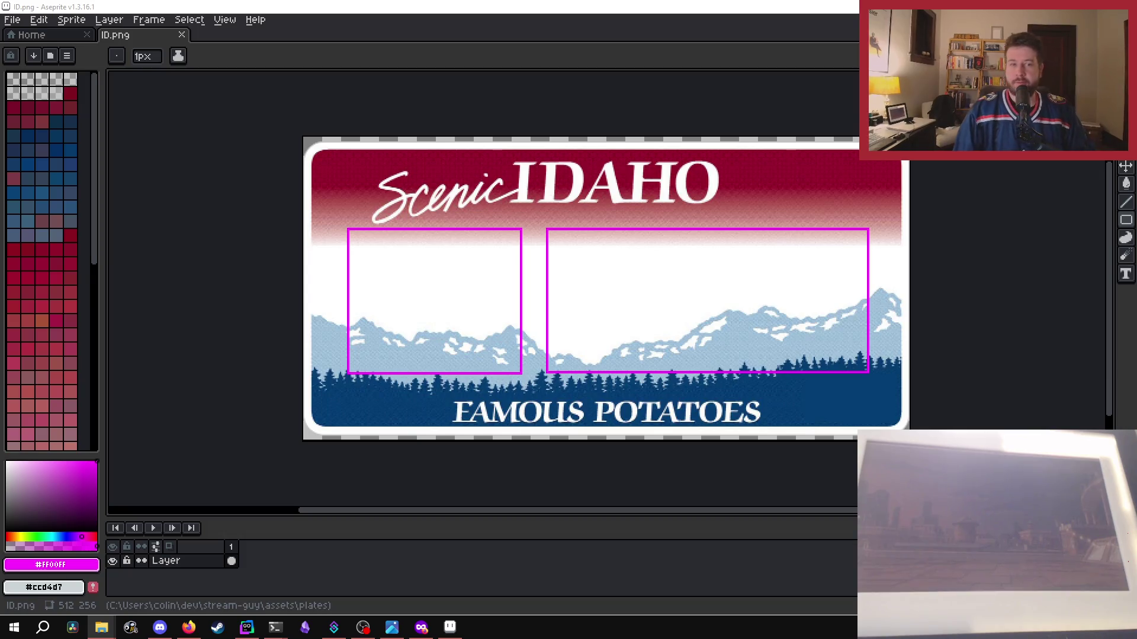
{"action": "left_click", "coordinate": [181, 35]}
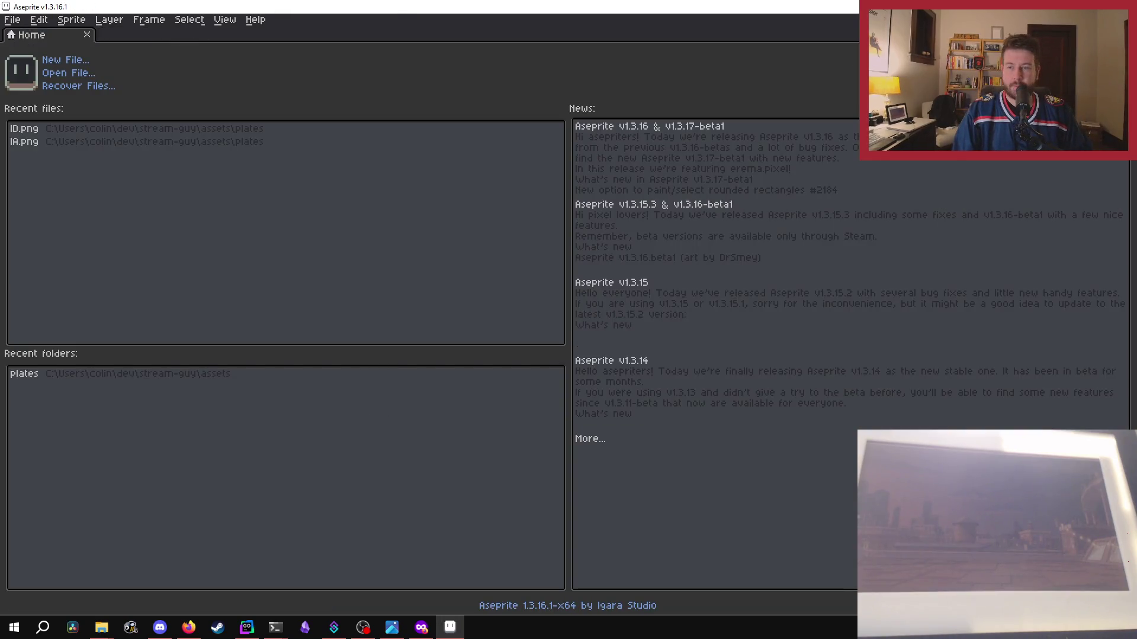
- Reopen IA.png from recent files and close it again
{"action": "key", "text": "super+e"}
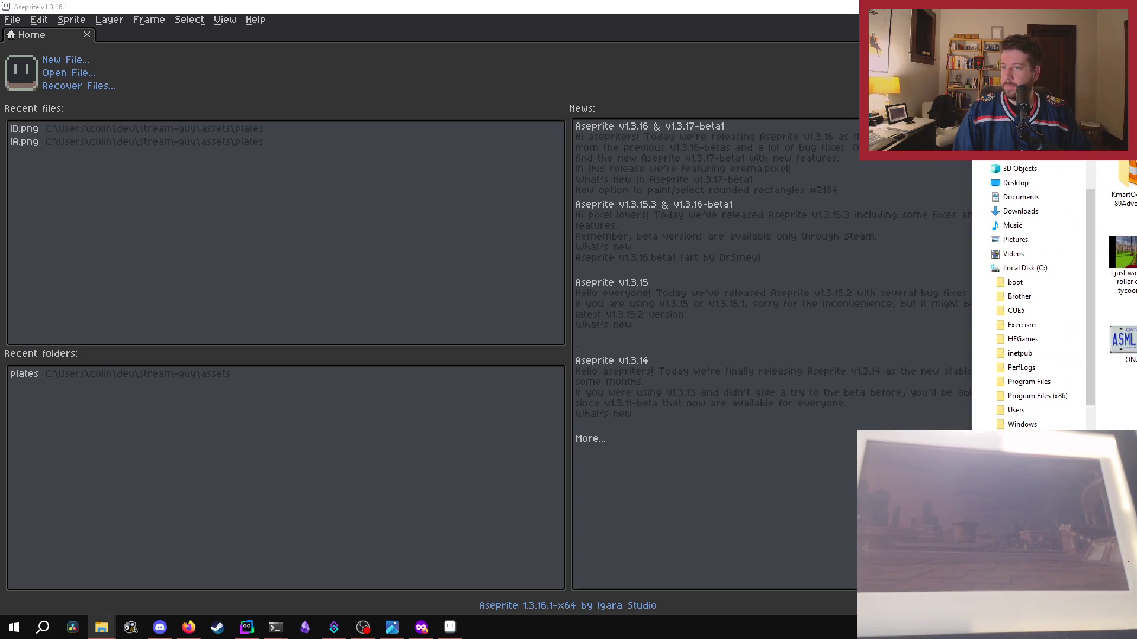
{"action": "left_click", "coordinate": [101, 628]}
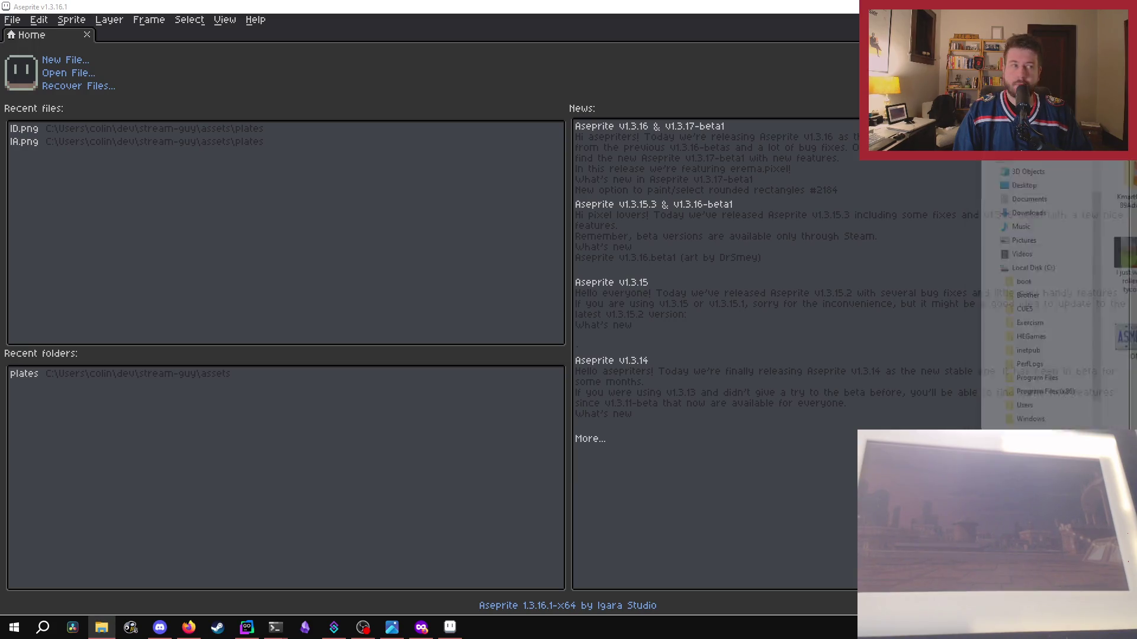
{"action": "left_click", "coordinate": [117, 141]}
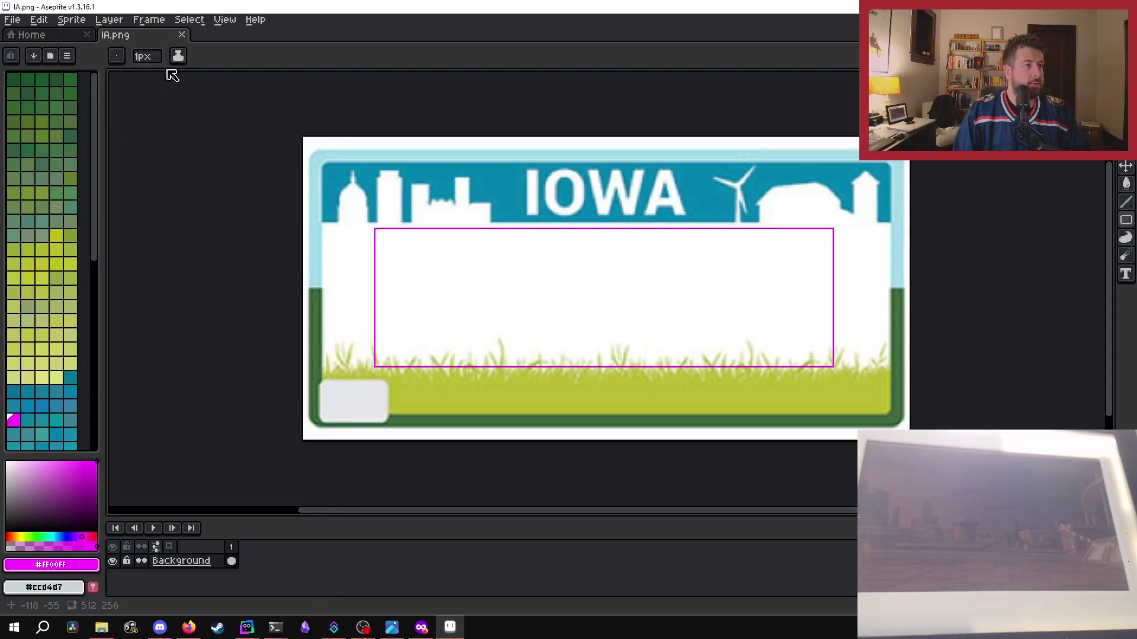
{"action": "left_click", "coordinate": [187, 35]}
{"action": "left_click", "coordinate": [175, 129]}
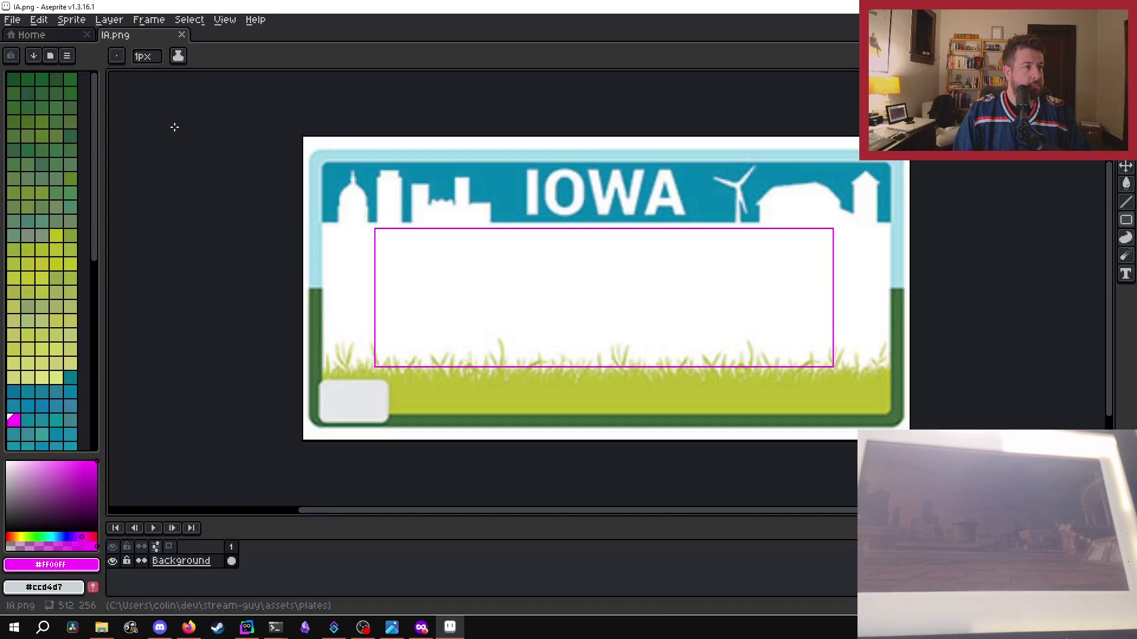
{"action": "left_click", "coordinate": [181, 35]}
- Open the Idaho plate ID.png from recent files, then close it
{"action": "left_click", "coordinate": [94, 142]}
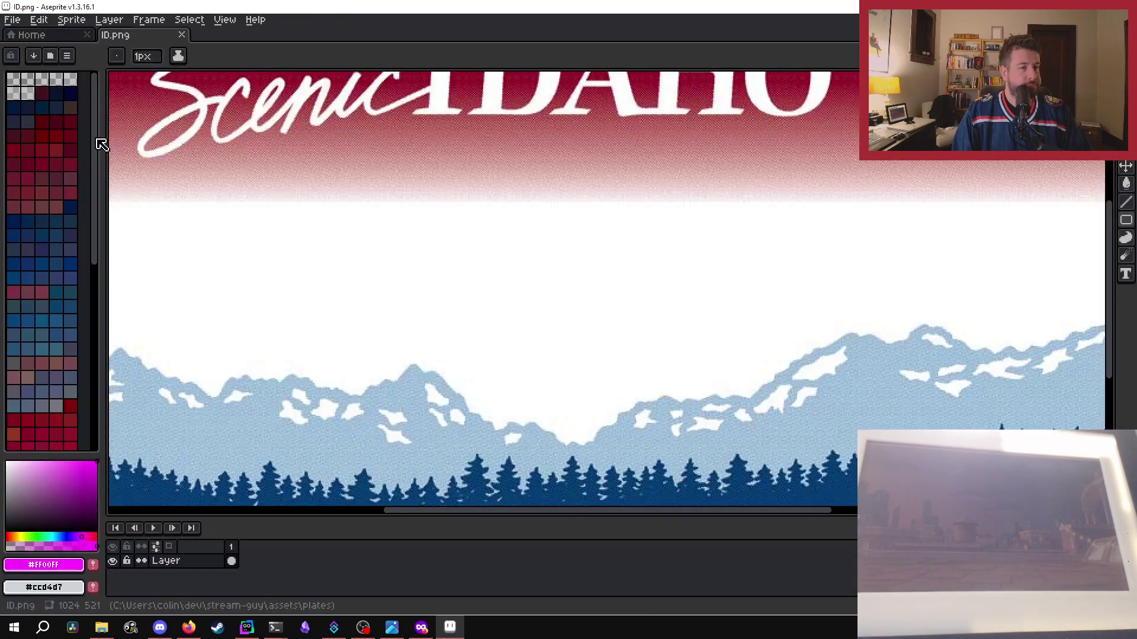
{"action": "scroll", "coordinate": [486, 376], "scroll_direction": "down", "scroll_amount": 1}
{"action": "scroll", "coordinate": [486, 376], "scroll_direction": "down", "scroll_amount": 2}
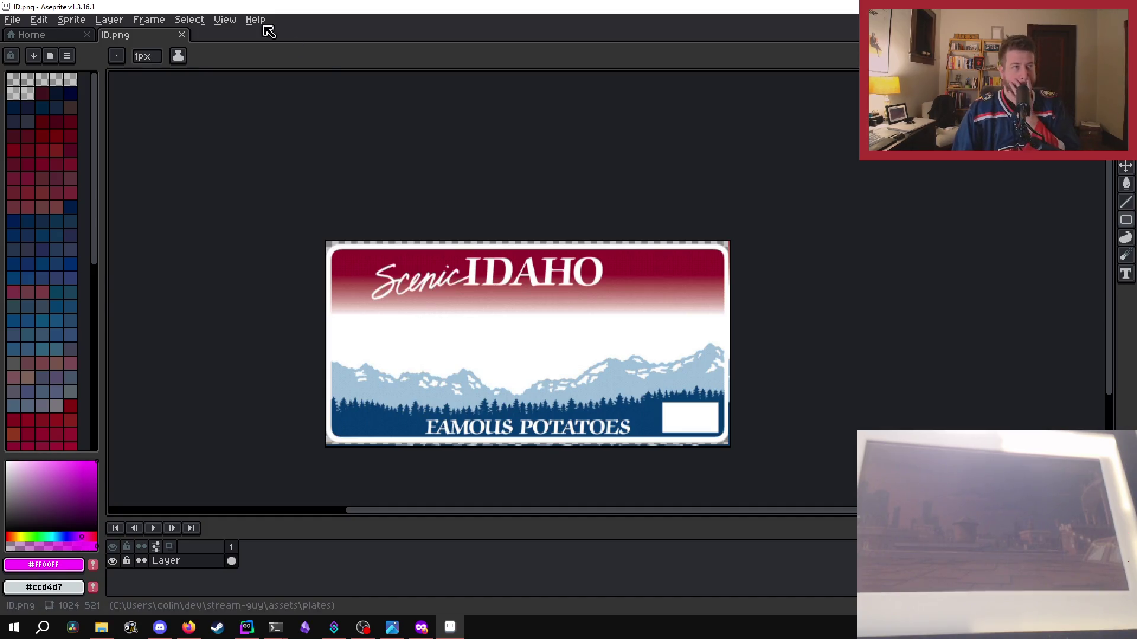
{"action": "left_click", "coordinate": [102, 630]}
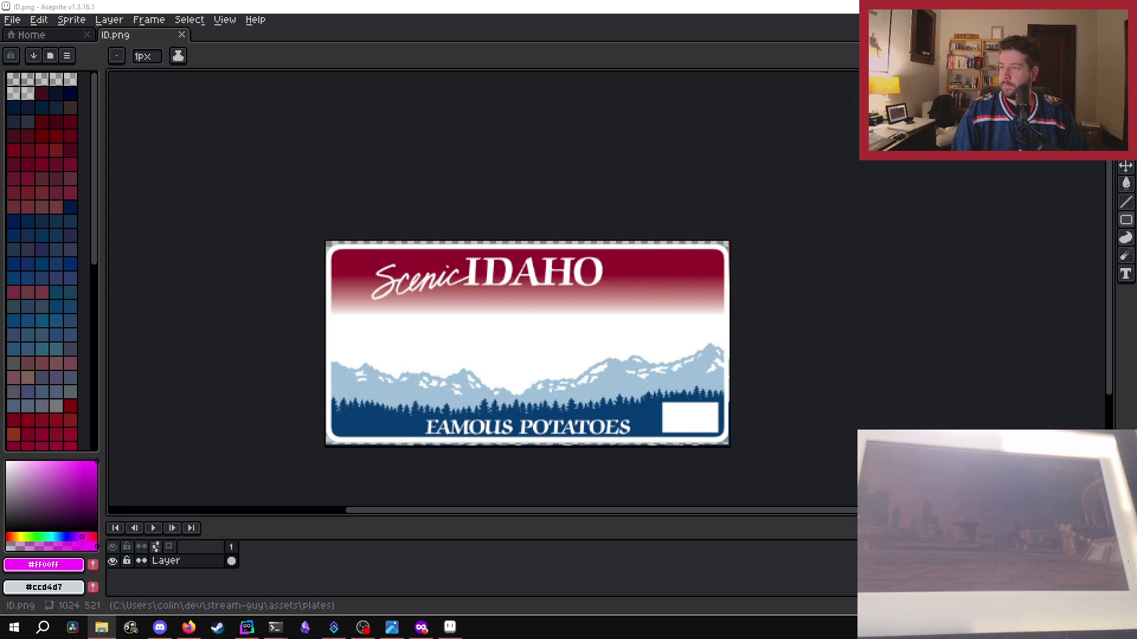
{"action": "left_click", "coordinate": [182, 35]}
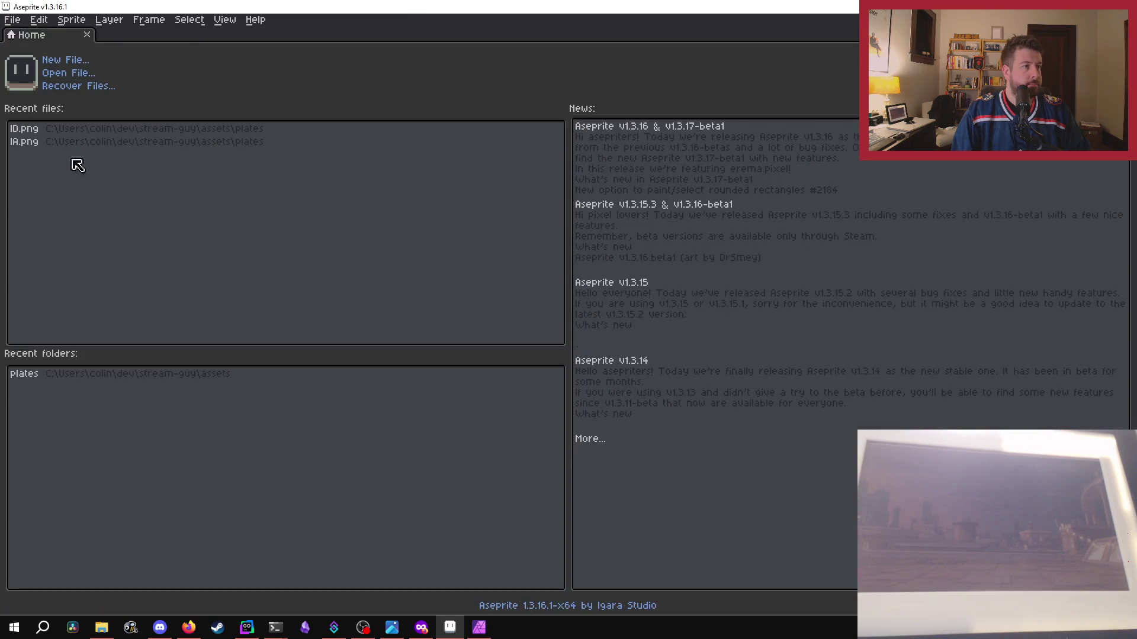
- Clear Aseprite's recent files list and switch to Affinity Photo showing ID.png
{"action": "left_click", "coordinate": [12, 20]}
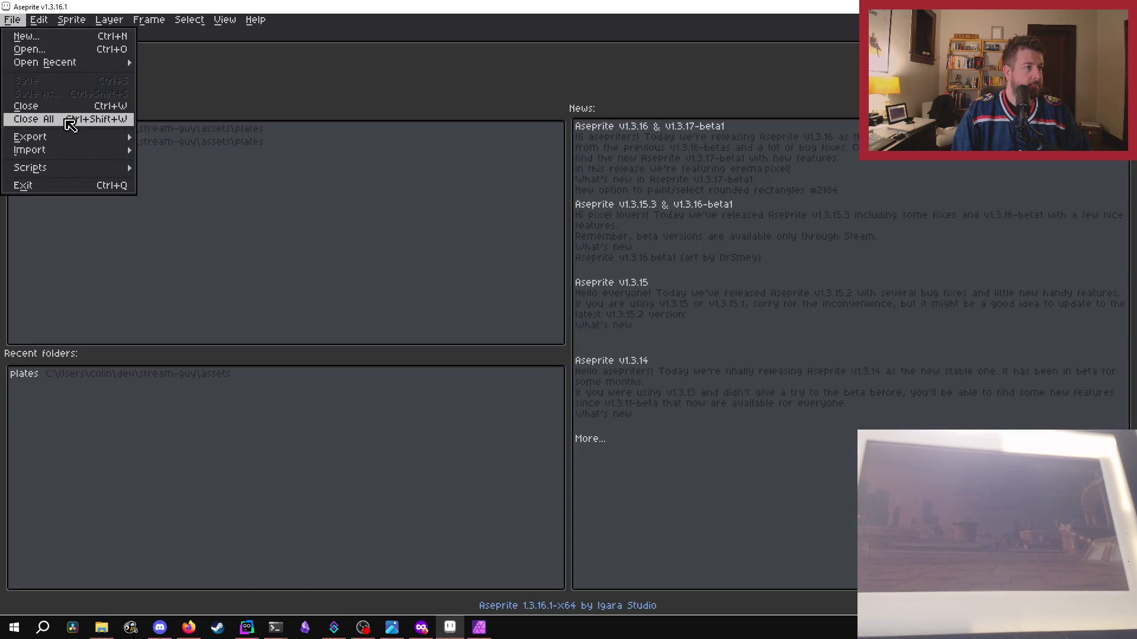
{"action": "mouse_move", "coordinate": [75, 62]}
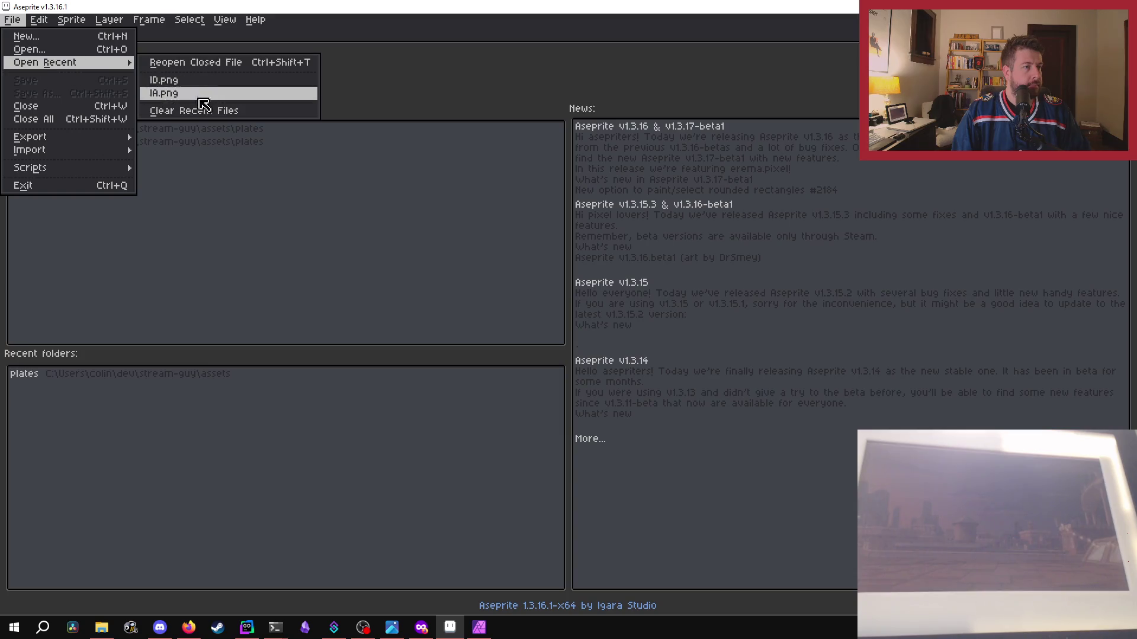
{"action": "left_click", "coordinate": [201, 110]}
{"action": "left_click", "coordinate": [479, 627]}
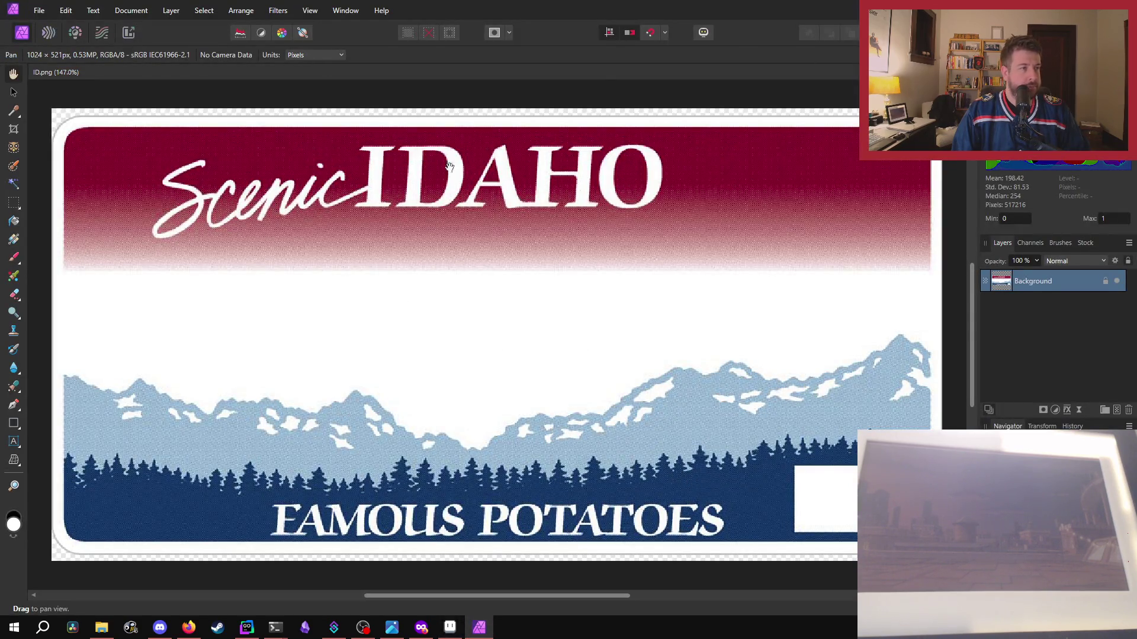
- Resize the Idaho plate ID.png to 512 × 256 px unproportioned, save it, and open Aseprite's File menu
{"action": "left_click", "coordinate": [132, 14]}
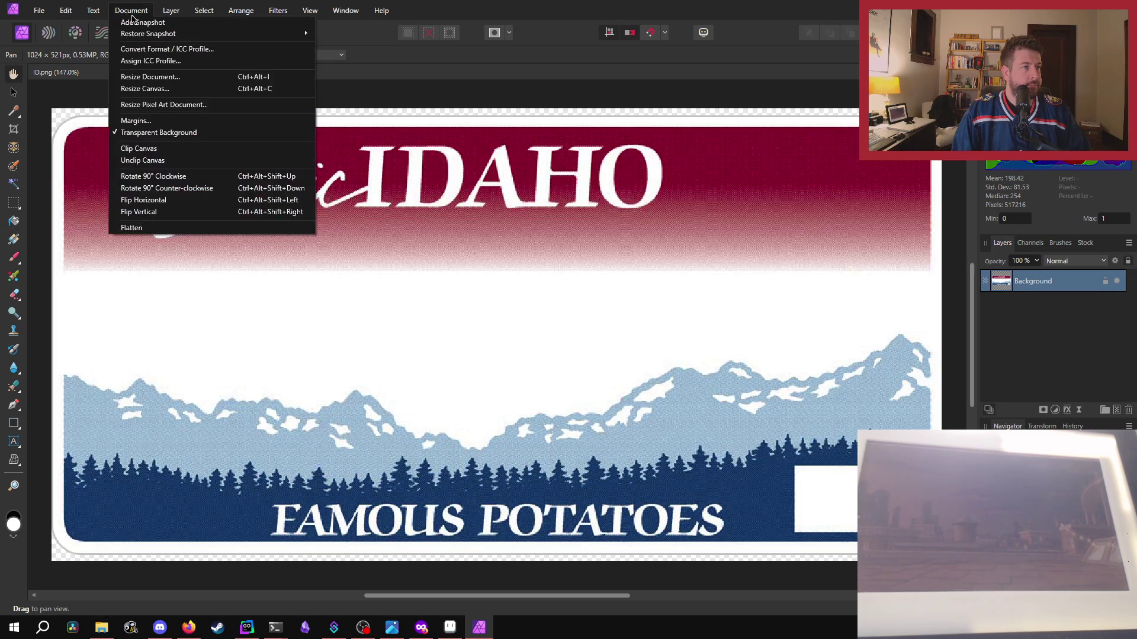
{"action": "left_click", "coordinate": [151, 76]}
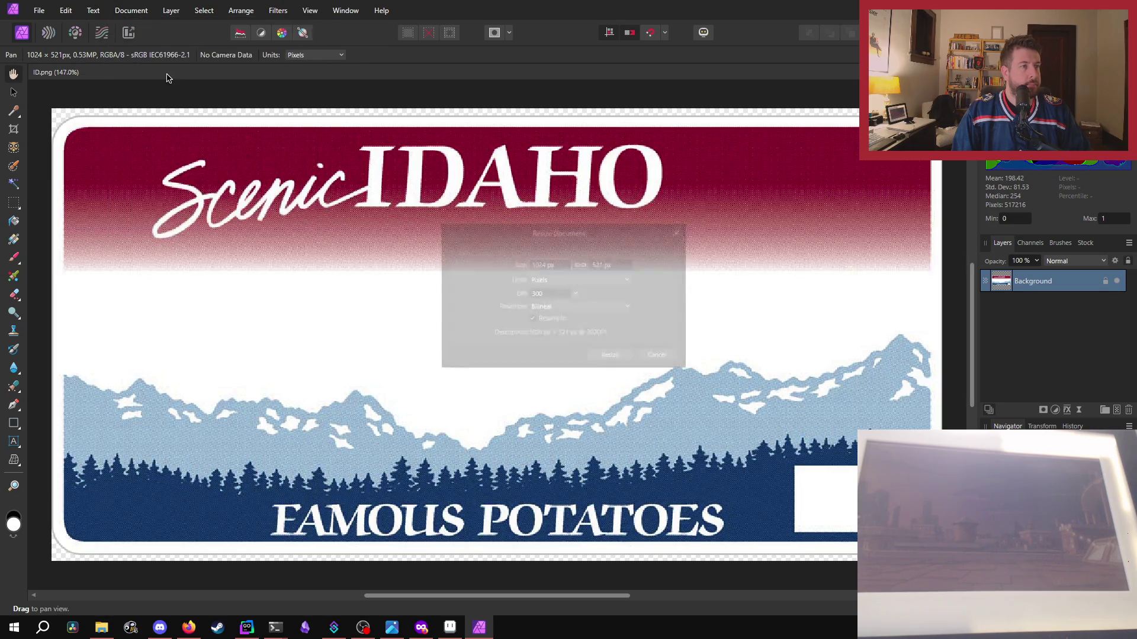
{"action": "left_click", "coordinate": [581, 264]}
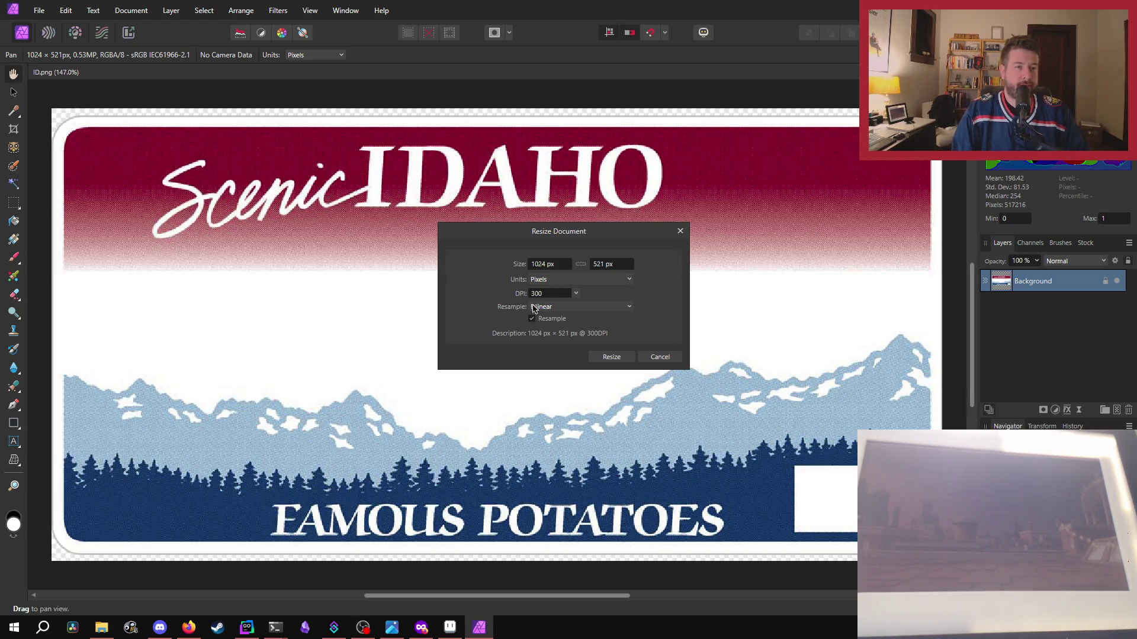
{"action": "left_click", "coordinate": [540, 264]}
{"action": "type", "text": "512"}
{"action": "key", "text": "Return"}
{"action": "key", "text": "Tab"}
{"action": "type", "text": "256"}
{"action": "key", "text": "Tab"}
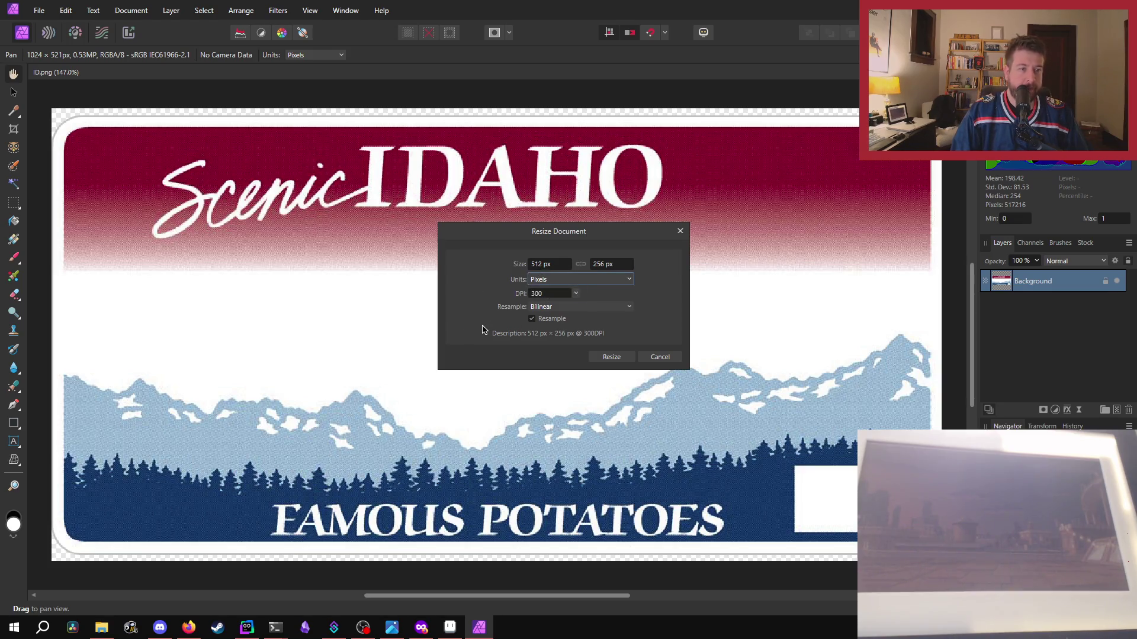
{"action": "left_click", "coordinate": [619, 356]}
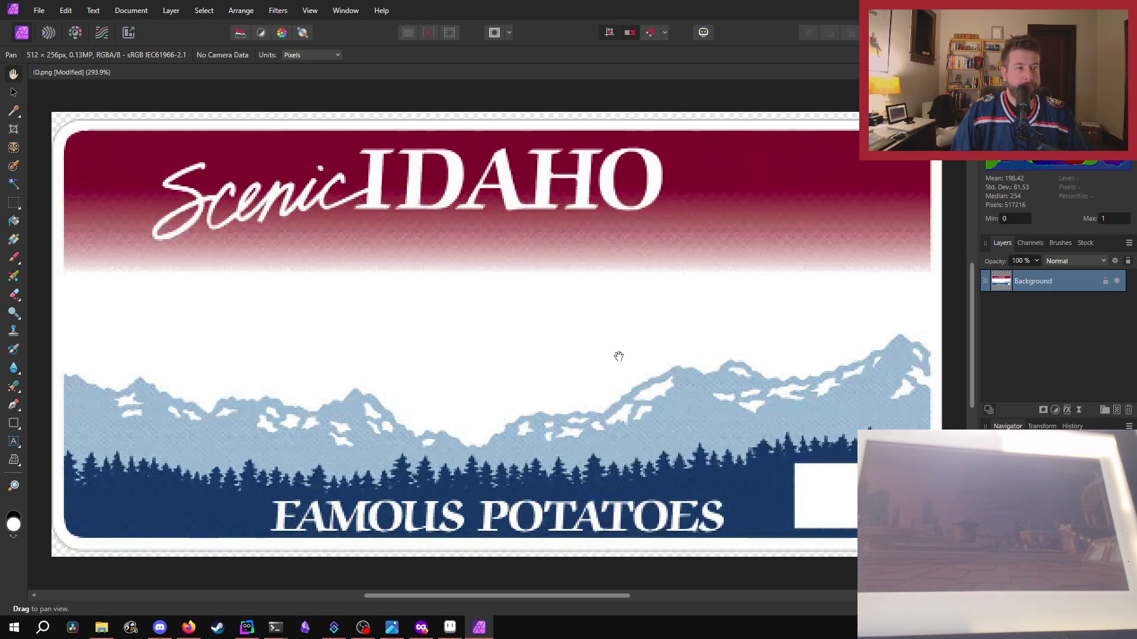
{"action": "key", "text": "ctrl+s"}
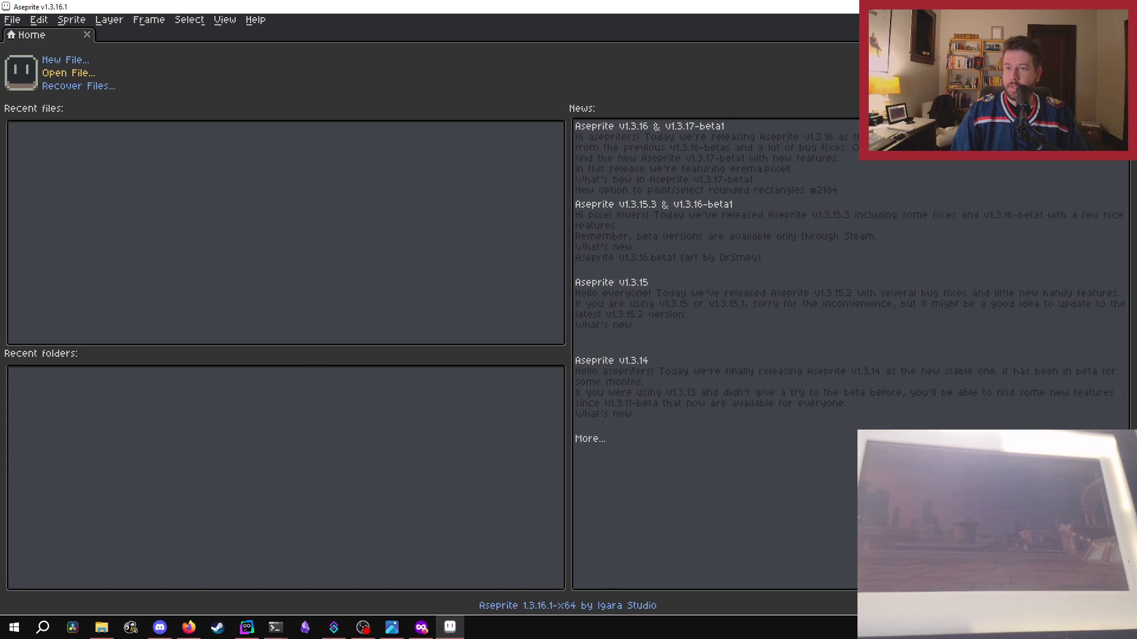
{"action": "left_click", "coordinate": [12, 19]}
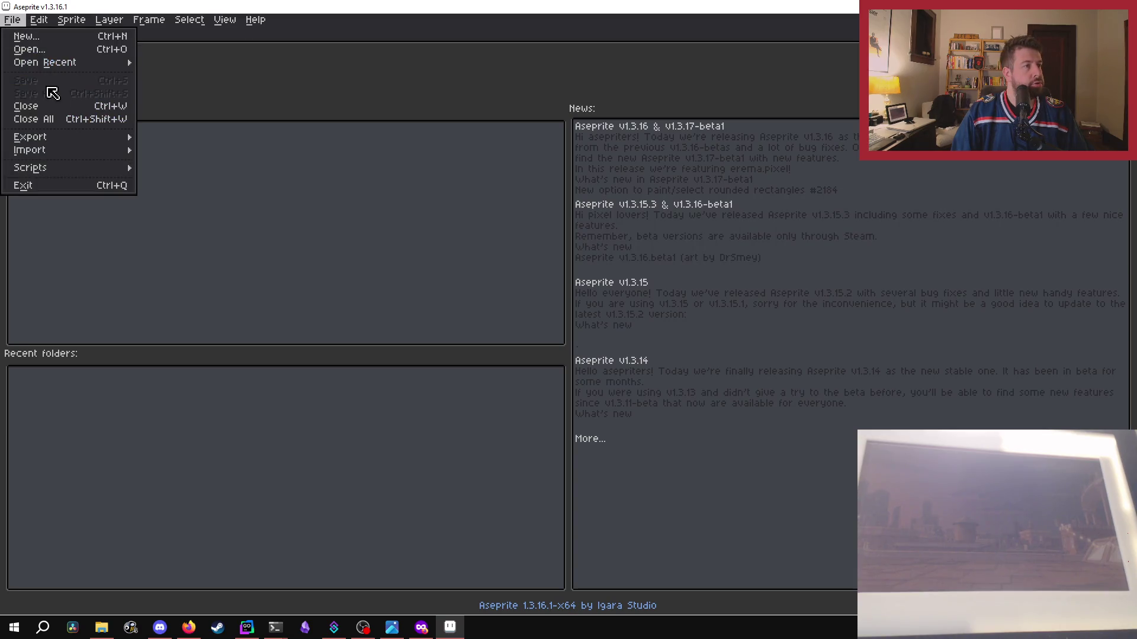
- Drag ID.png from File Explorer into Aseprite and dismiss the leftover menu
{"action": "key", "text": "alt+Tab"}
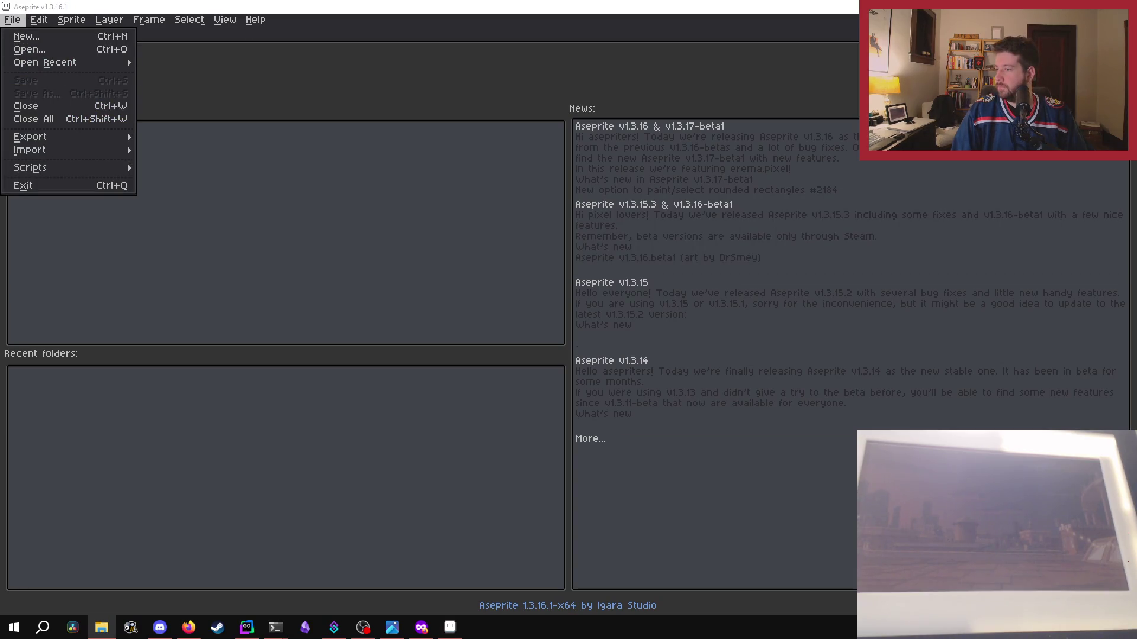
{"action": "left_click_drag", "start_coordinate": [174, 265], "coordinate": [246, 236]}
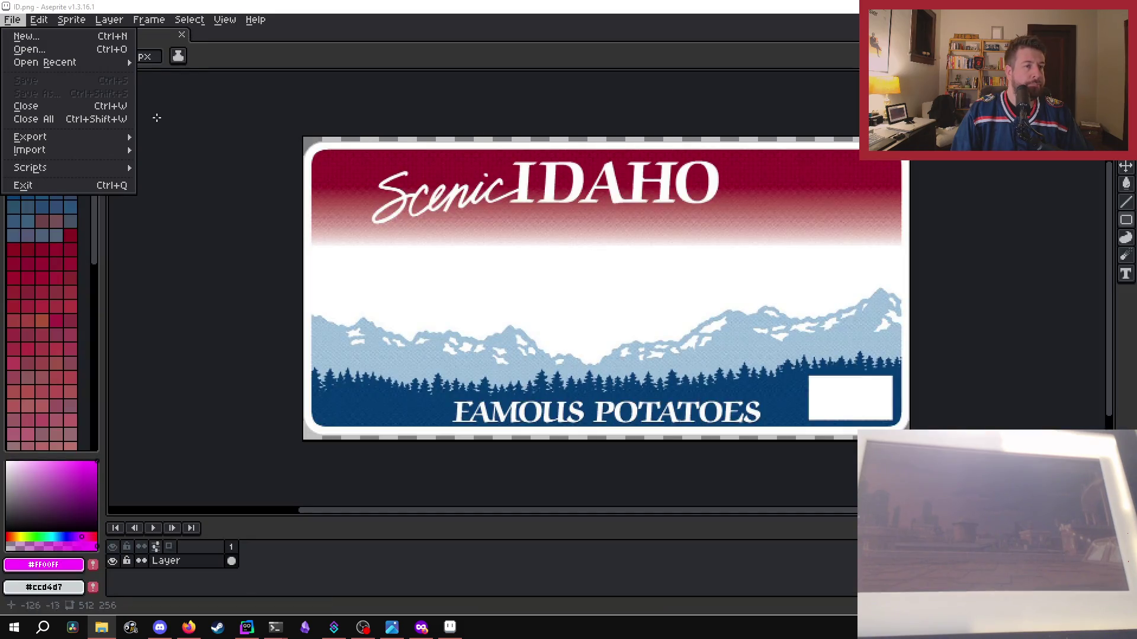
{"action": "left_click", "coordinate": [70, 20]}
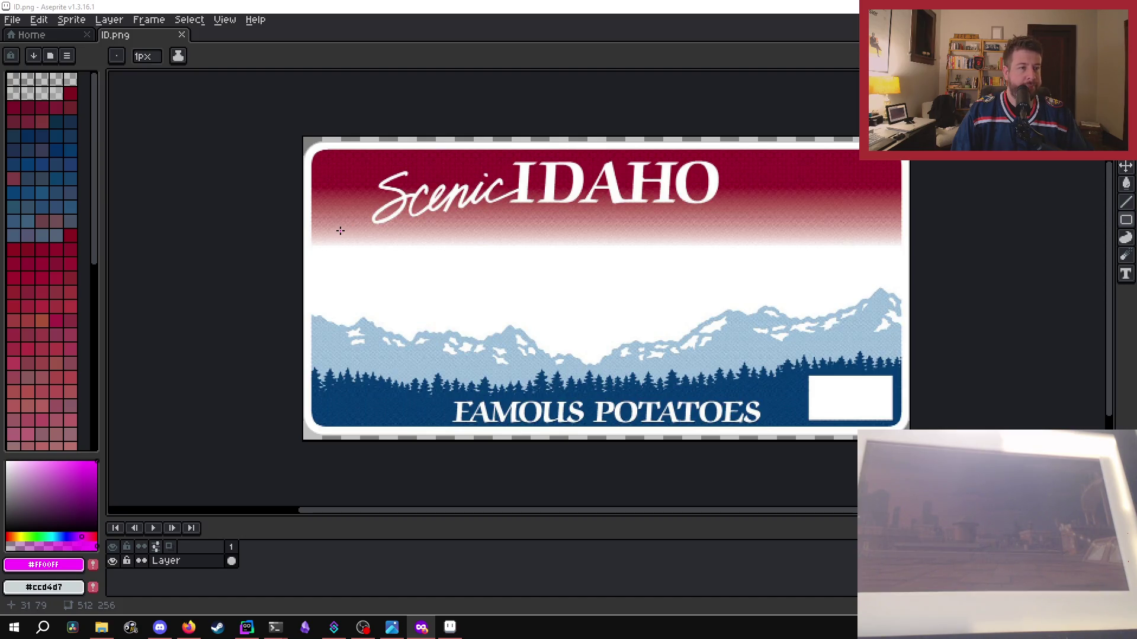
- Draw a magenta rectangle across the Idaho plate's blank middle, widen it, and save ID.png
{"action": "mouse_move", "coordinate": [342, 231]}
{"action": "left_mouse_down"}
{"action": "mouse_move", "coordinate": [851, 292]}
{"action": "mouse_move", "coordinate": [851, 369]}
{"action": "left_mouse_up"}
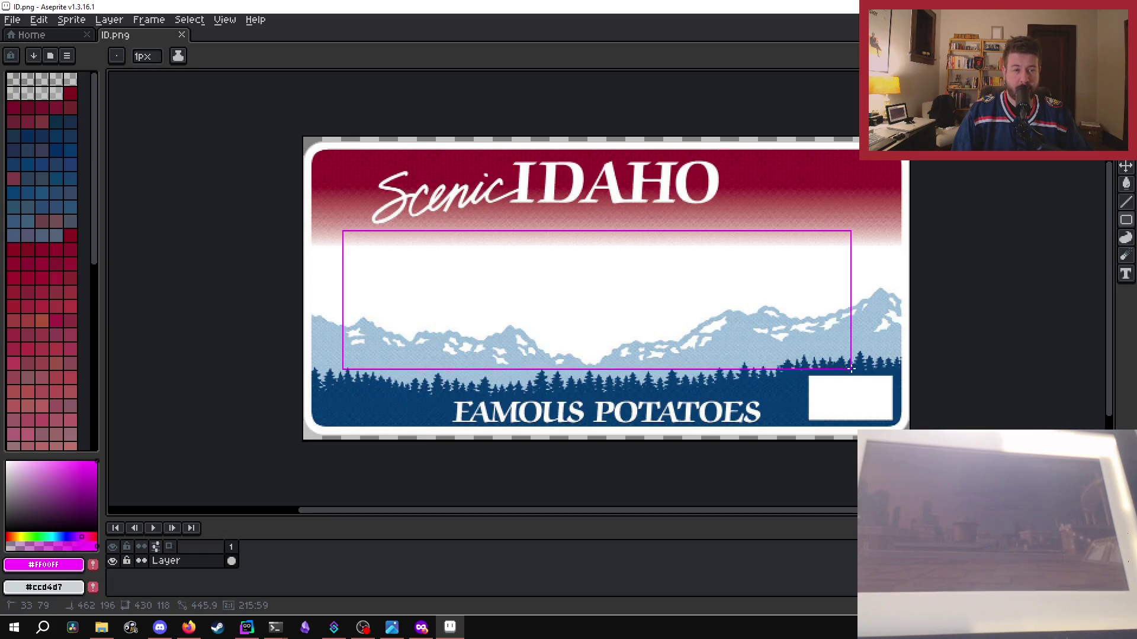
{"action": "mouse_move", "coordinate": [851, 369]}
{"action": "left_mouse_down"}
{"action": "mouse_move", "coordinate": [865, 369]}
{"action": "mouse_move", "coordinate": [867, 408]}
{"action": "mouse_move", "coordinate": [879, 409]}
{"action": "mouse_move", "coordinate": [868, 372]}
{"action": "left_mouse_up"}
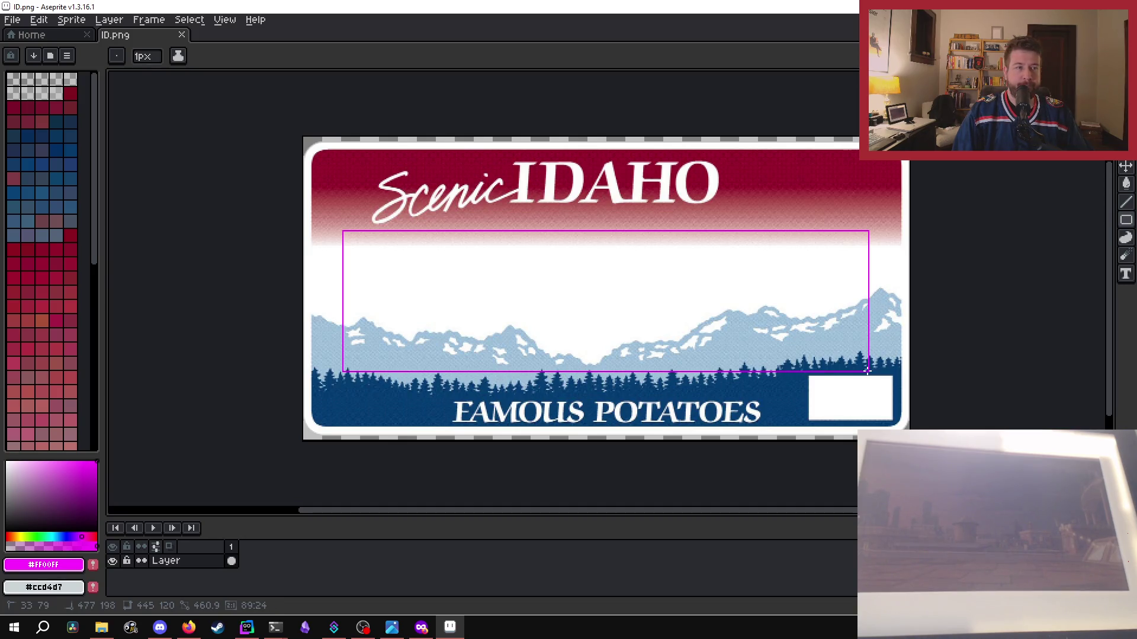
{"action": "left_click_drag", "start_coordinate": [868, 372], "coordinate": [868, 372]}
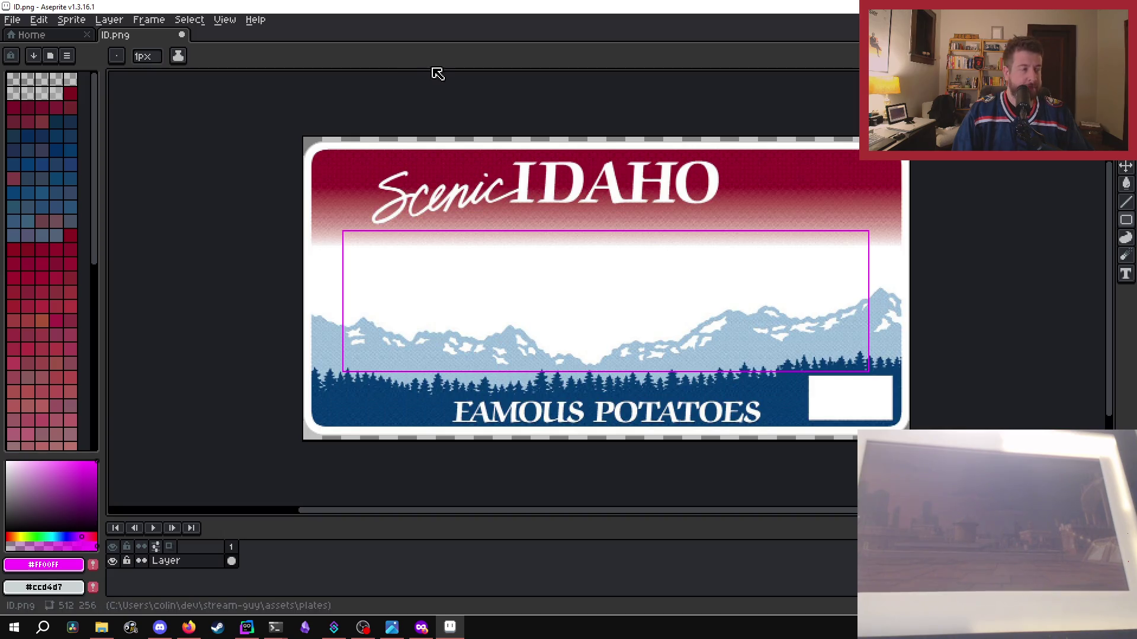
{"action": "key", "text": "ctrl+s"}
- Relaunch Stream Guy from PowerShell, set the state selector to ID, and show a test popup
{"action": "key", "text": "v"}
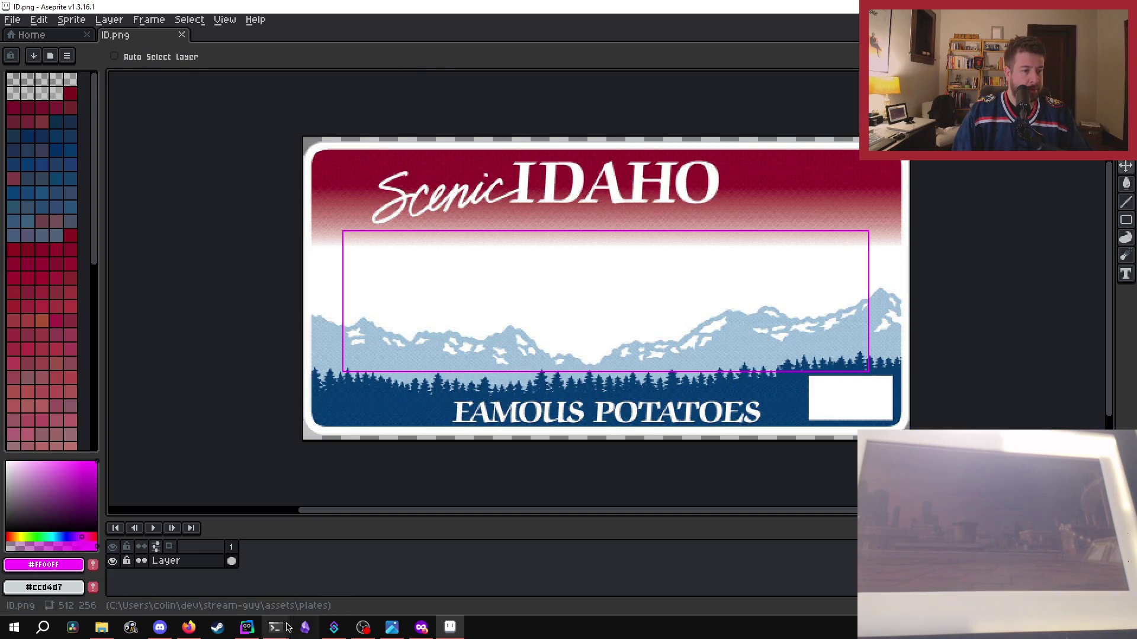
{"action": "mouse_move", "coordinate": [275, 627]}
{"action": "left_click", "coordinate": [210, 580]}
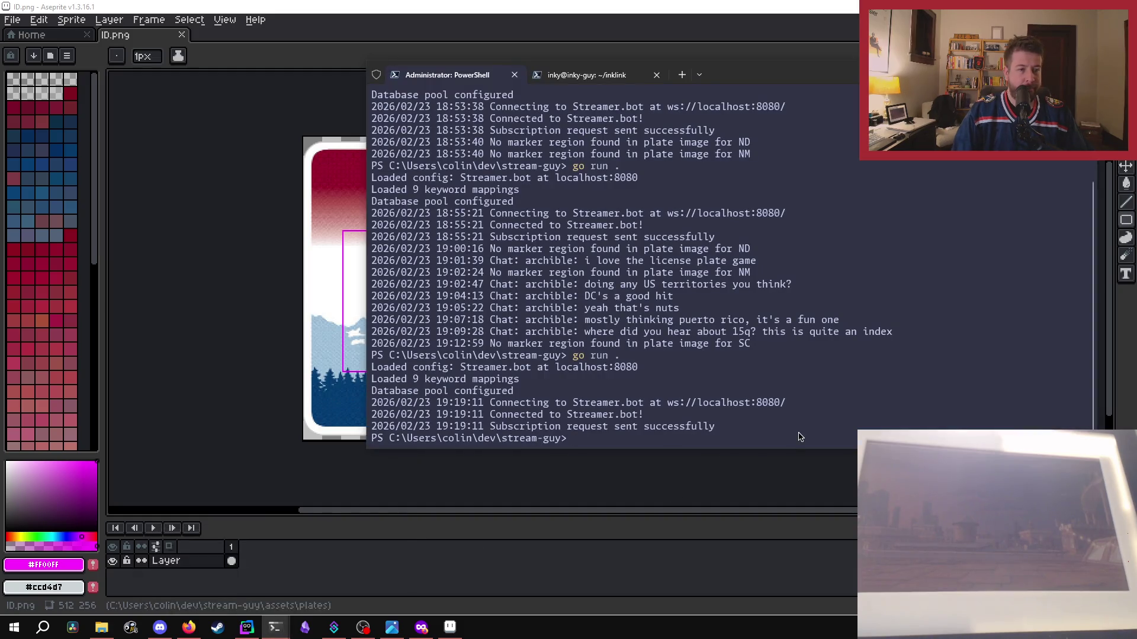
{"action": "type", "text": "go run ."}
{"action": "key", "text": "Return"}
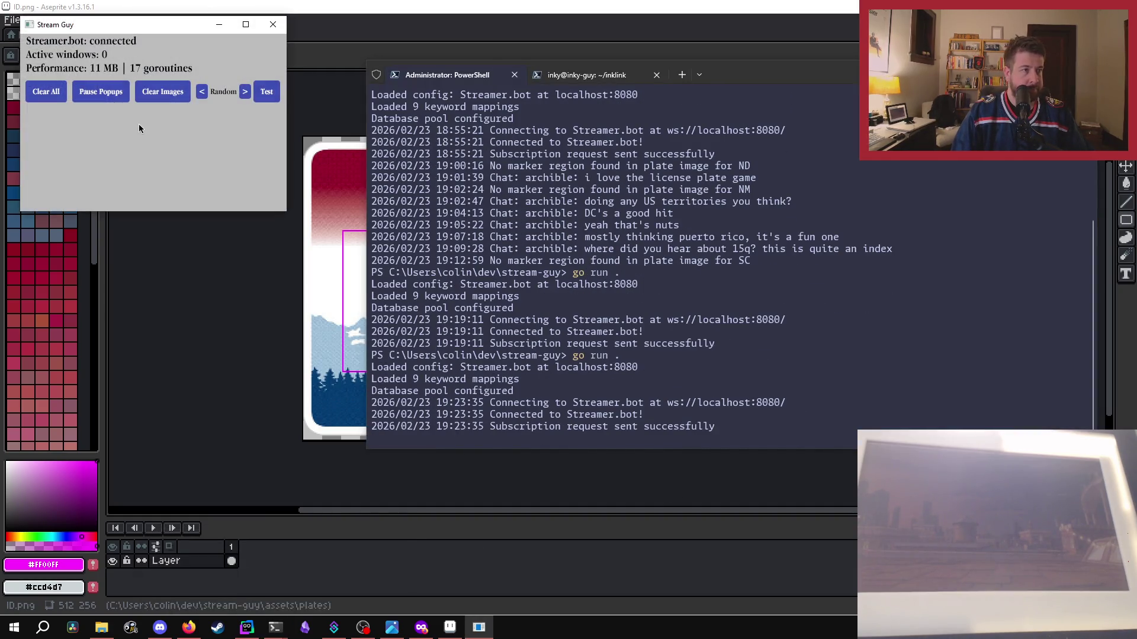
{"action": "left_click", "coordinate": [246, 94]}
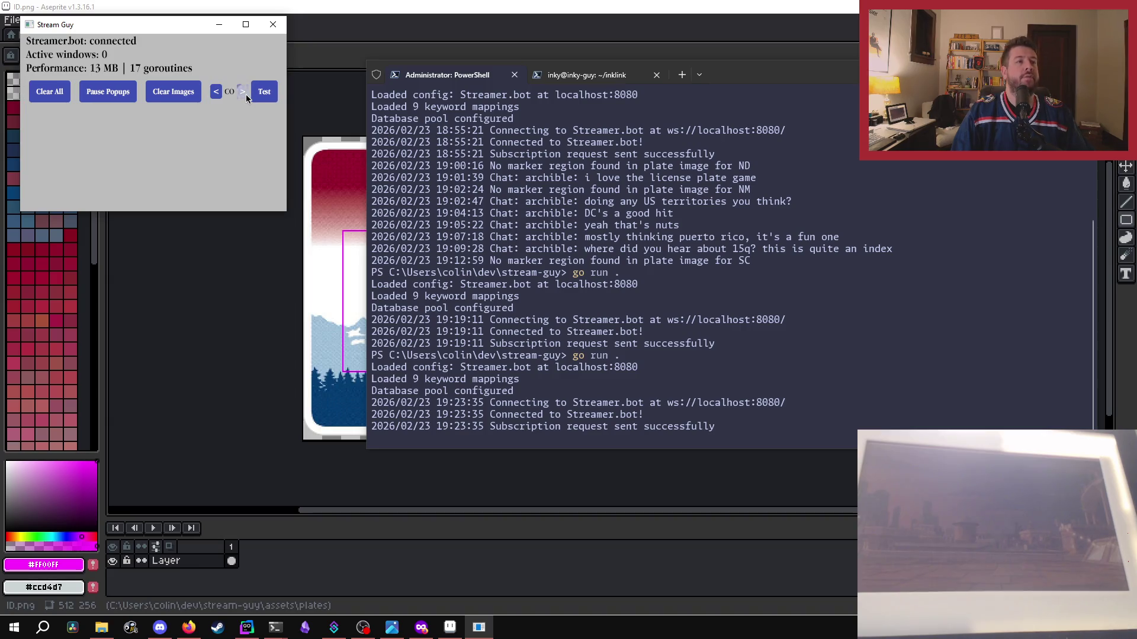
{"action": "left_click", "coordinate": [217, 93]}
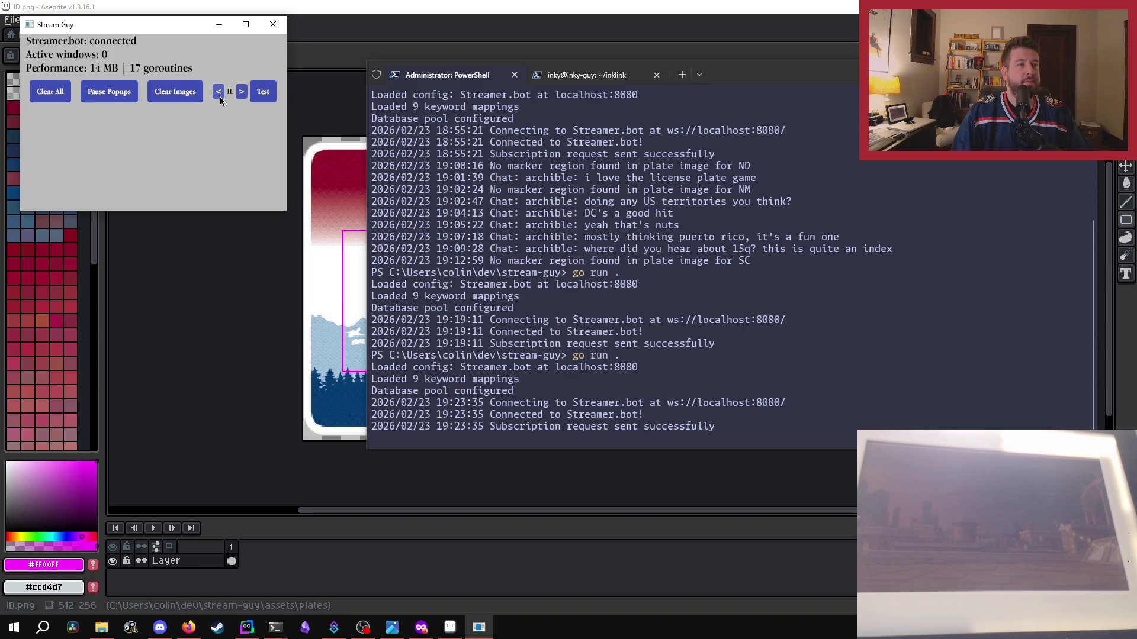
{"action": "left_click", "coordinate": [264, 95]}
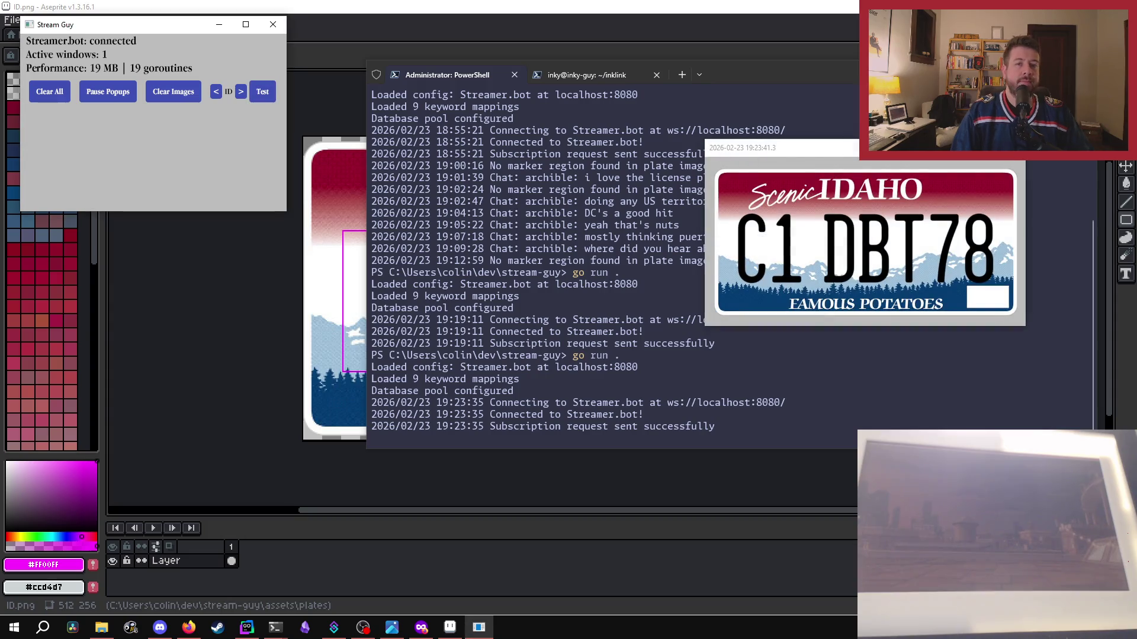
- Inspect and close the Idaho popup, quit Stream Guy, and close ID.png in Aseprite
{"action": "left_click", "coordinate": [911, 161]}
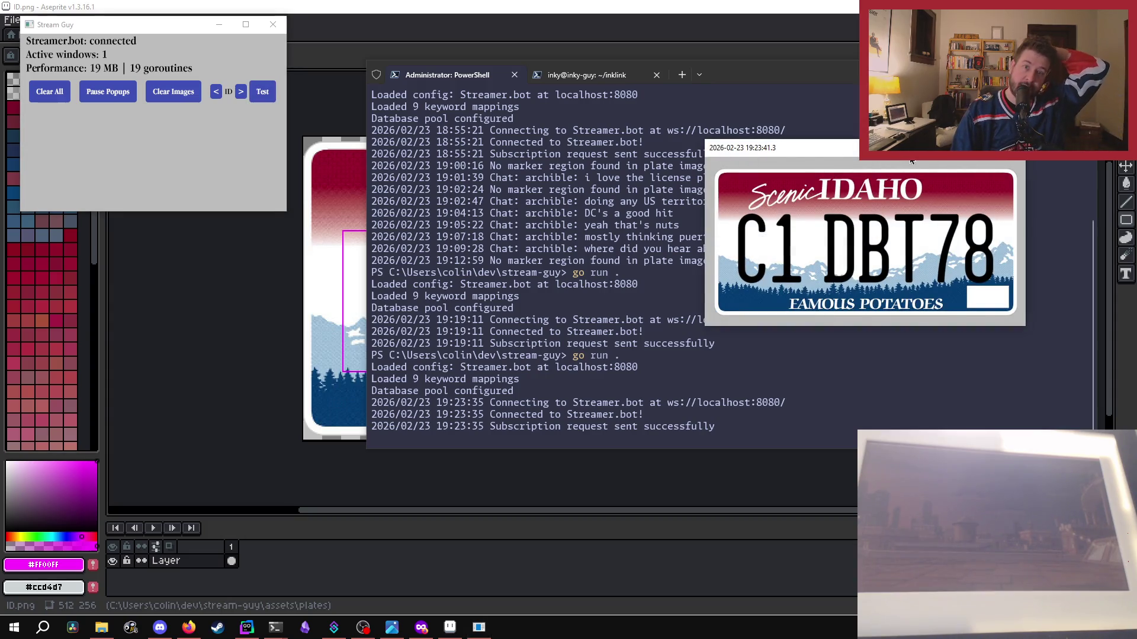
{"action": "left_click_drag", "start_coordinate": [911, 161], "coordinate": [670, 158]}
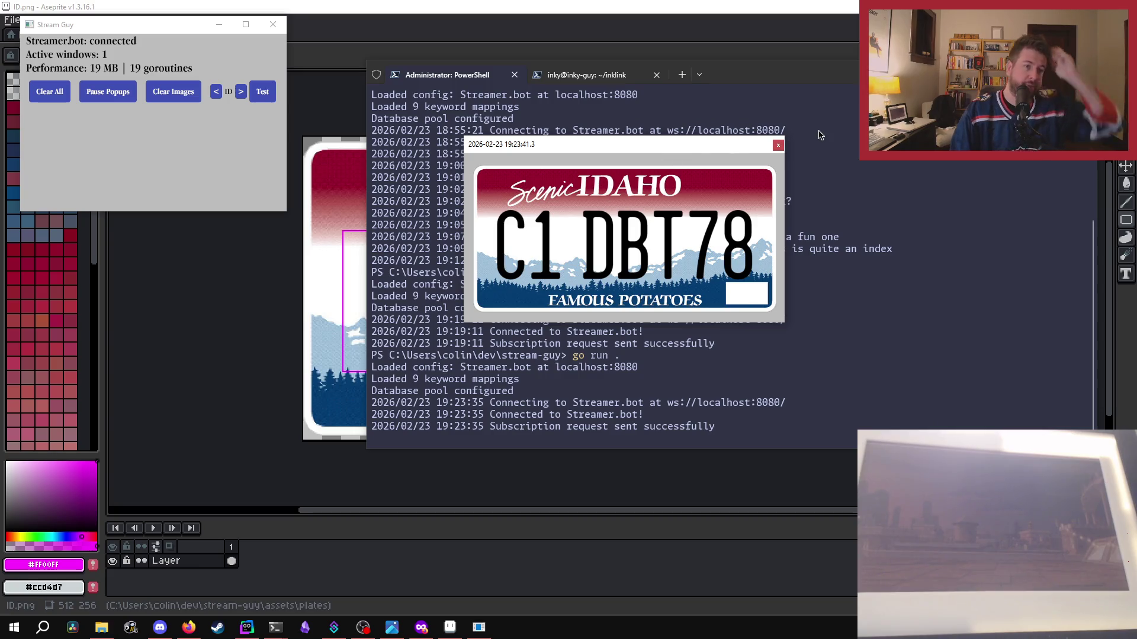
{"action": "left_click", "coordinate": [779, 148]}
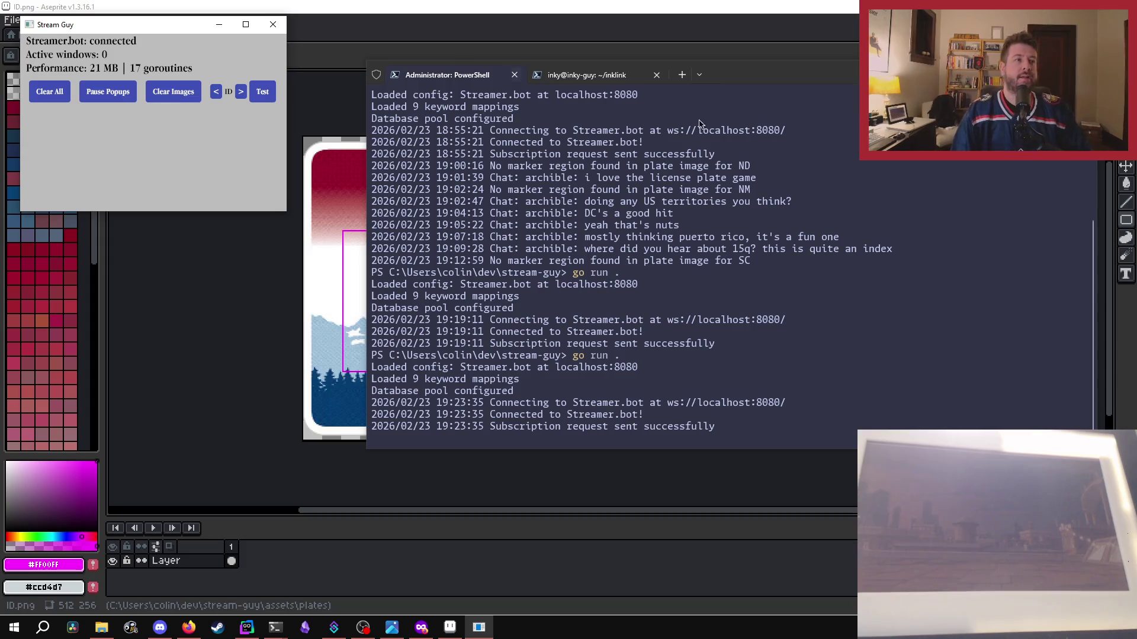
{"action": "left_click", "coordinate": [273, 24]}
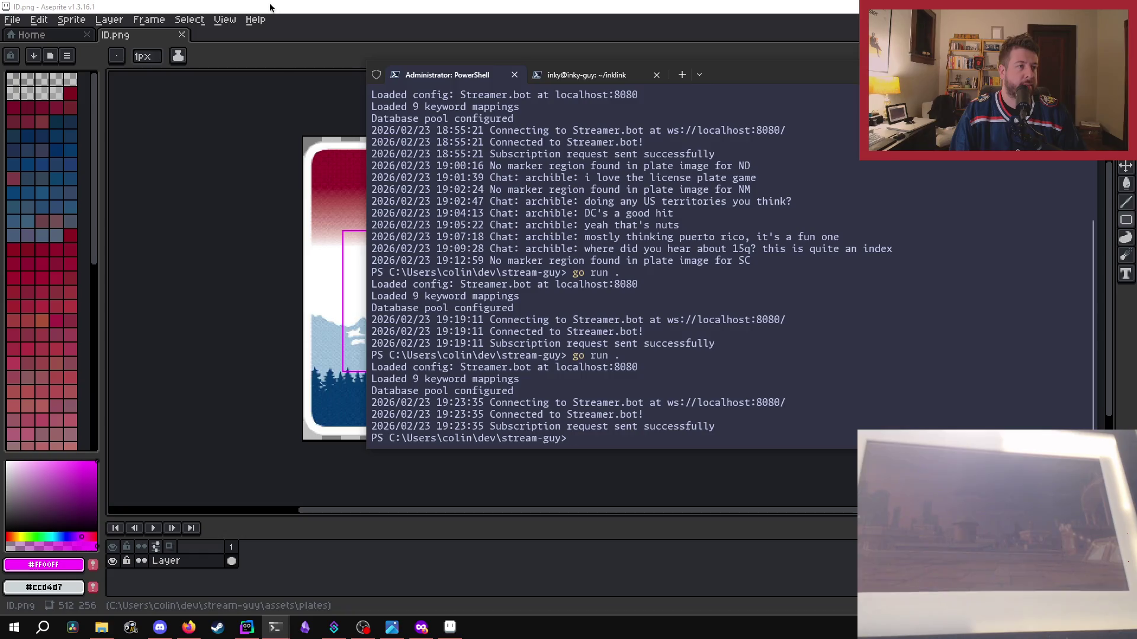
{"action": "left_click", "coordinate": [244, 17]}
{"action": "left_click", "coordinate": [182, 35]}
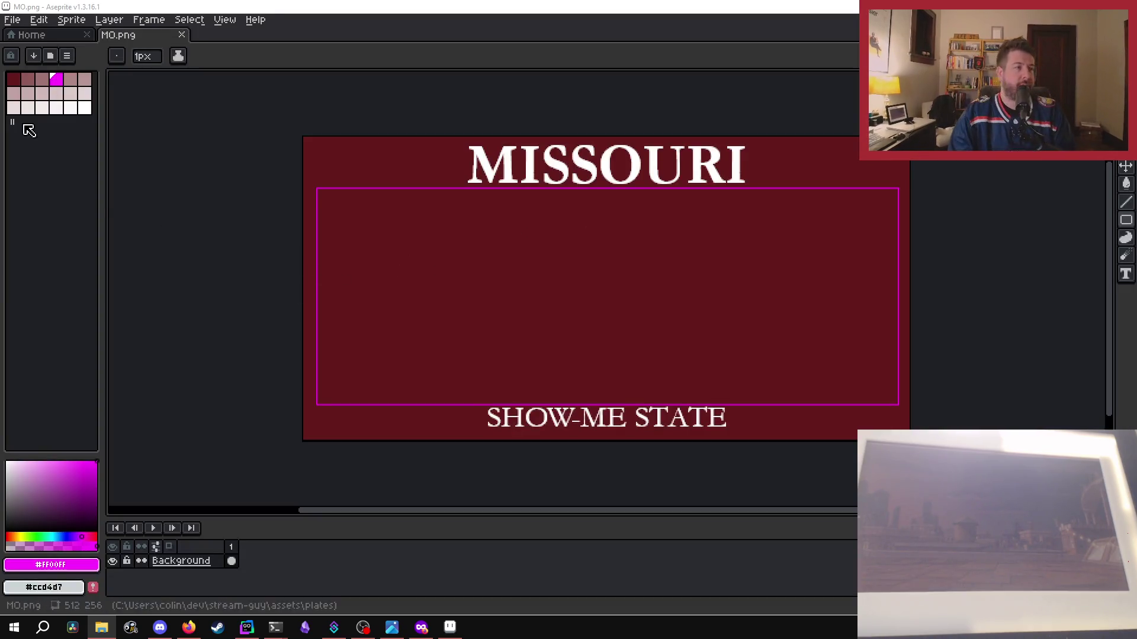
- Pick the Missouri plate's dark red as drawing colour, then switch to the Missouri plates web page
{"action": "left_click", "coordinate": [20, 79]}
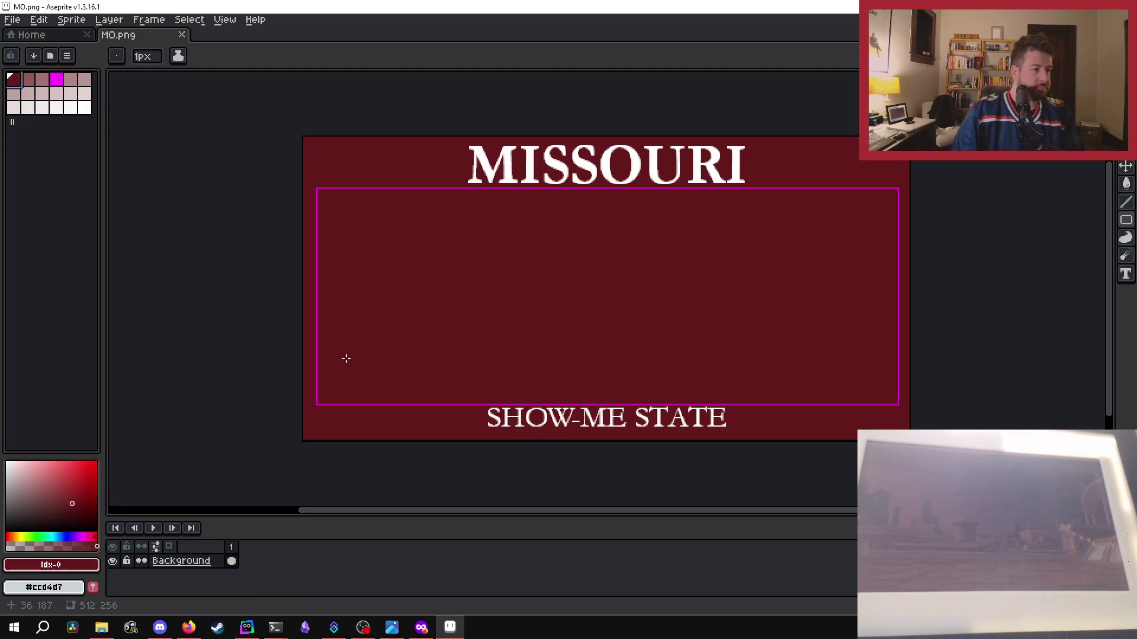
{"action": "scroll", "coordinate": [386, 249], "scroll_direction": "up", "scroll_amount": 1}
{"action": "scroll", "coordinate": [386, 249], "scroll_direction": "down", "scroll_amount": 1}
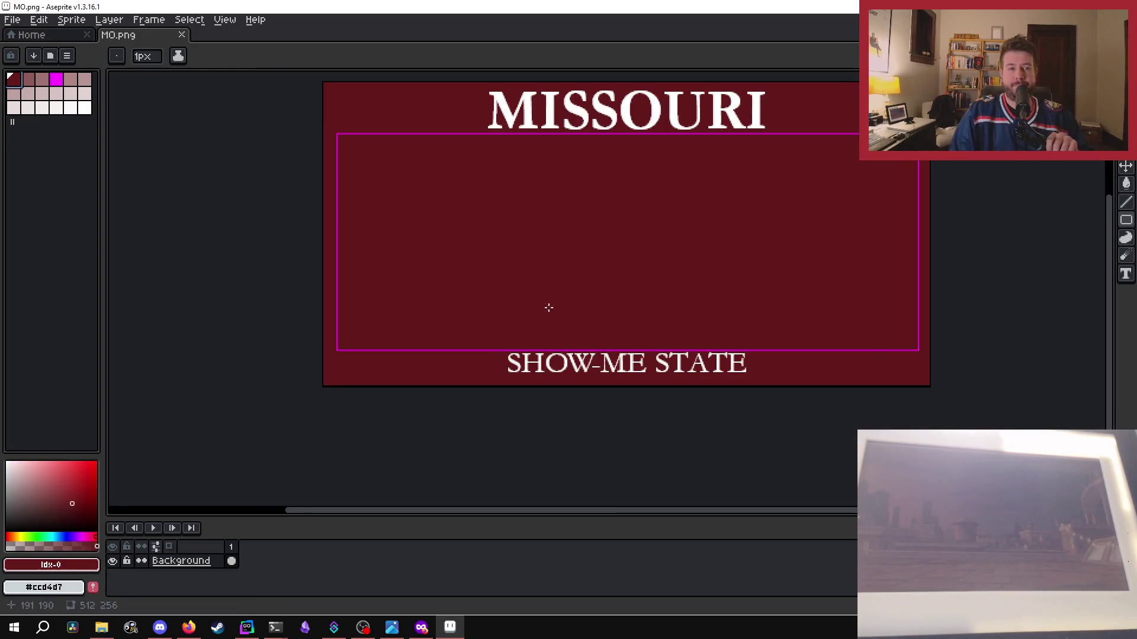
{"action": "scroll", "coordinate": [389, 271], "scroll_direction": "up", "scroll_amount": 1}
{"action": "scroll", "coordinate": [378, 283], "scroll_direction": "down", "scroll_amount": 1}
{"action": "scroll", "coordinate": [350, 302], "scroll_direction": "up", "scroll_amount": 1}
{"action": "scroll", "coordinate": [310, 318], "scroll_direction": "down", "scroll_amount": 1}
{"action": "scroll", "coordinate": [310, 318], "scroll_direction": "up", "scroll_amount": 1}
{"action": "scroll", "coordinate": [349, 302], "scroll_direction": "down", "scroll_amount": 1}
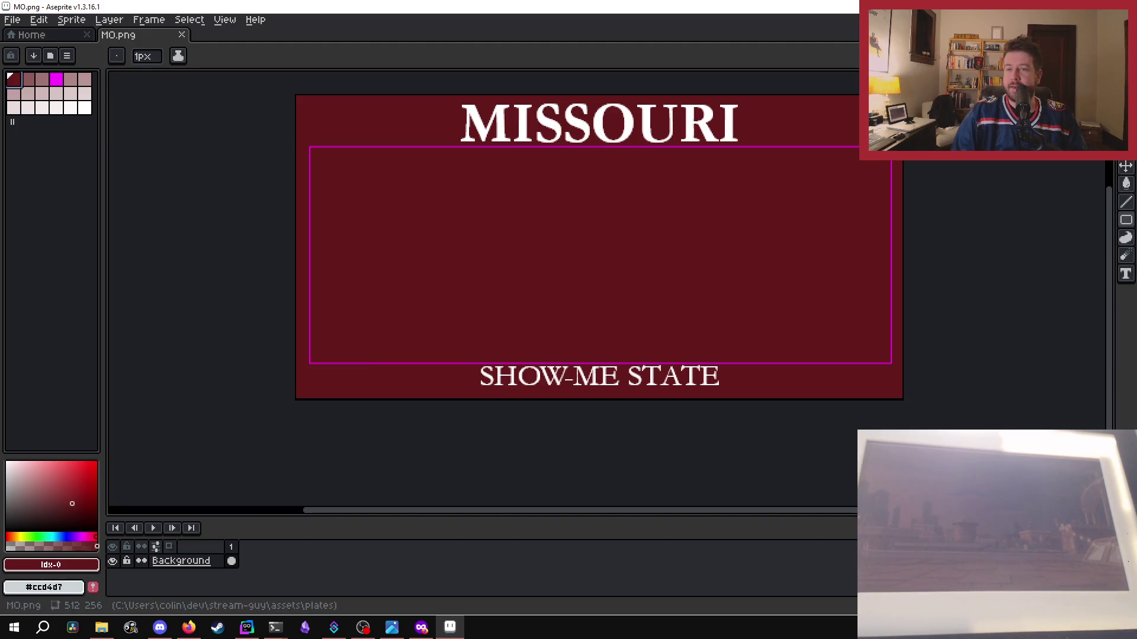
{"action": "key", "text": "alt+Tab"}
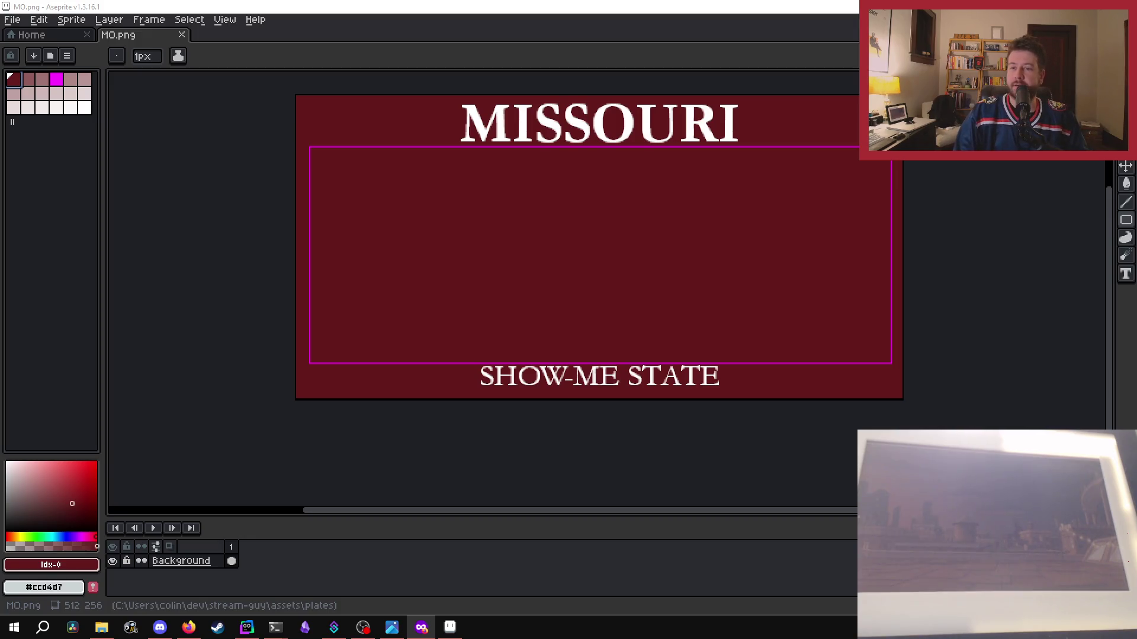
{"action": "key", "text": "alt+Tab"}
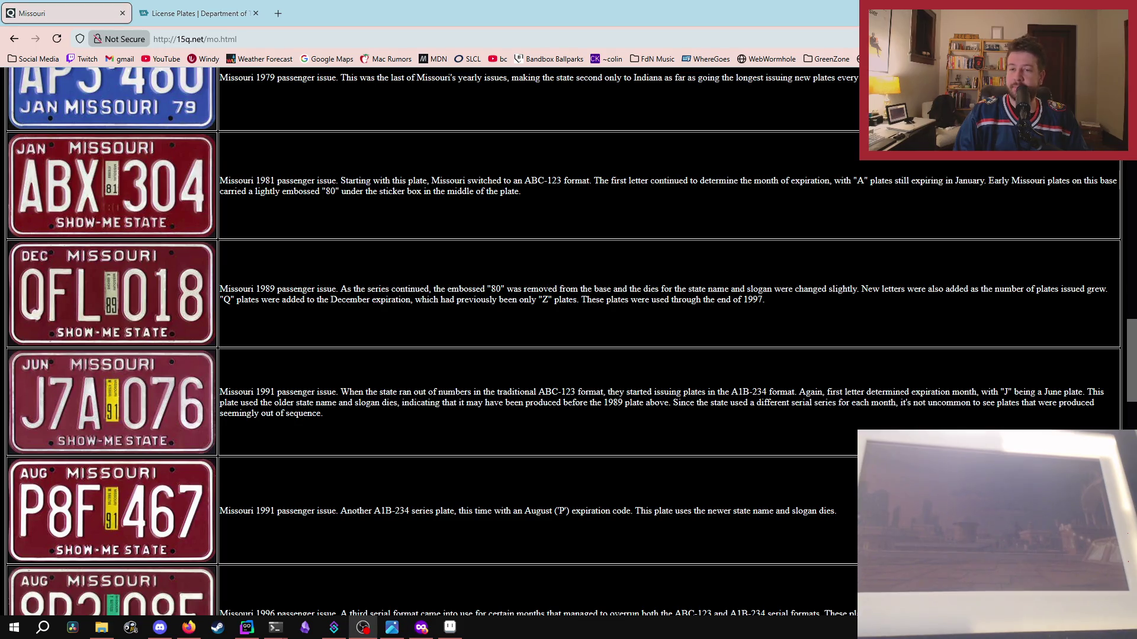
- Scroll through the 15q.net Missouri plate designs, then return to MO.png in Aseprite
{"action": "scroll", "coordinate": [106, 415], "scroll_direction": "down", "scroll_amount": 15}
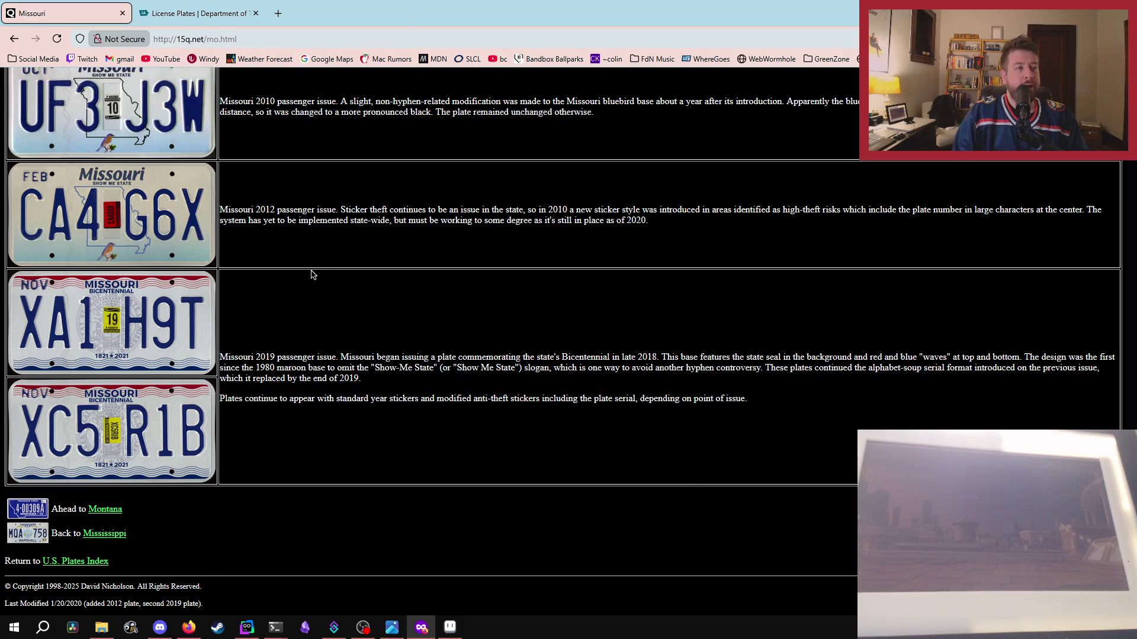
{"action": "scroll", "coordinate": [554, 288], "scroll_direction": "up", "scroll_amount": 3}
{"action": "scroll", "coordinate": [554, 287], "scroll_direction": "up", "scroll_amount": 2}
{"action": "scroll", "coordinate": [355, 266], "scroll_direction": "down", "scroll_amount": 2}
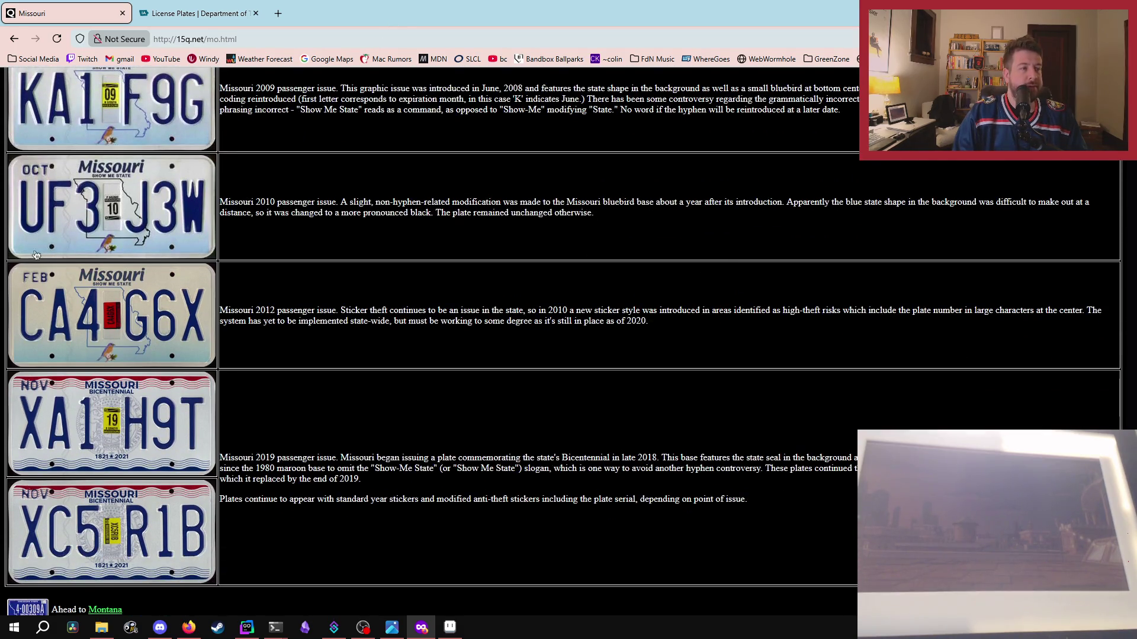
{"action": "scroll", "coordinate": [179, 218], "scroll_direction": "up", "scroll_amount": 3}
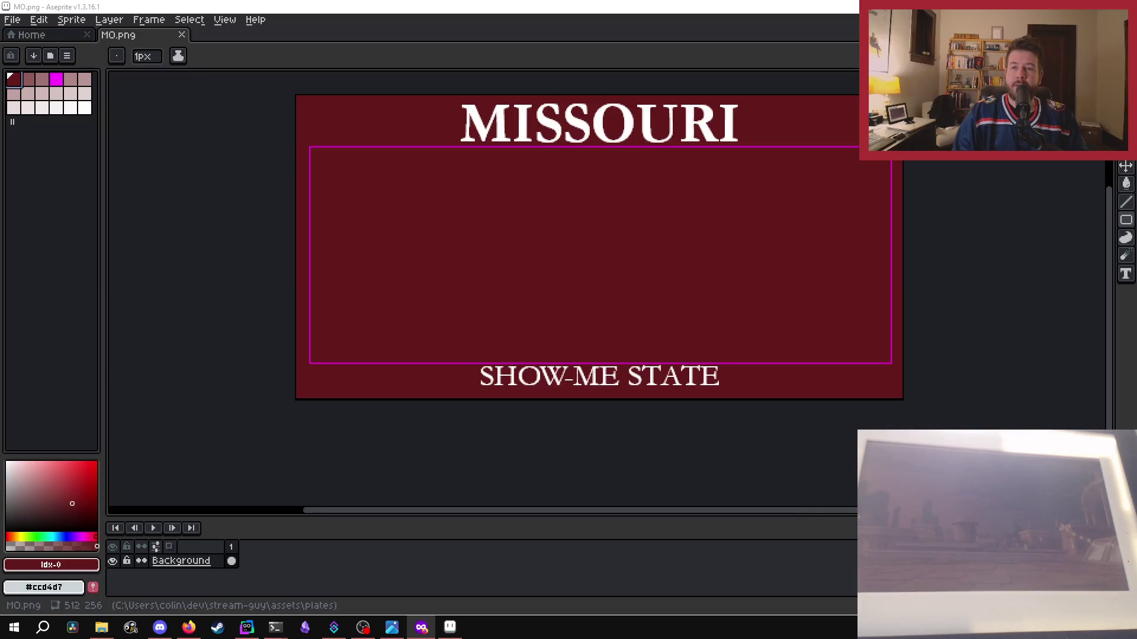
{"action": "scroll", "coordinate": [198, 474], "scroll_direction": "down", "scroll_amount": 4}
{"action": "scroll", "coordinate": [141, 446], "scroll_direction": "up", "scroll_amount": 12}
{"action": "scroll", "coordinate": [141, 446], "scroll_direction": "up", "scroll_amount": 10}
{"action": "scroll", "coordinate": [141, 446], "scroll_direction": "down", "scroll_amount": 3}
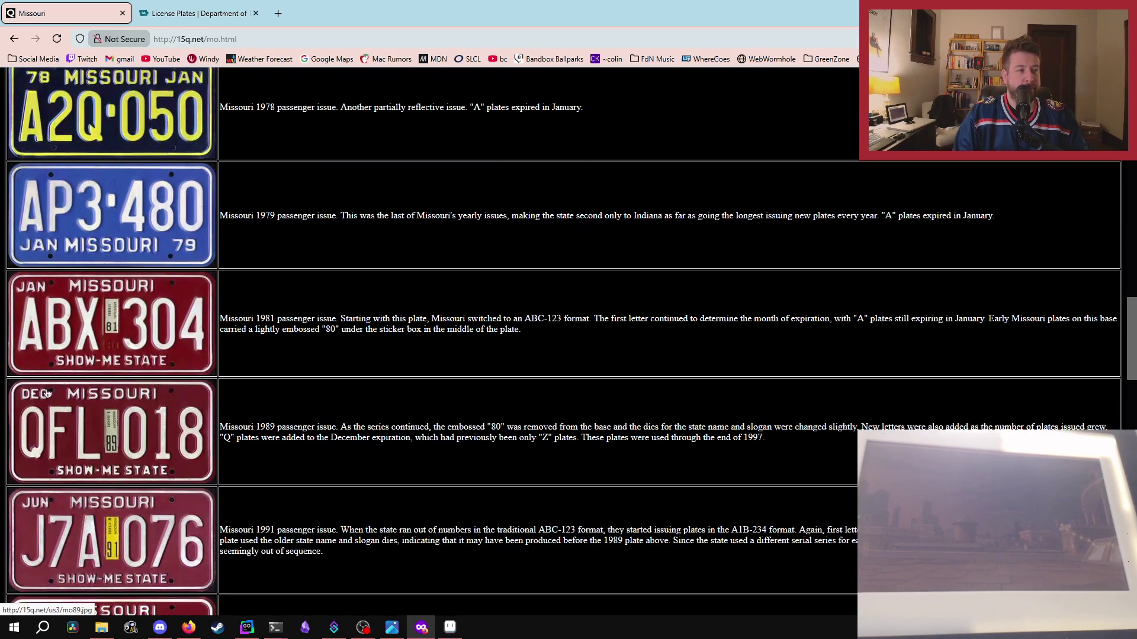
{"action": "left_click_drag", "start_coordinate": [569, 9], "coordinate": [660, 185]}
{"action": "key", "text": "alt+Tab"}
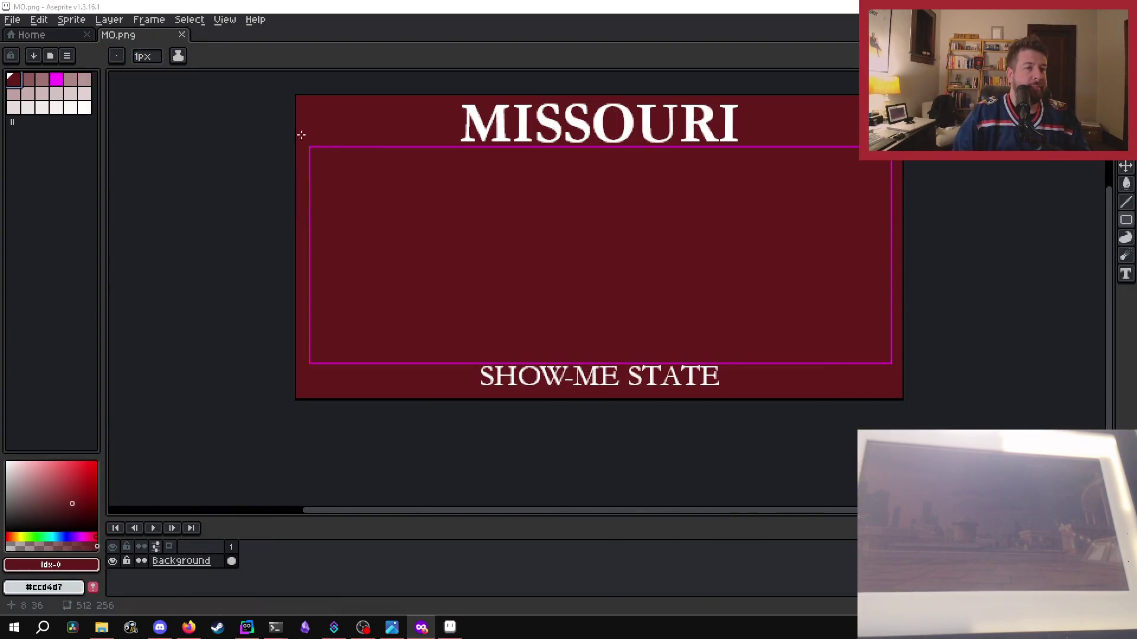
- Zoom around MO.png's magenta marker frame, briefly checking GoLand and the recorder in between
{"action": "scroll", "coordinate": [294, 175], "scroll_direction": "up", "scroll_amount": 3}
{"action": "scroll", "coordinate": [317, 187], "scroll_direction": "down", "scroll_amount": 2}
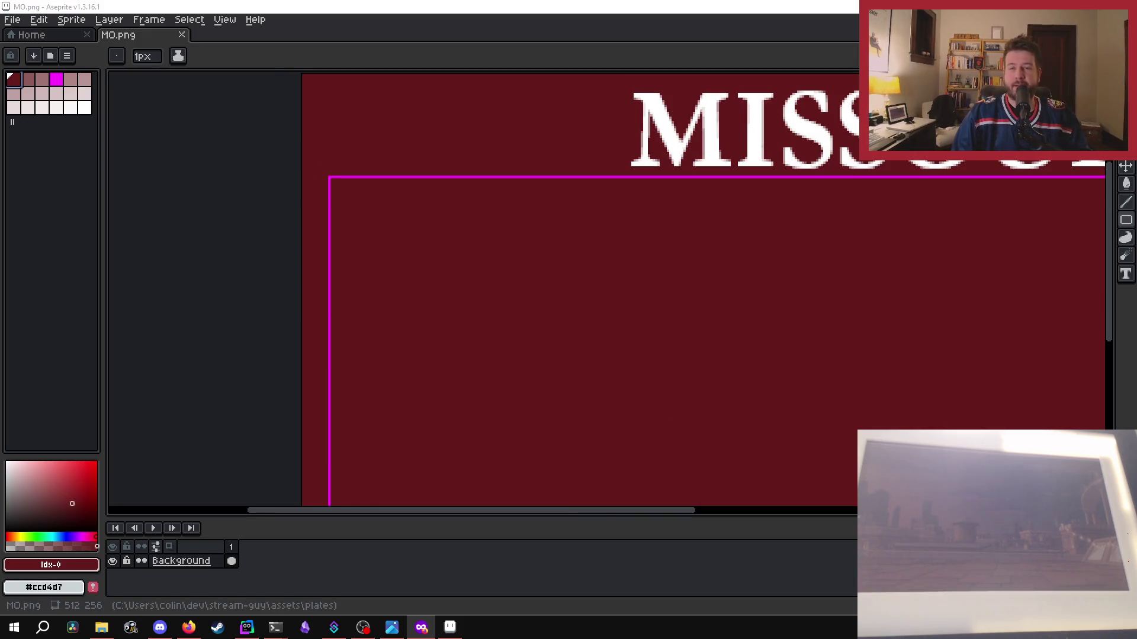
{"action": "scroll", "coordinate": [573, 241], "scroll_direction": "up", "scroll_amount": 1}
{"action": "scroll", "coordinate": [693, 322], "scroll_direction": "down", "scroll_amount": 3}
{"action": "scroll", "coordinate": [266, 254], "scroll_direction": "up", "scroll_amount": 3}
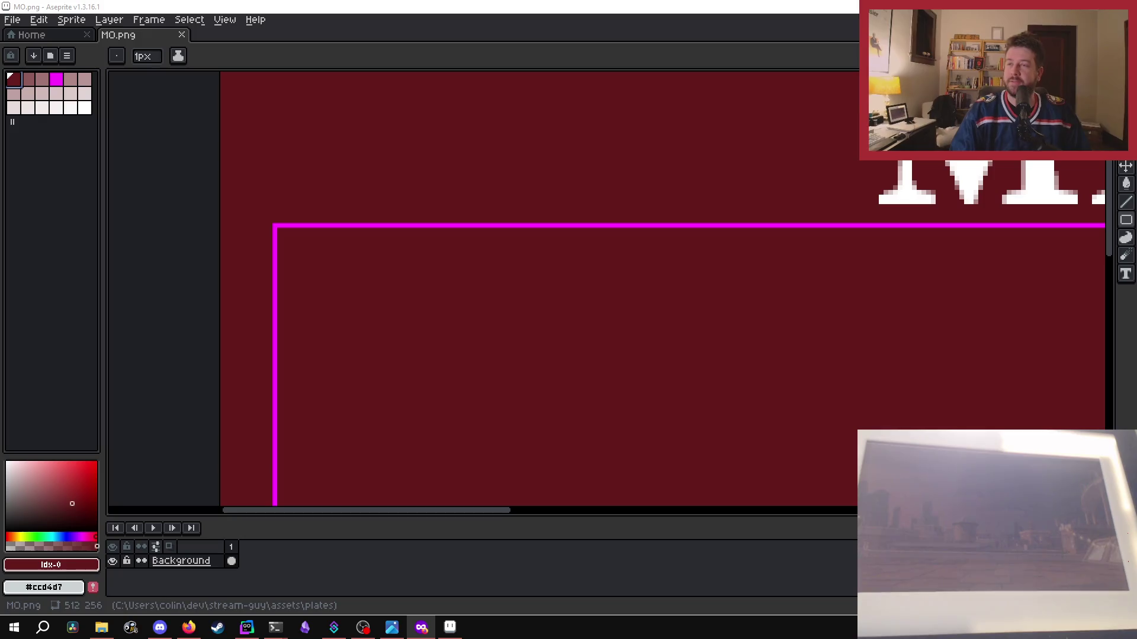
{"action": "key", "text": "alt+Tab"}
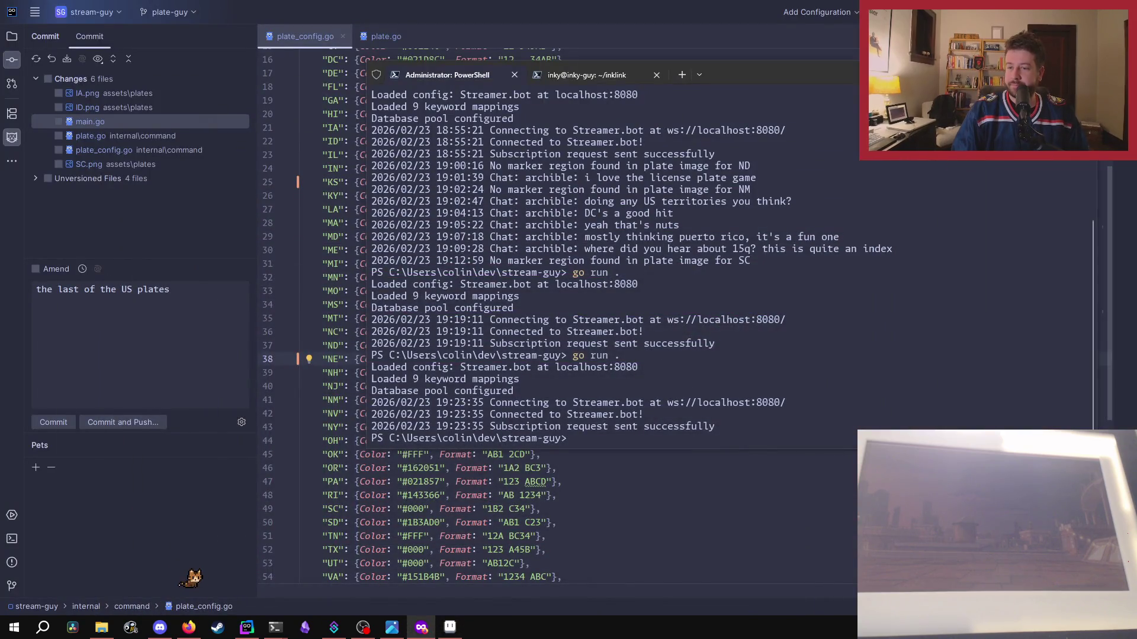
{"action": "key", "text": "alt+Tab"}
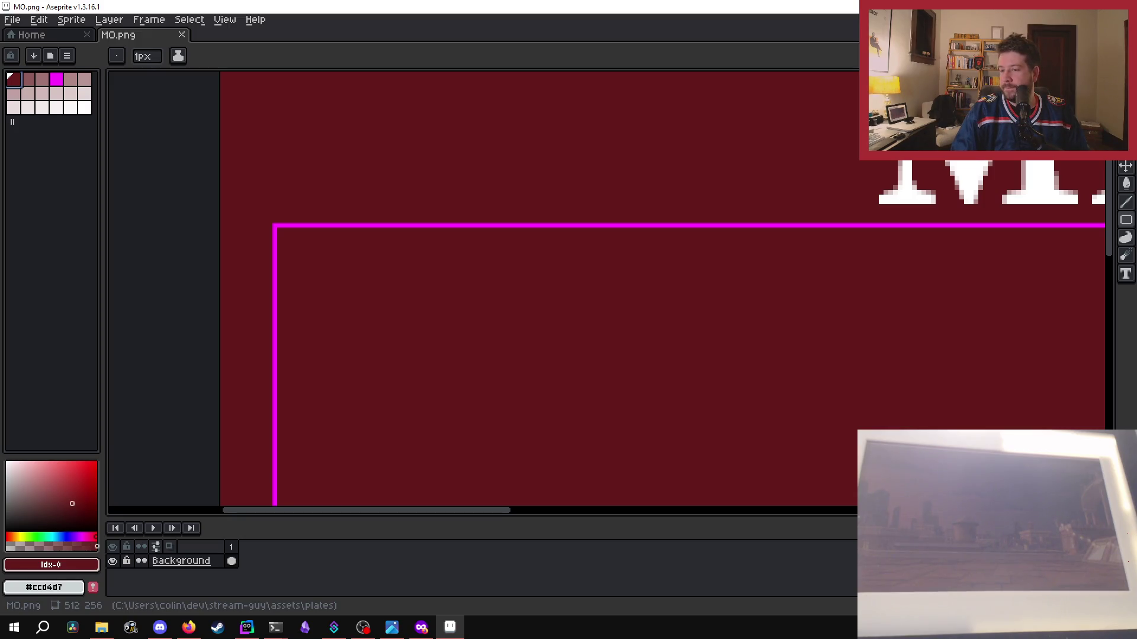
{"action": "key", "text": "alt+Tab"}
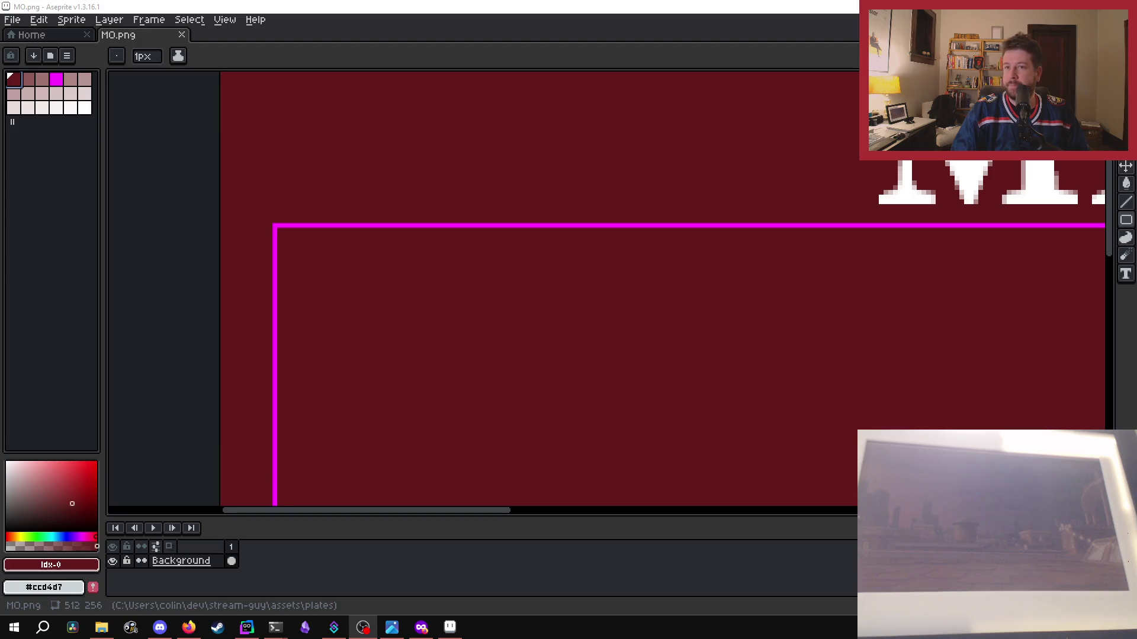
{"action": "key", "text": "alt+Tab"}
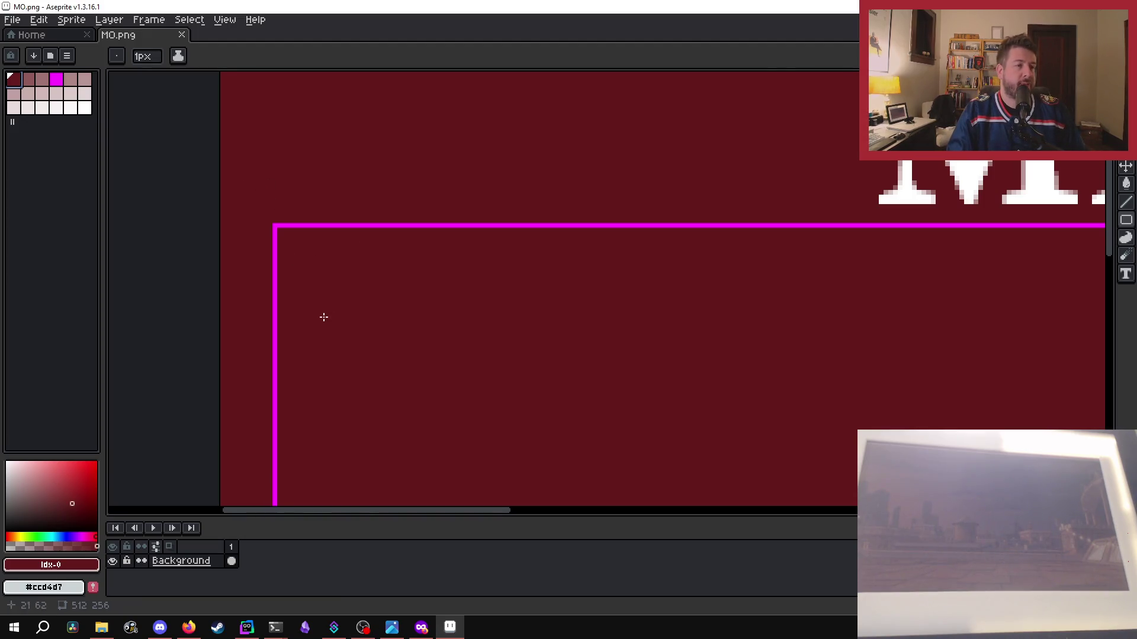
{"action": "scroll", "coordinate": [376, 302], "scroll_direction": "down", "scroll_amount": 5}
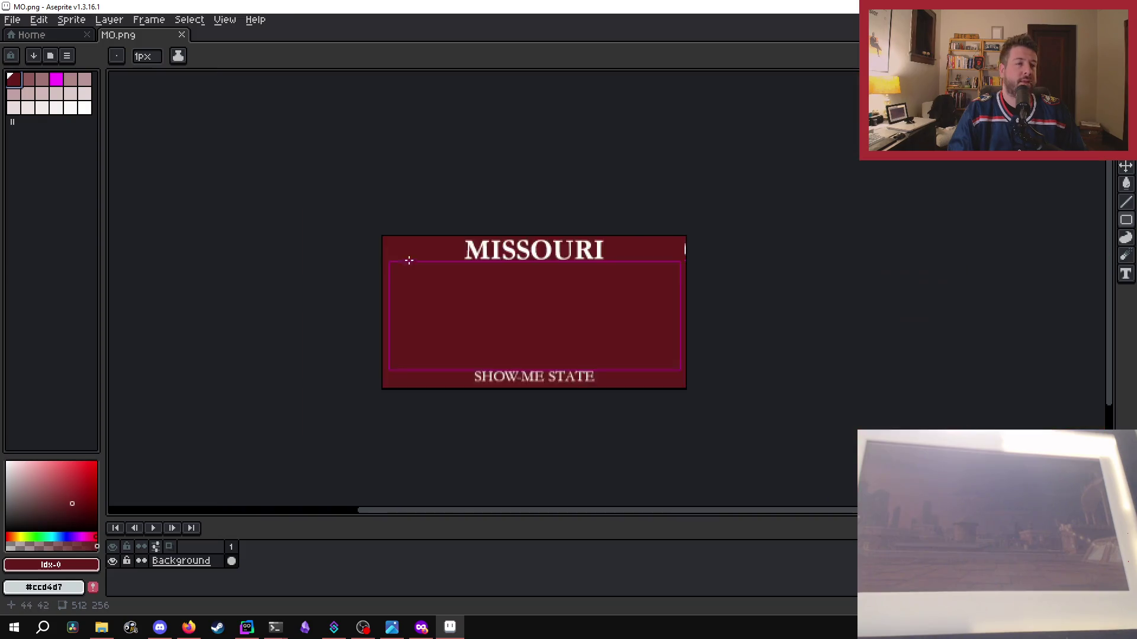
{"action": "scroll", "coordinate": [398, 272], "scroll_direction": "up", "scroll_amount": 1}
{"action": "scroll", "coordinate": [399, 273], "scroll_direction": "up", "scroll_amount": 2}
{"action": "scroll", "coordinate": [391, 279], "scroll_direction": "up", "scroll_amount": 1}
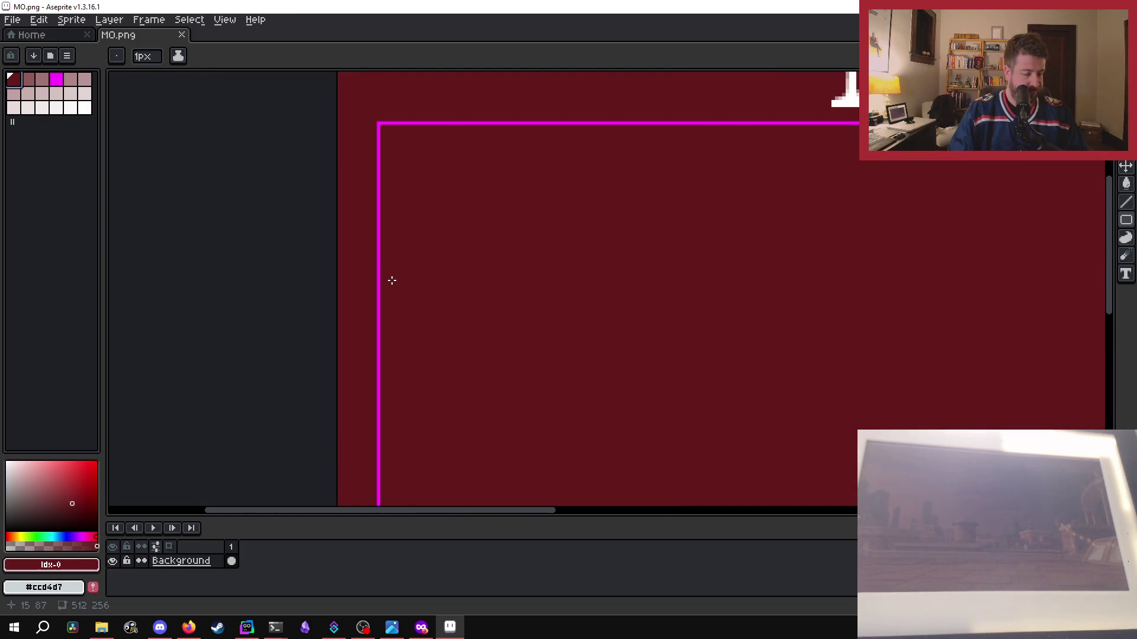
- With the brush, paint out the magenta frame's top-left corner, upper left side and left top edge
{"action": "key", "text": "b"}
{"action": "left_click", "coordinate": [395, 136]}
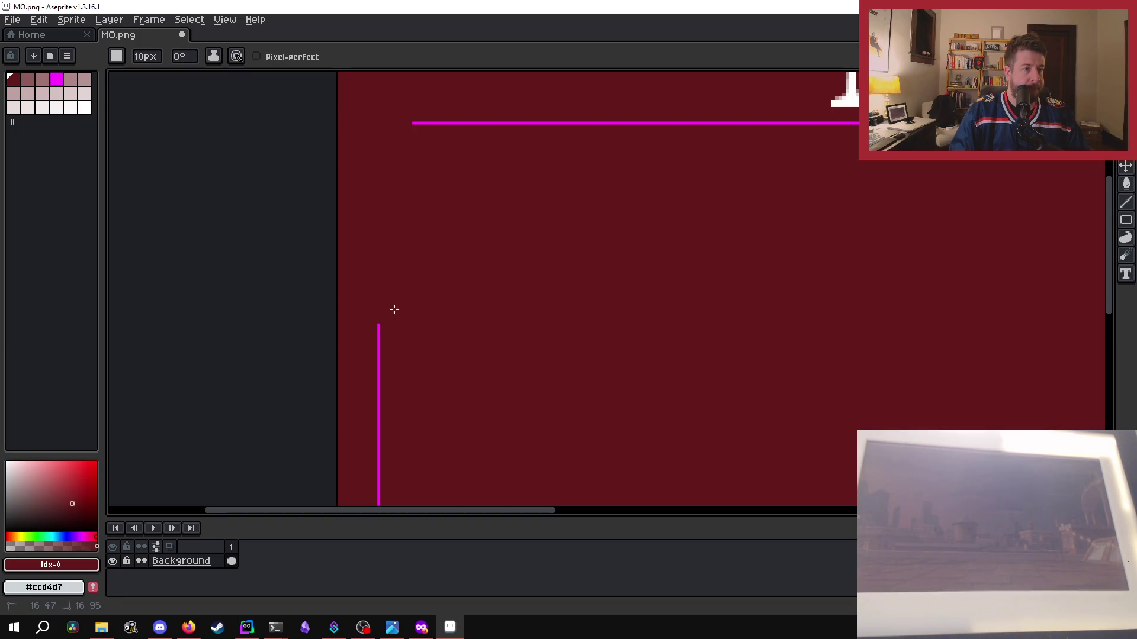
{"action": "left_click_drag", "start_coordinate": [396, 137], "coordinate": [394, 429]}
{"action": "scroll", "coordinate": [416, 285], "scroll_direction": "down", "scroll_amount": 4}
{"action": "scroll", "coordinate": [401, 264], "scroll_direction": "up", "scroll_amount": 2}
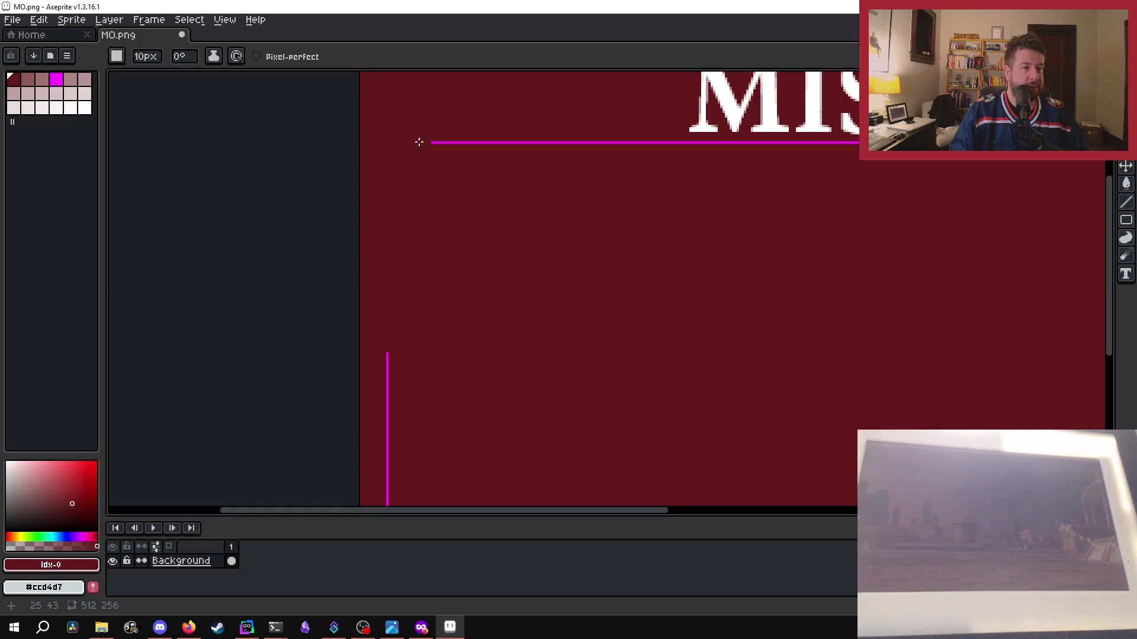
{"action": "left_click_drag", "start_coordinate": [447, 157], "coordinate": [923, 144]}
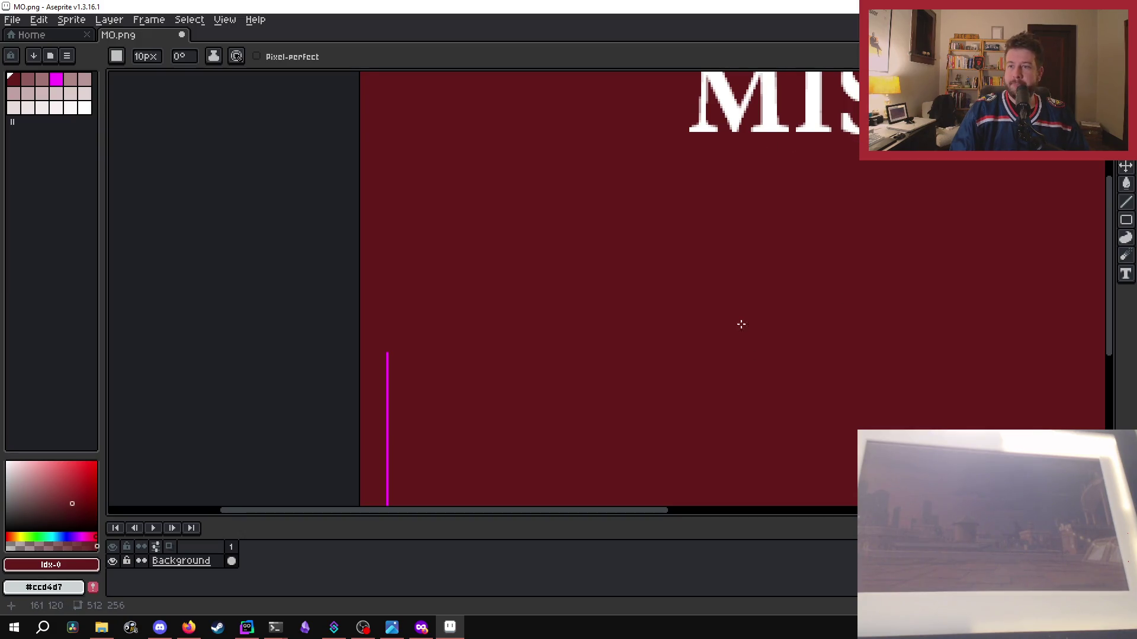
- Paint over the remaining top magenta line under MISSOURI and the frame's upper right side
{"action": "scroll", "coordinate": [740, 318], "scroll_direction": "right", "scroll_amount": 10}
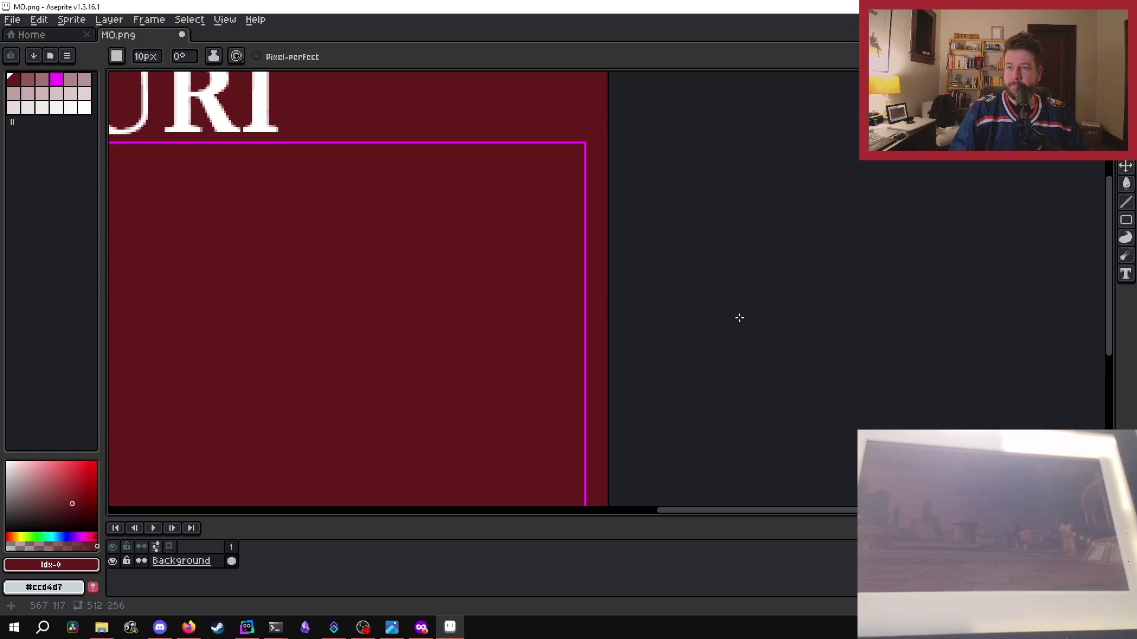
{"action": "scroll", "coordinate": [739, 317], "scroll_direction": "left", "scroll_amount": 10}
{"action": "scroll", "coordinate": [751, 336], "scroll_direction": "down", "scroll_amount": 3}
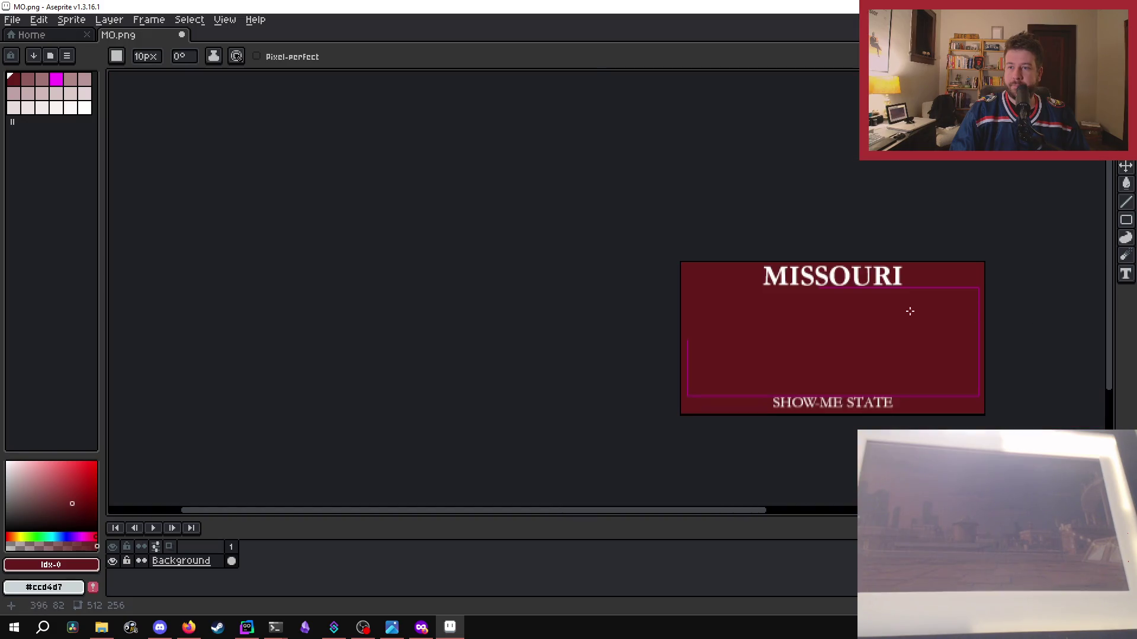
{"action": "scroll", "coordinate": [918, 344], "scroll_direction": "up", "scroll_amount": 1}
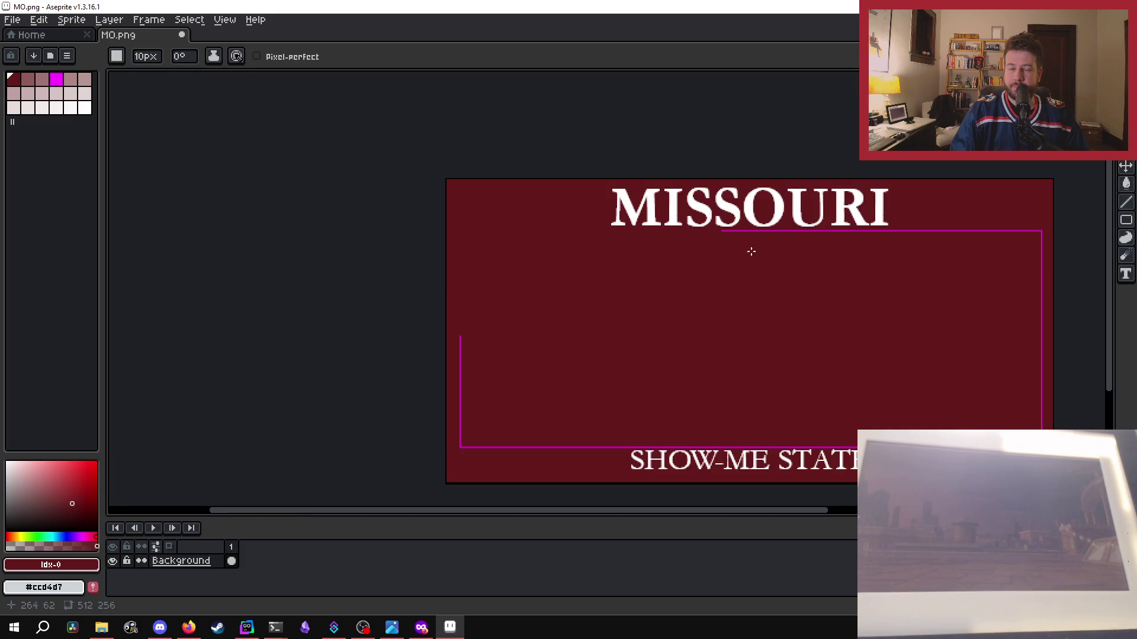
{"action": "scroll", "coordinate": [716, 250], "scroll_direction": "up", "scroll_amount": 1}
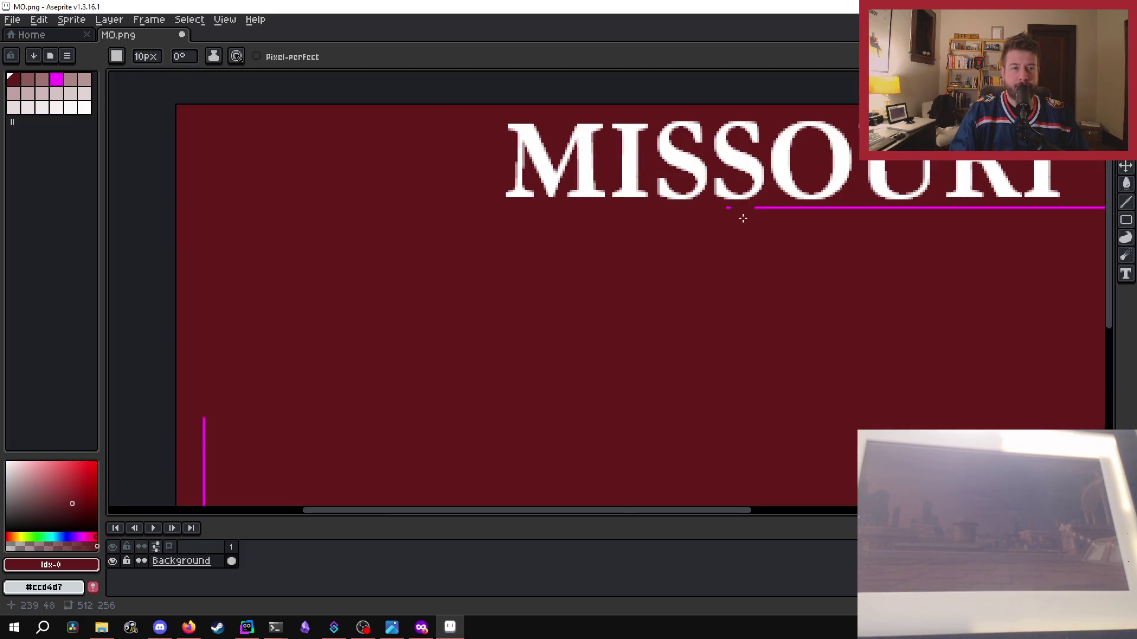
{"action": "left_click_drag", "start_coordinate": [734, 218], "coordinate": [907, 225]}
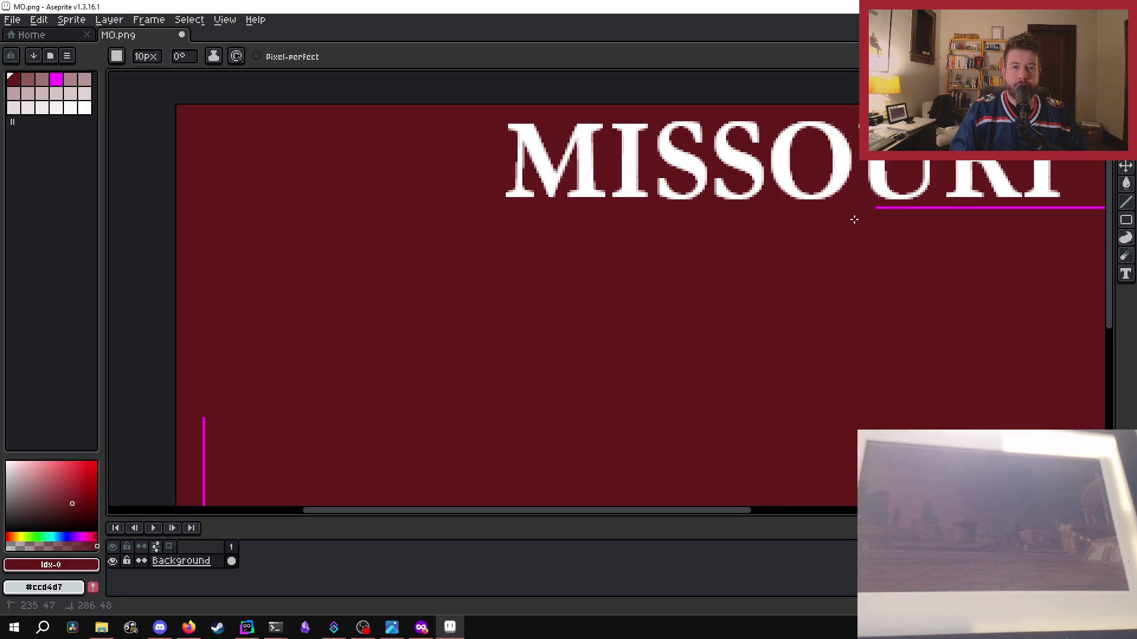
{"action": "left_click_drag", "start_coordinate": [678, 510], "coordinate": [815, 510]}
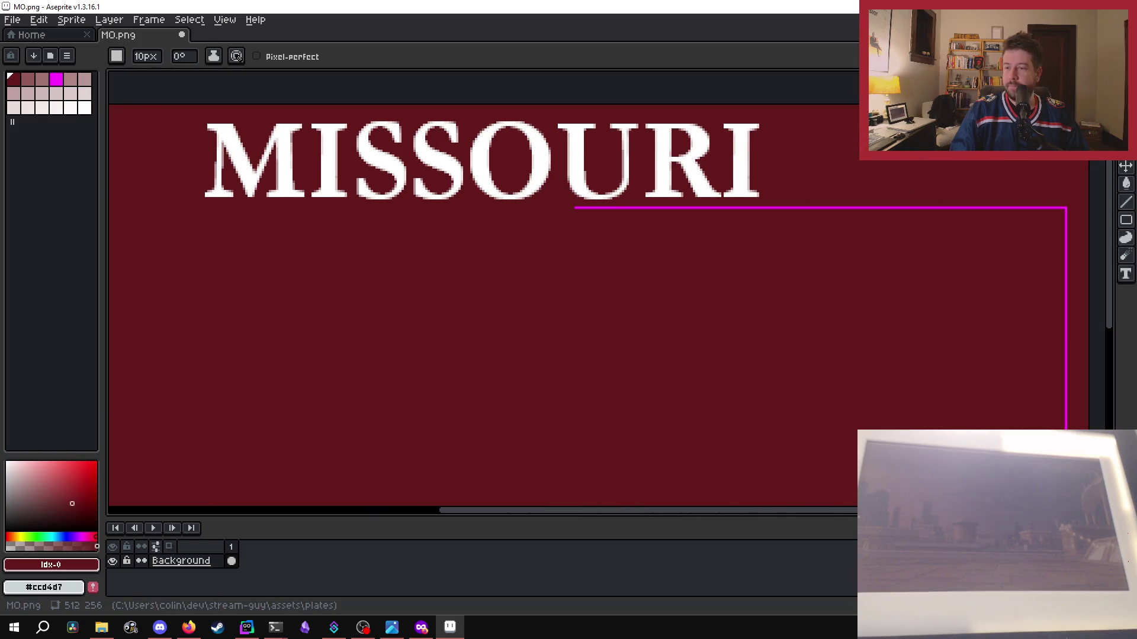
{"action": "key", "text": "alt+Tab"}
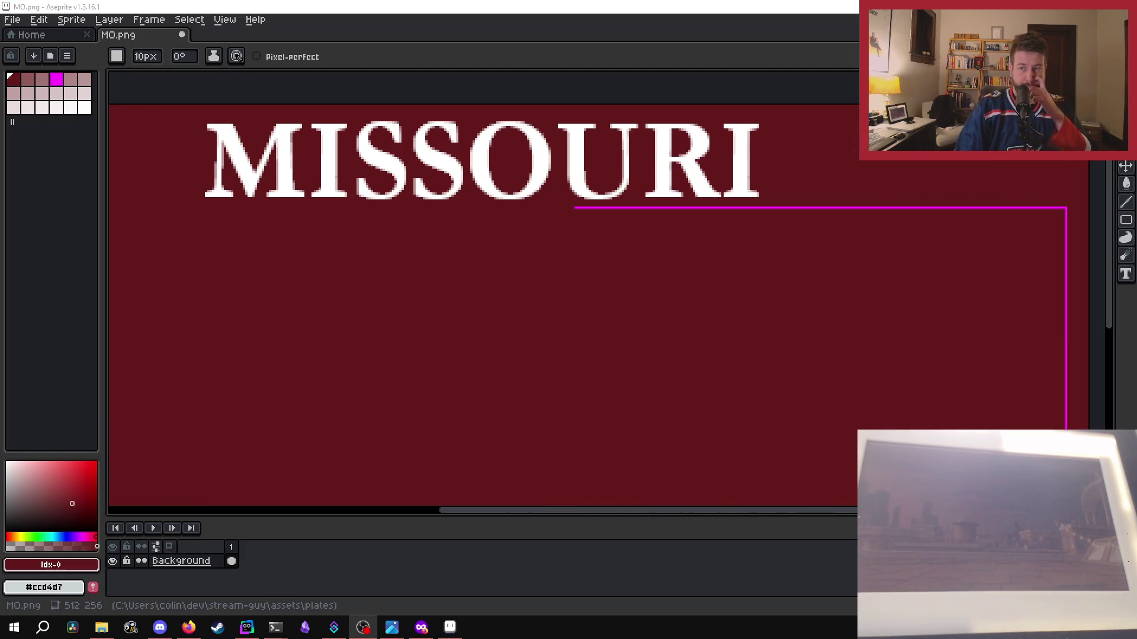
{"action": "key", "text": "alt+Tab"}
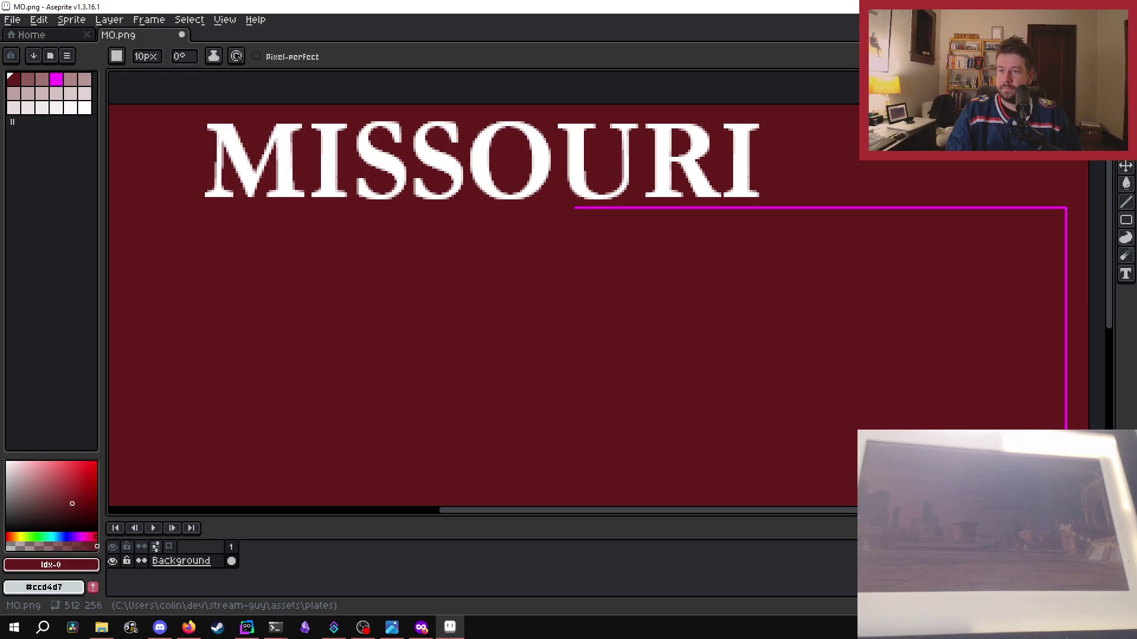
{"action": "key", "text": "alt+Tab"}
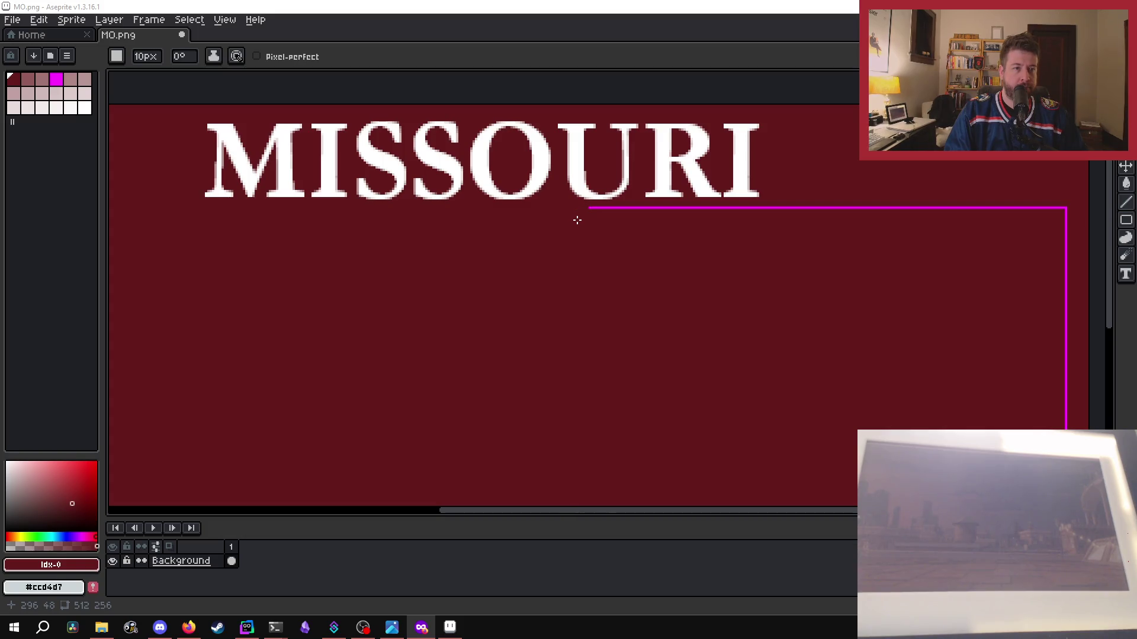
{"action": "mouse_move", "coordinate": [594, 217]}
{"action": "left_mouse_down"}
{"action": "mouse_move", "coordinate": [781, 216]}
{"action": "mouse_move", "coordinate": [1077, 283]}
{"action": "mouse_move", "coordinate": [1077, 385]}
{"action": "left_mouse_up"}
{"action": "scroll", "coordinate": [997, 315], "scroll_direction": "down", "scroll_amount": 2}
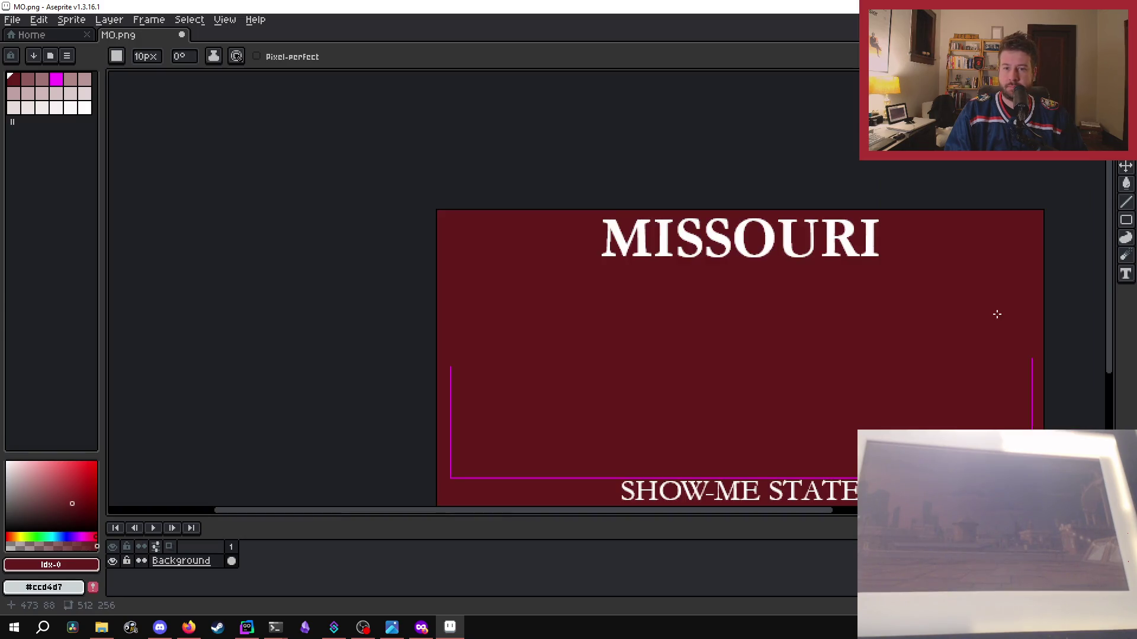
{"action": "scroll", "coordinate": [1036, 375], "scroll_direction": "up", "scroll_amount": 2}
{"action": "left_click_drag", "start_coordinate": [1020, 346], "coordinate": [1021, 459]}
{"action": "scroll", "coordinate": [1007, 364], "scroll_direction": "down", "scroll_amount": 2}
{"action": "scroll", "coordinate": [890, 326], "scroll_direction": "down", "scroll_amount": 3}
{"action": "scroll", "coordinate": [803, 351], "scroll_direction": "up", "scroll_amount": 3}
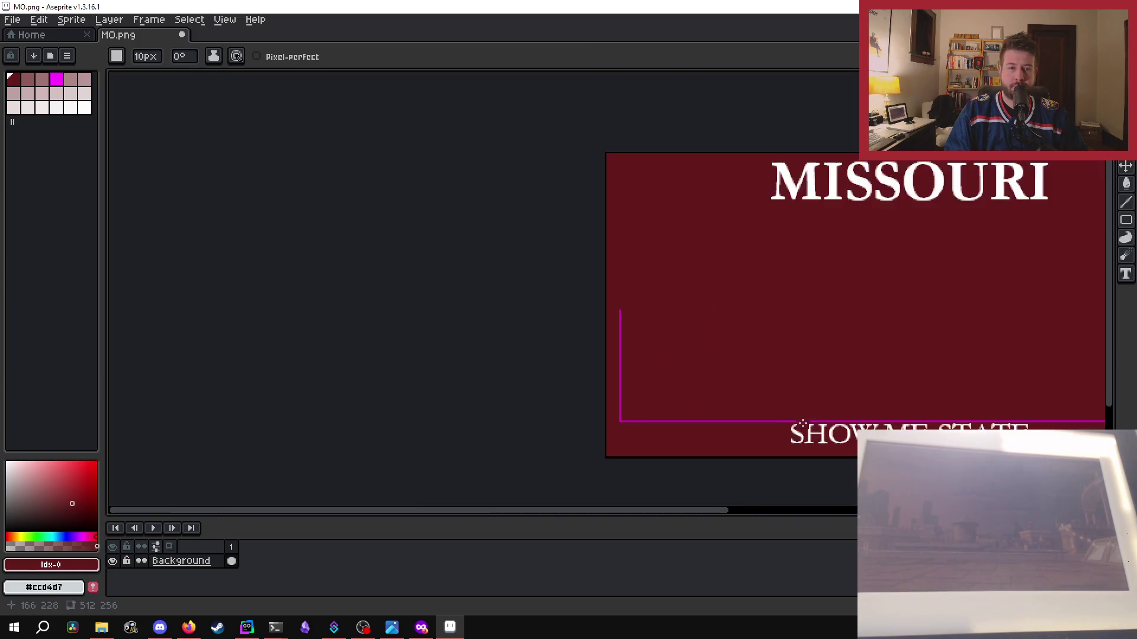
{"action": "mouse_move", "coordinate": [619, 311]}
{"action": "left_mouse_down"}
{"action": "mouse_move", "coordinate": [735, 422]}
{"action": "mouse_move", "coordinate": [787, 417]}
{"action": "left_mouse_up"}
{"action": "scroll", "coordinate": [694, 370], "scroll_direction": "down", "scroll_amount": 1}
{"action": "scroll", "coordinate": [943, 424], "scroll_direction": "up", "scroll_amount": 1}
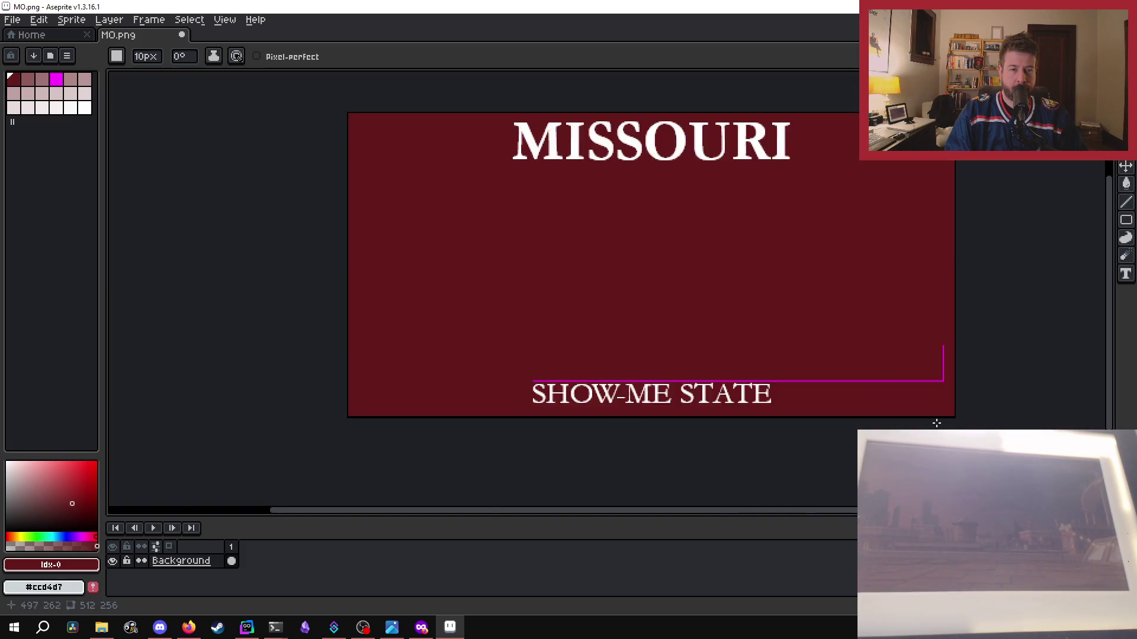
{"action": "scroll", "coordinate": [943, 424], "scroll_direction": "up", "scroll_amount": 1}
{"action": "mouse_move", "coordinate": [944, 291]}
{"action": "left_mouse_down"}
{"action": "mouse_move", "coordinate": [919, 353]}
{"action": "mouse_move", "coordinate": [699, 348]}
{"action": "left_mouse_up"}
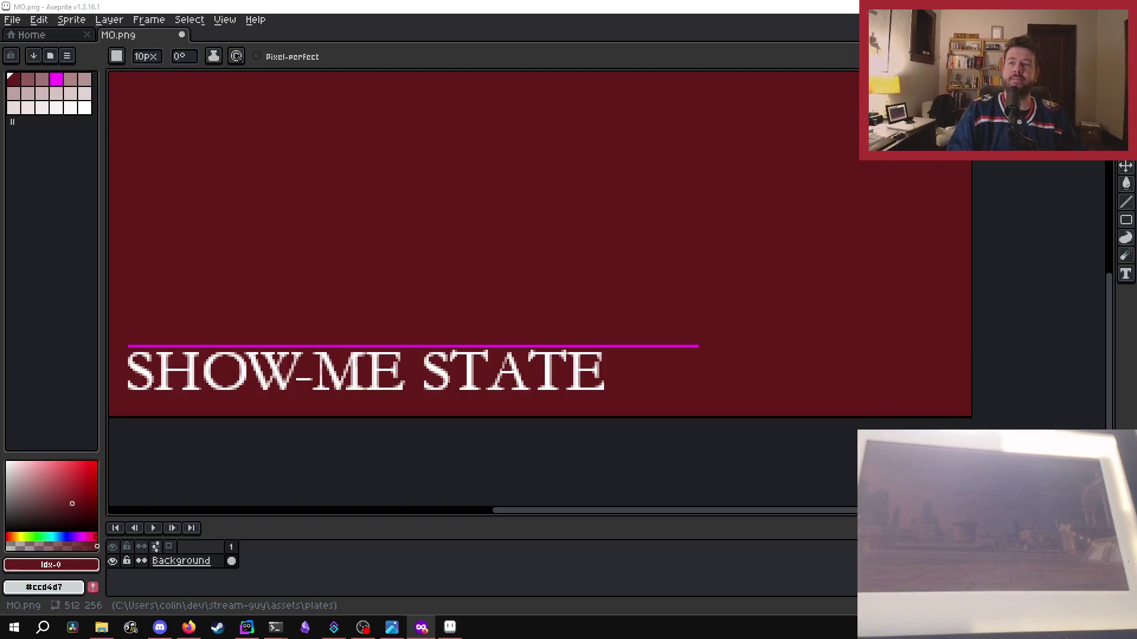
{"action": "left_click_drag", "start_coordinate": [698, 348], "coordinate": [620, 343]}
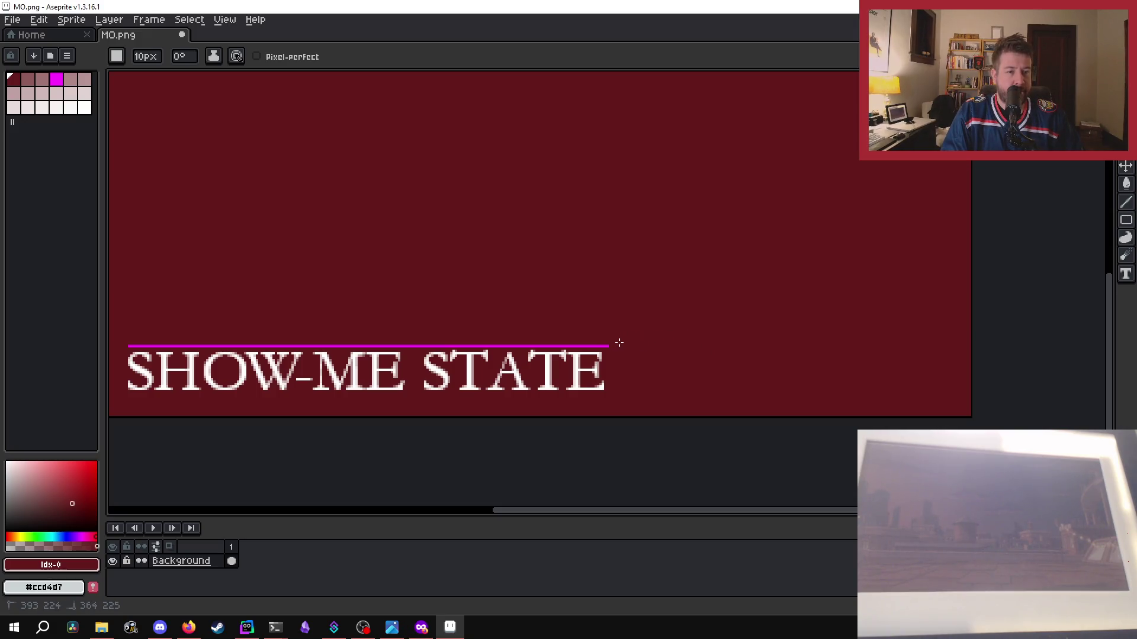
{"action": "key", "text": "ctrl+z"}
{"action": "key", "text": "ctrl+z"}
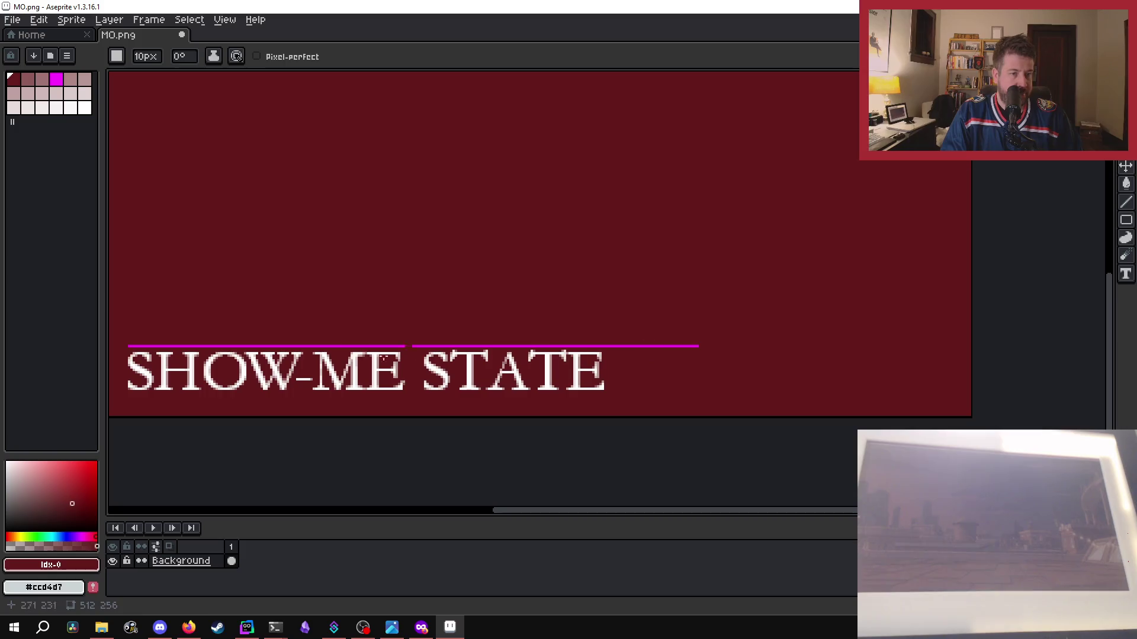
{"action": "left_click", "coordinate": [147, 59]}
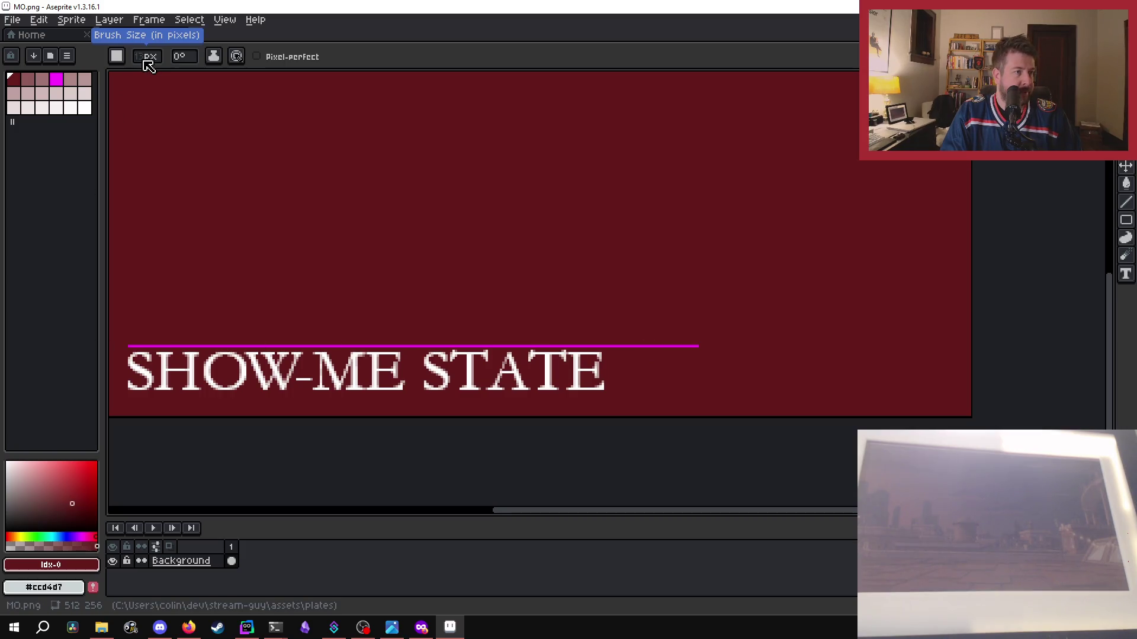
{"action": "type", "text": "5"}
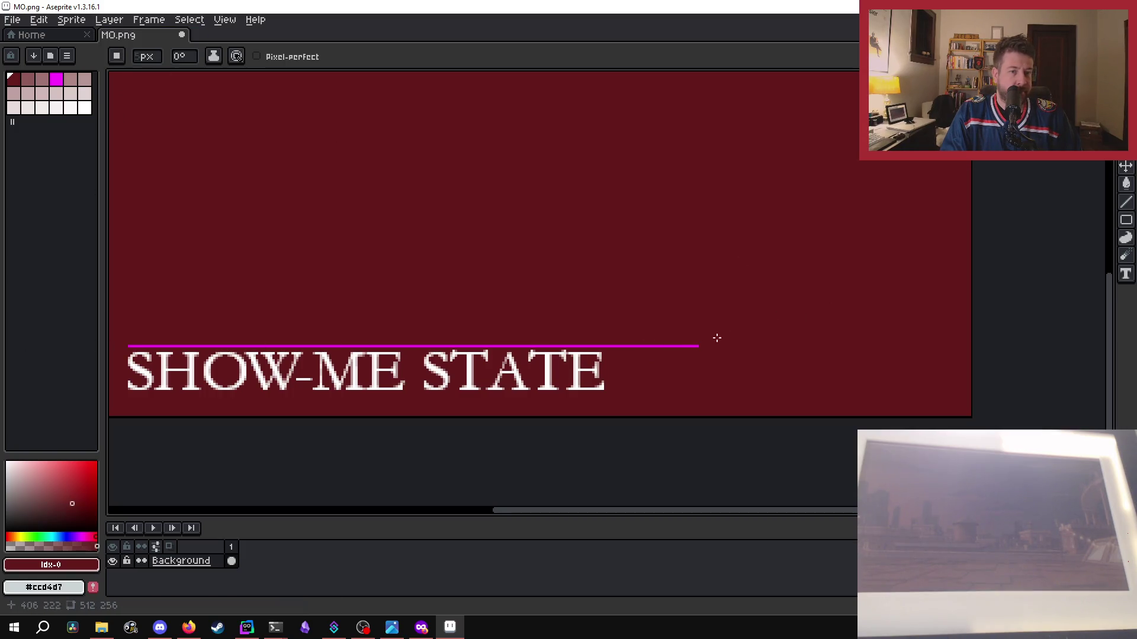
{"action": "left_click_drag", "start_coordinate": [701, 345], "coordinate": [601, 344]}
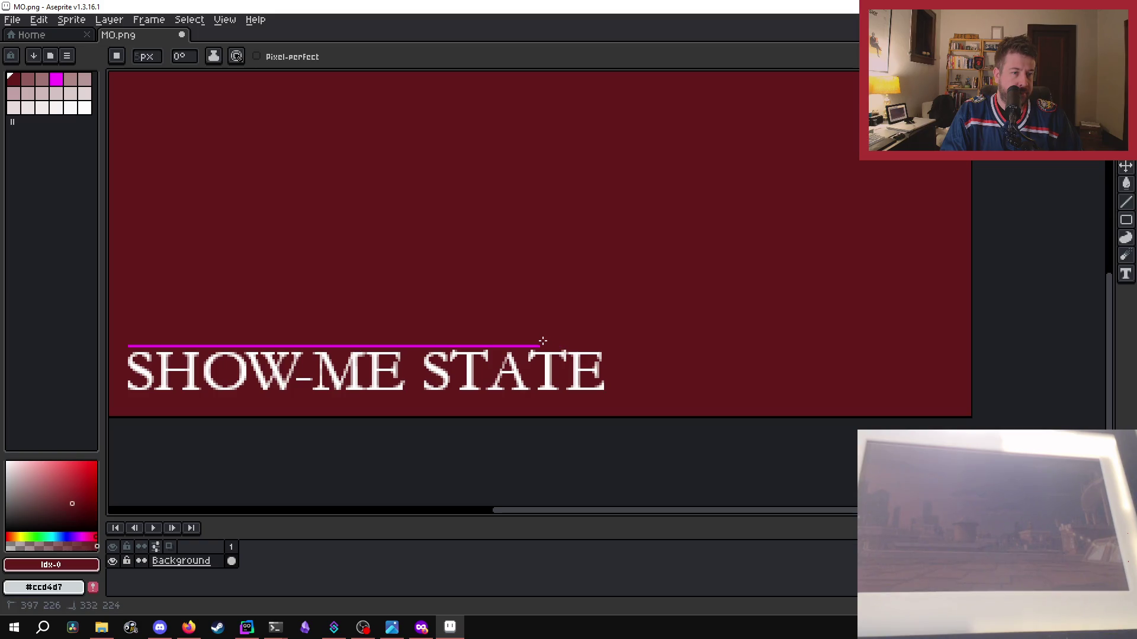
{"action": "left_click_drag", "start_coordinate": [518, 341], "coordinate": [153, 343]}
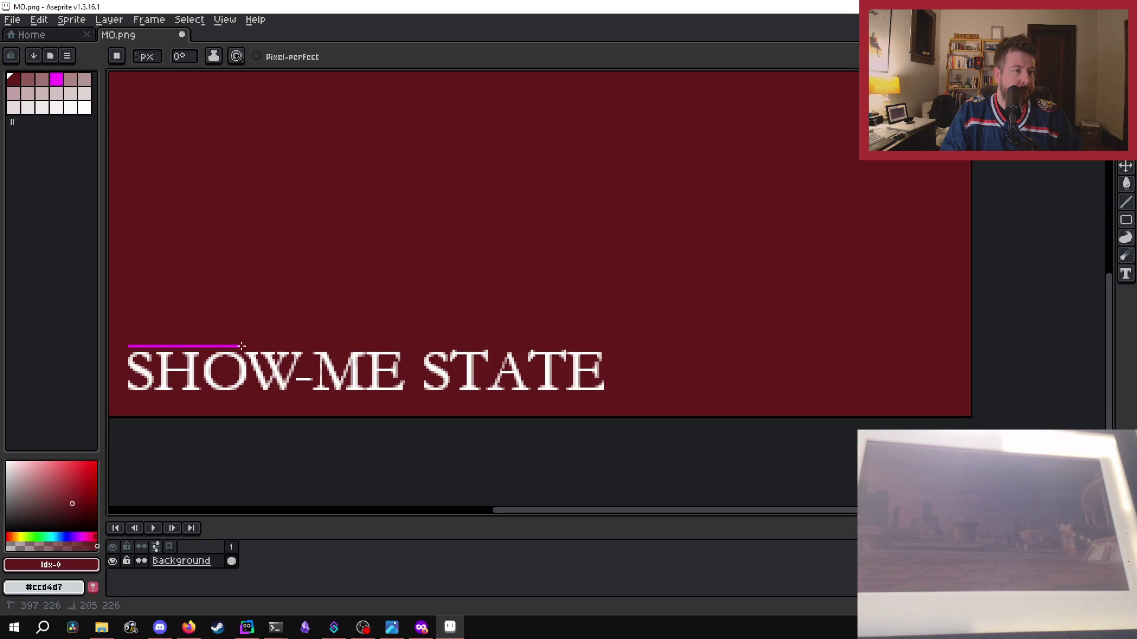
{"action": "scroll", "coordinate": [284, 347], "scroll_direction": "left", "scroll_amount": 5}
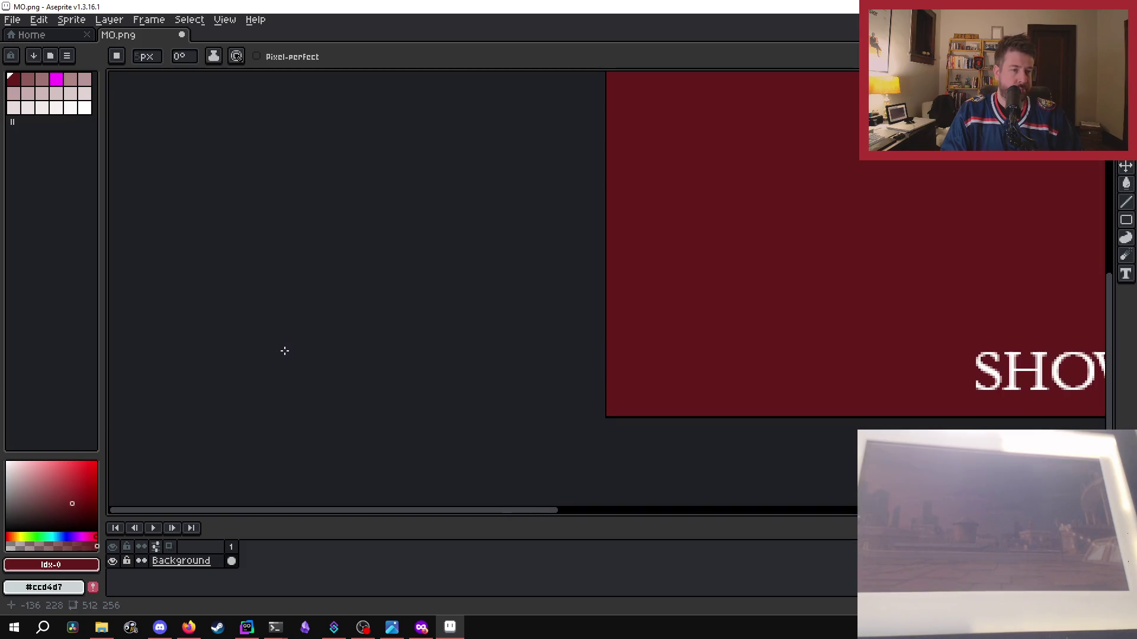
{"action": "left_click_drag", "start_coordinate": [398, 513], "coordinate": [573, 513]}
{"action": "scroll", "coordinate": [642, 464], "scroll_direction": "down", "scroll_amount": 2}
{"action": "scroll", "coordinate": [743, 315], "scroll_direction": "down", "scroll_amount": 2}
{"action": "scroll", "coordinate": [748, 318], "scroll_direction": "up", "scroll_amount": 2}
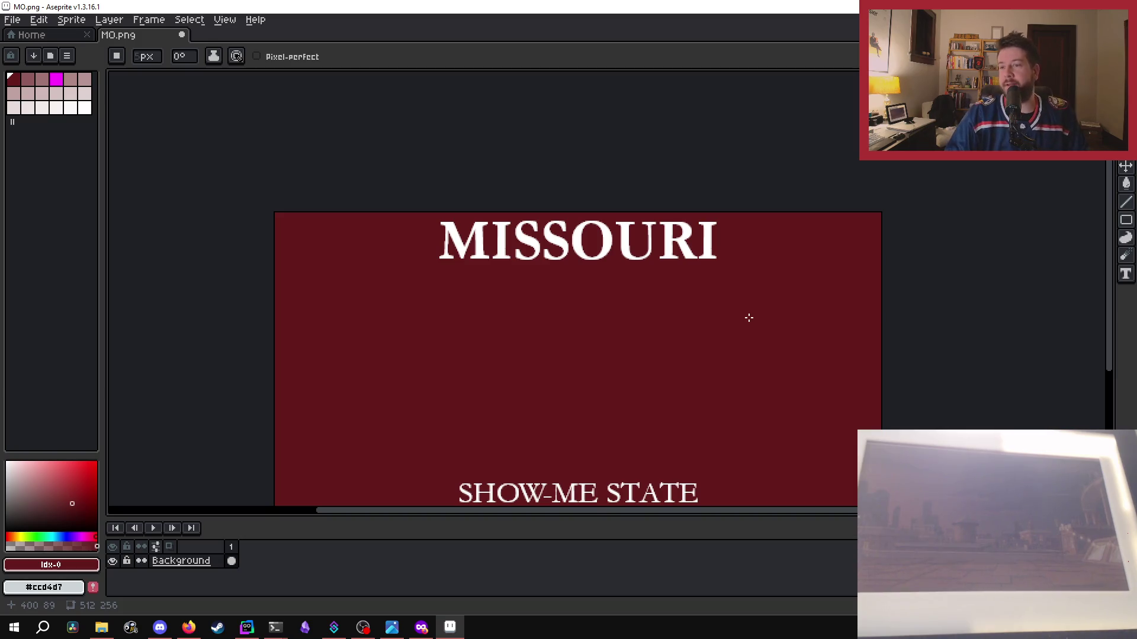
{"action": "scroll", "coordinate": [764, 385], "scroll_direction": "down", "scroll_amount": 3}
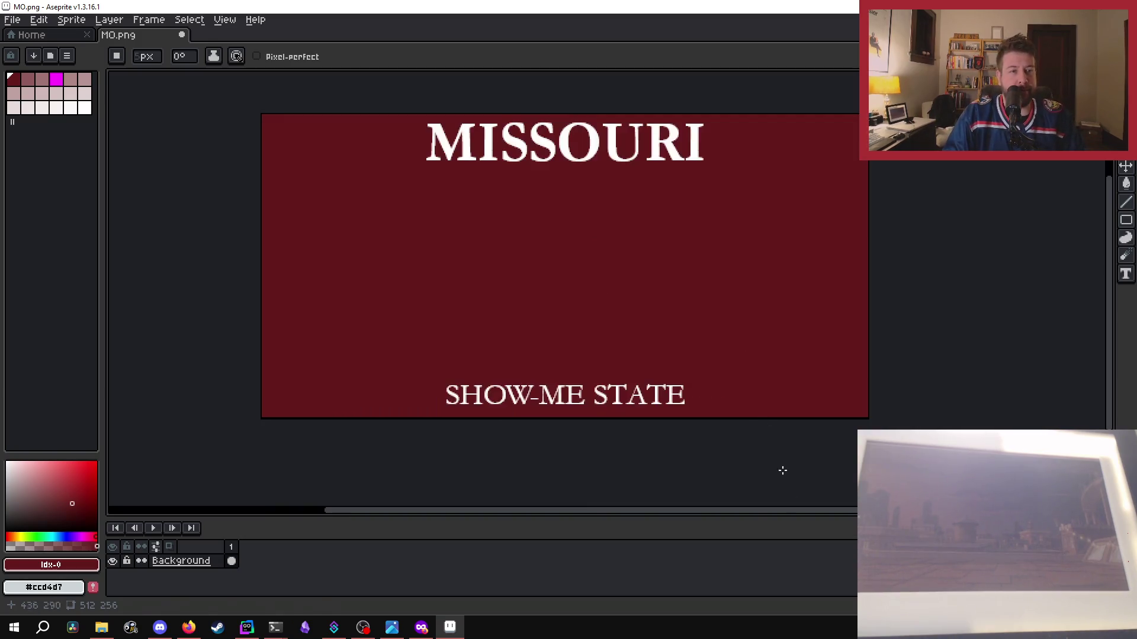
- Draw a magenta rectangle between MISSOURI and SHOW-ME STATE, redrawing it once, and save MO.png
{"action": "left_click", "coordinate": [59, 82]}
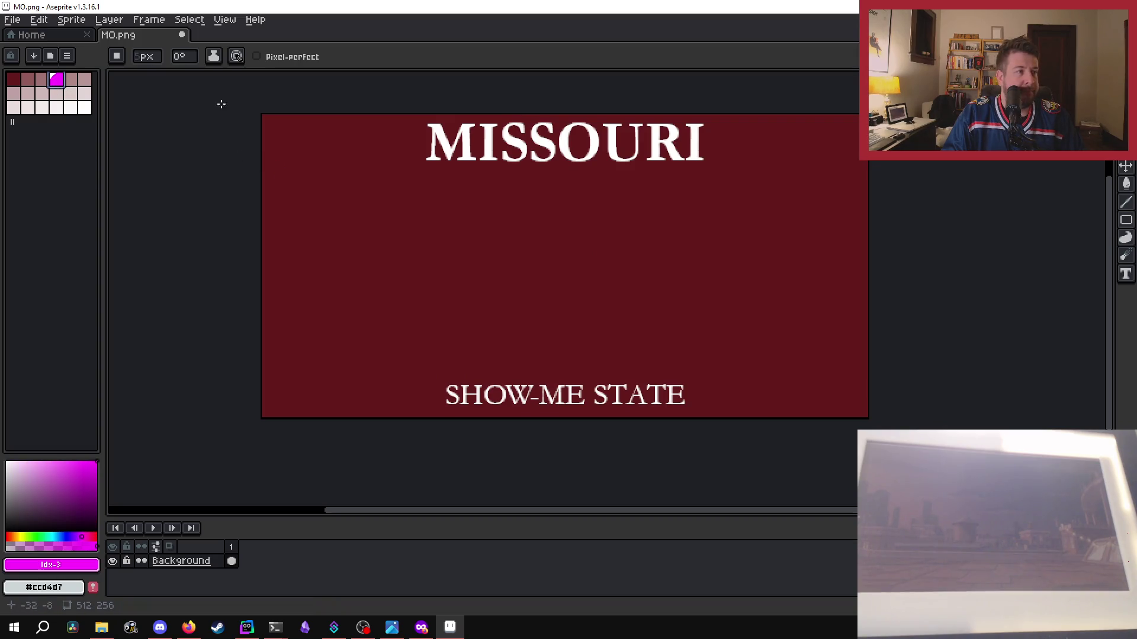
{"action": "left_click", "coordinate": [1126, 220]}
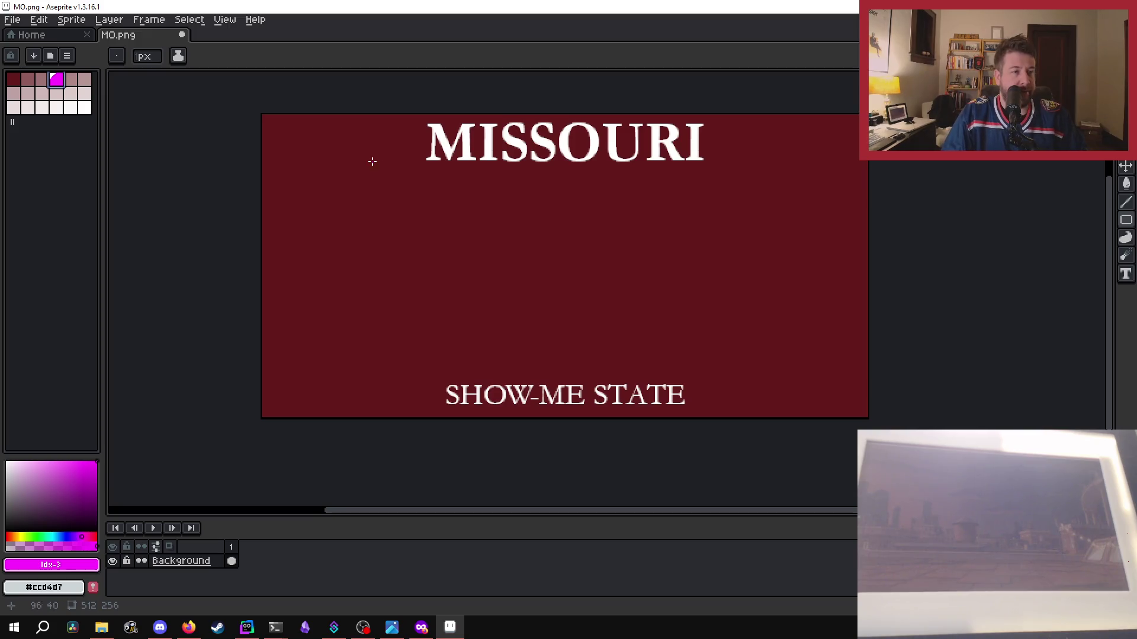
{"action": "mouse_move", "coordinate": [314, 169]}
{"action": "left_mouse_down"}
{"action": "mouse_move", "coordinate": [810, 348]}
{"action": "mouse_move", "coordinate": [815, 366]}
{"action": "left_mouse_up"}
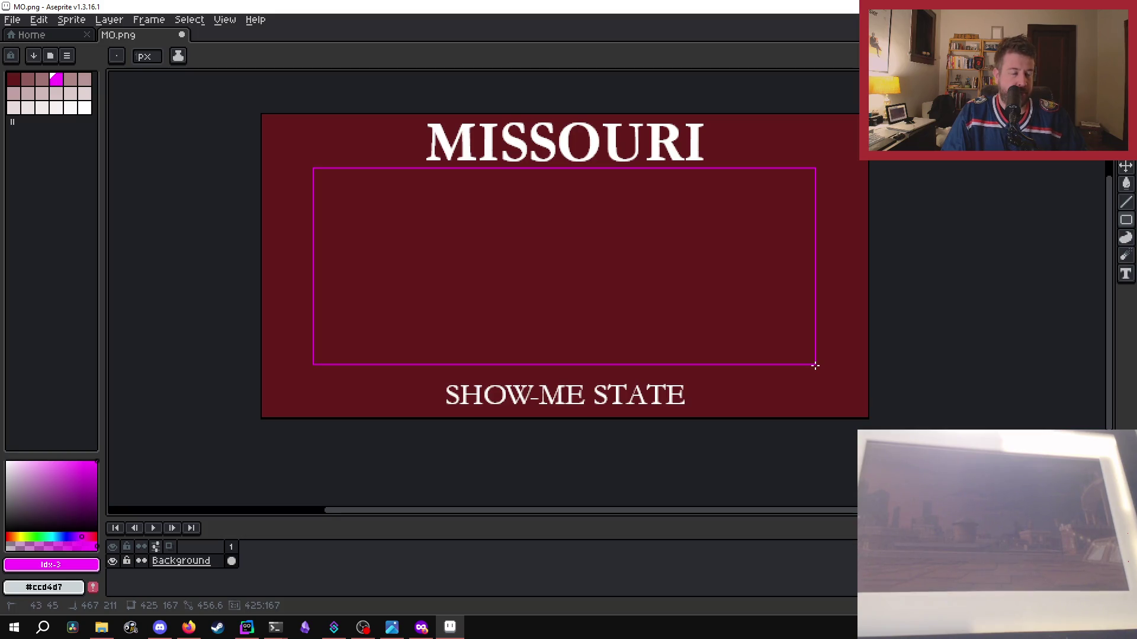
{"action": "key", "text": "Escape"}
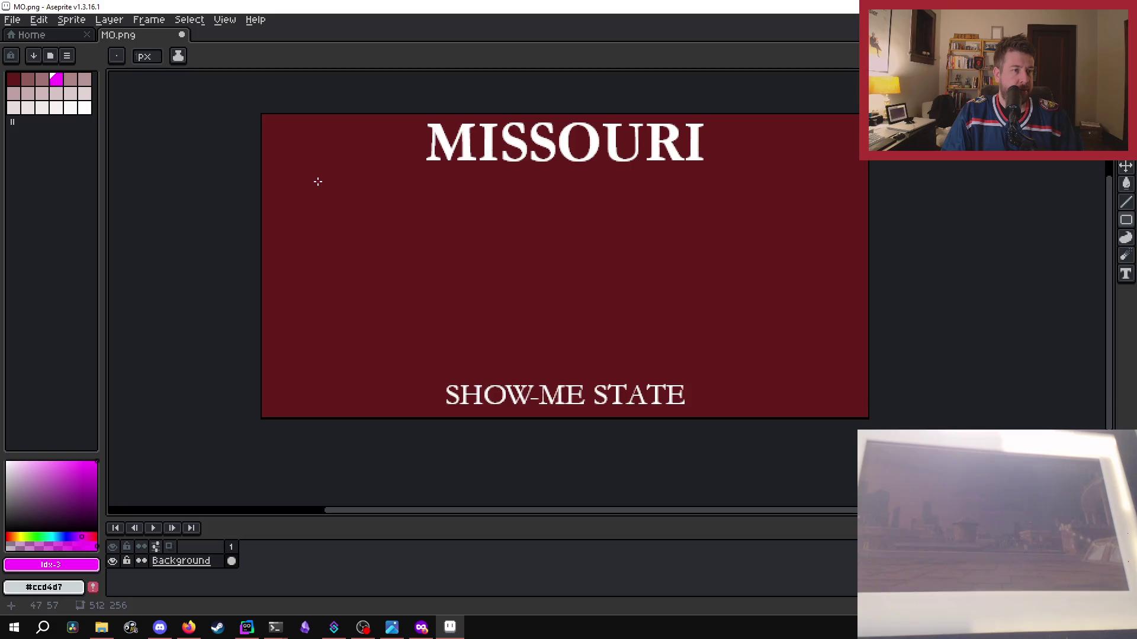
{"action": "left_click_drag", "start_coordinate": [315, 173], "coordinate": [825, 375]}
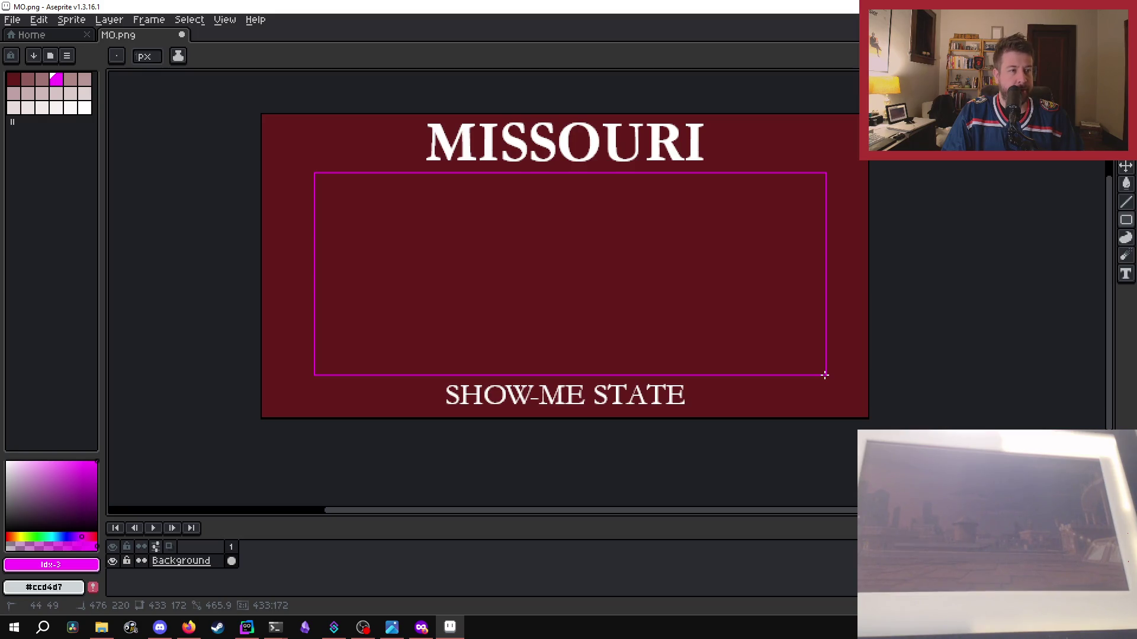
{"action": "key", "text": "ctrl+s"}
- Rerun Stream Guy from PowerShell and step the state selector forward to MO
{"action": "key", "text": "v"}
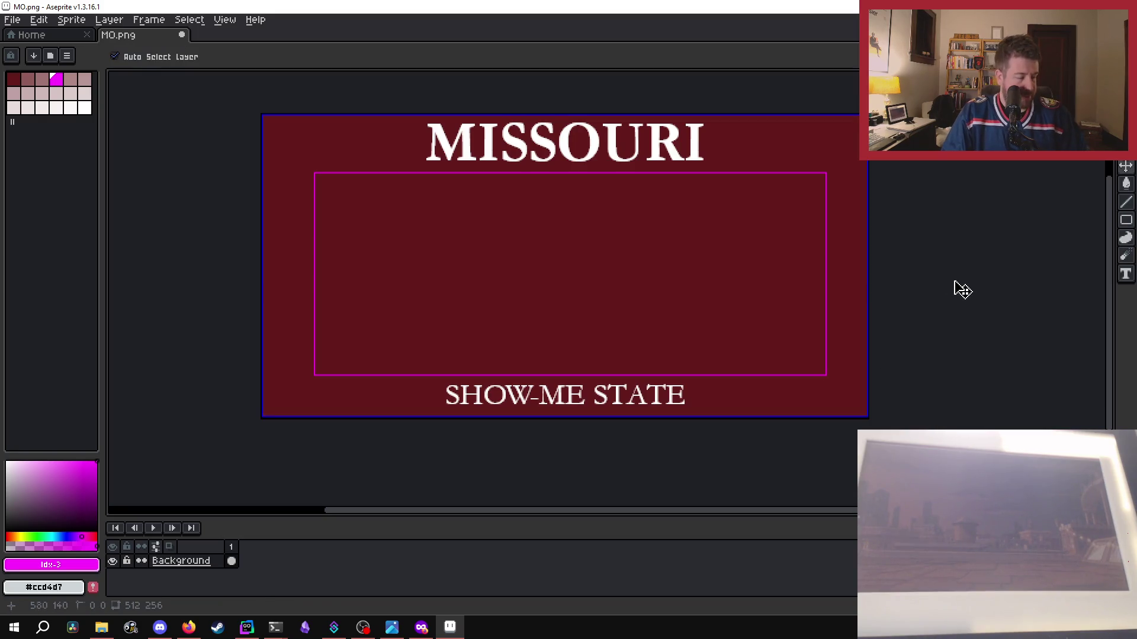
{"action": "mouse_move", "coordinate": [275, 627]}
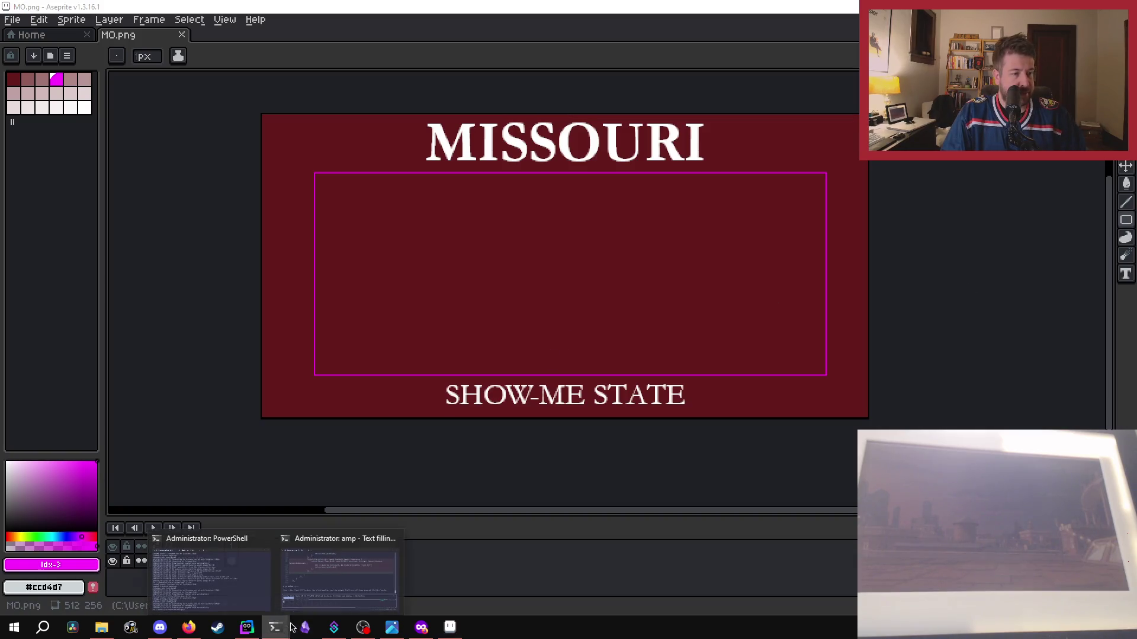
{"action": "left_click", "coordinate": [279, 601]}
{"action": "key", "text": "Return"}
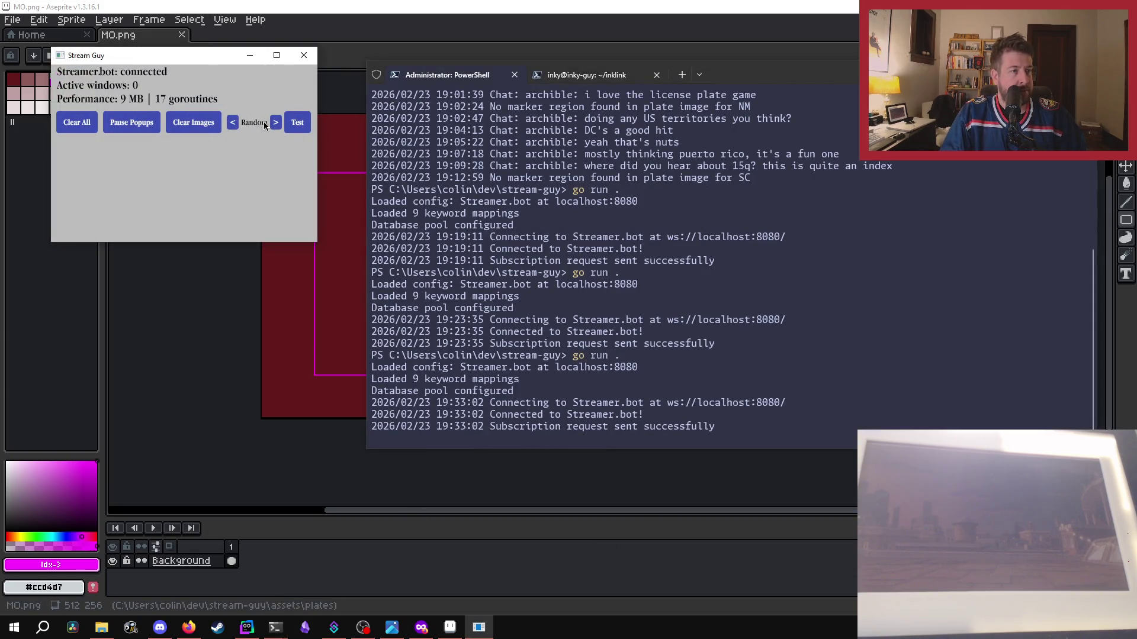
{"action": "left_click", "coordinate": [276, 125]}
{"action": "left_click", "coordinate": [274, 125]}
{"action": "left_click", "coordinate": [275, 124]}
{"action": "left_click", "coordinate": [274, 124]}
{"action": "left_click", "coordinate": [274, 124]}
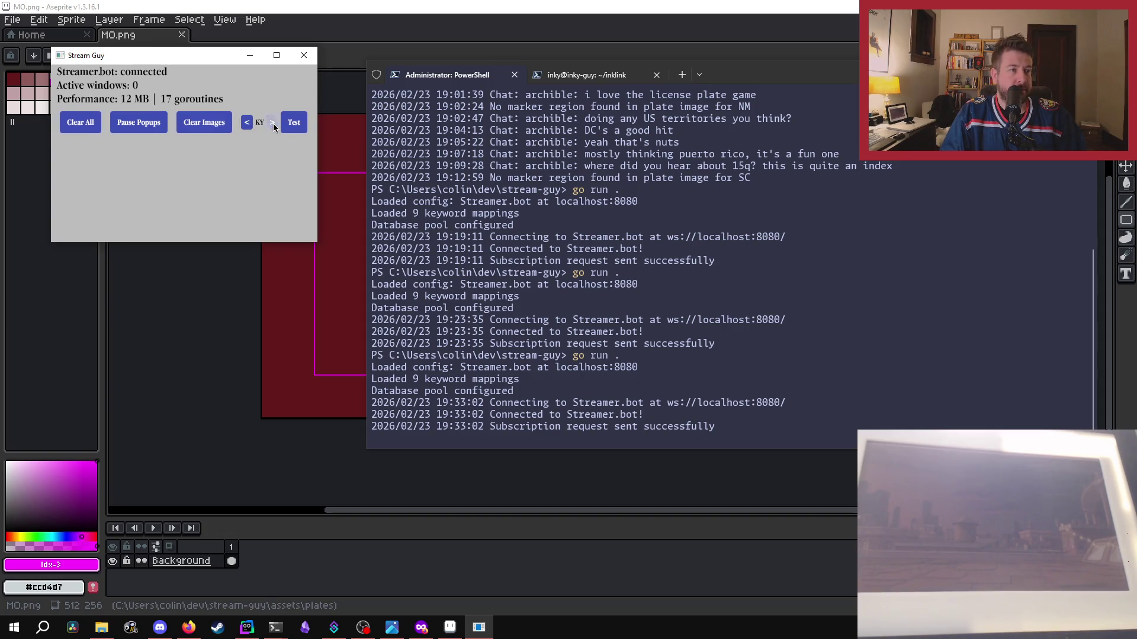
{"action": "left_click", "coordinate": [273, 123]}
{"action": "left_click", "coordinate": [273, 123]}
{"action": "left_click", "coordinate": [273, 123]}
{"action": "left_click", "coordinate": [273, 123]}
- Show the Missouri test popup, move it into view, close it, and quit Stream Guy
{"action": "left_click", "coordinate": [293, 122]}
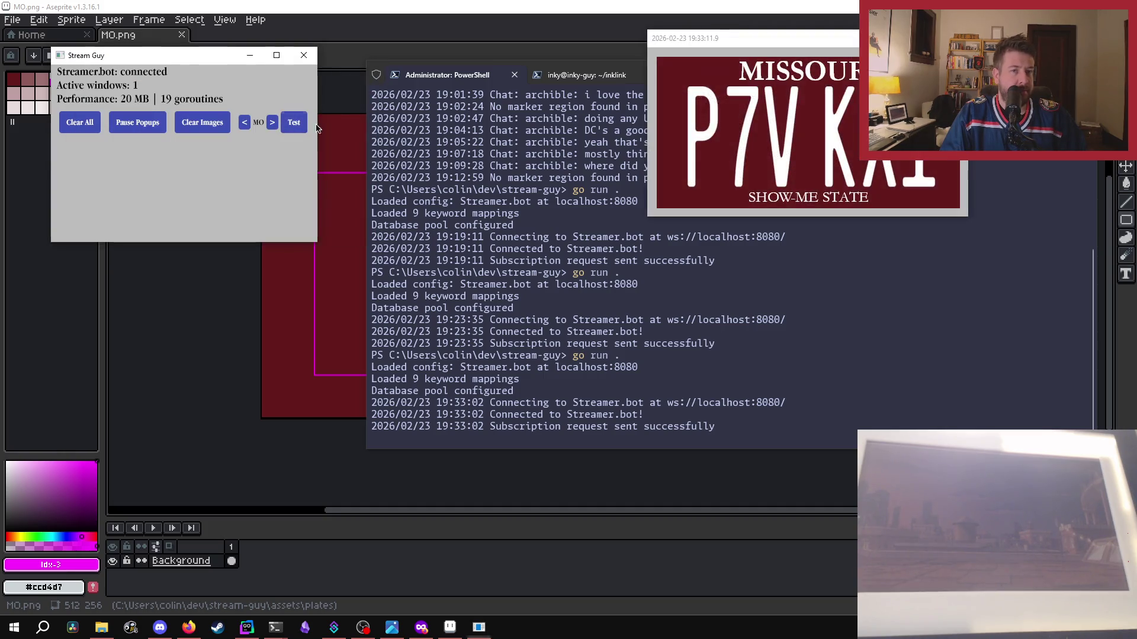
{"action": "left_click_drag", "start_coordinate": [924, 40], "coordinate": [805, 136]}
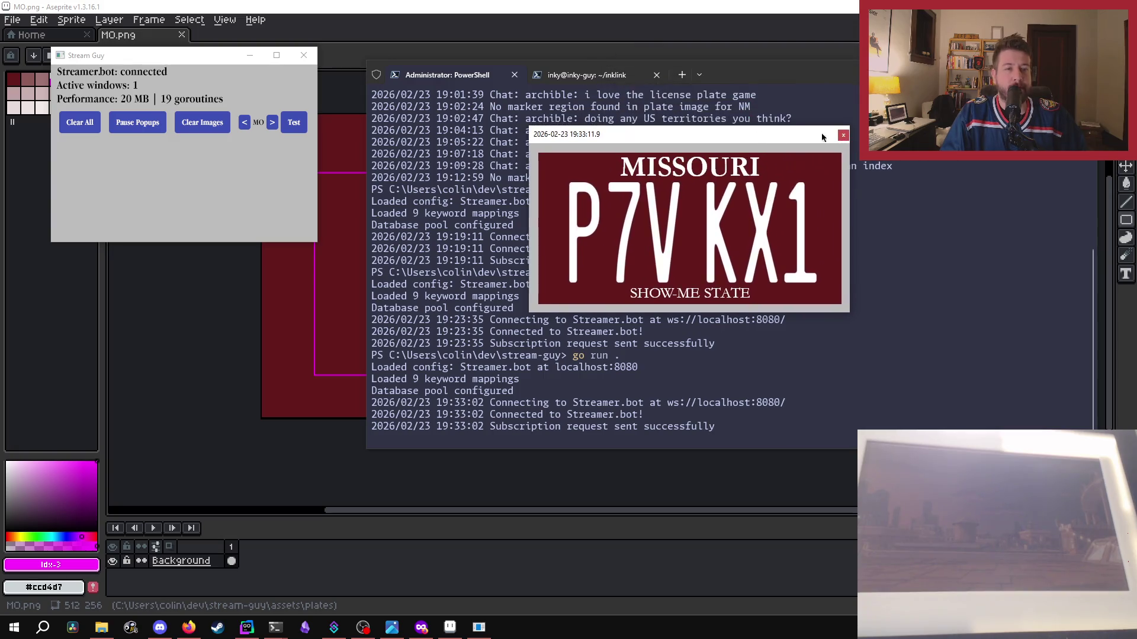
{"action": "left_click", "coordinate": [843, 136]}
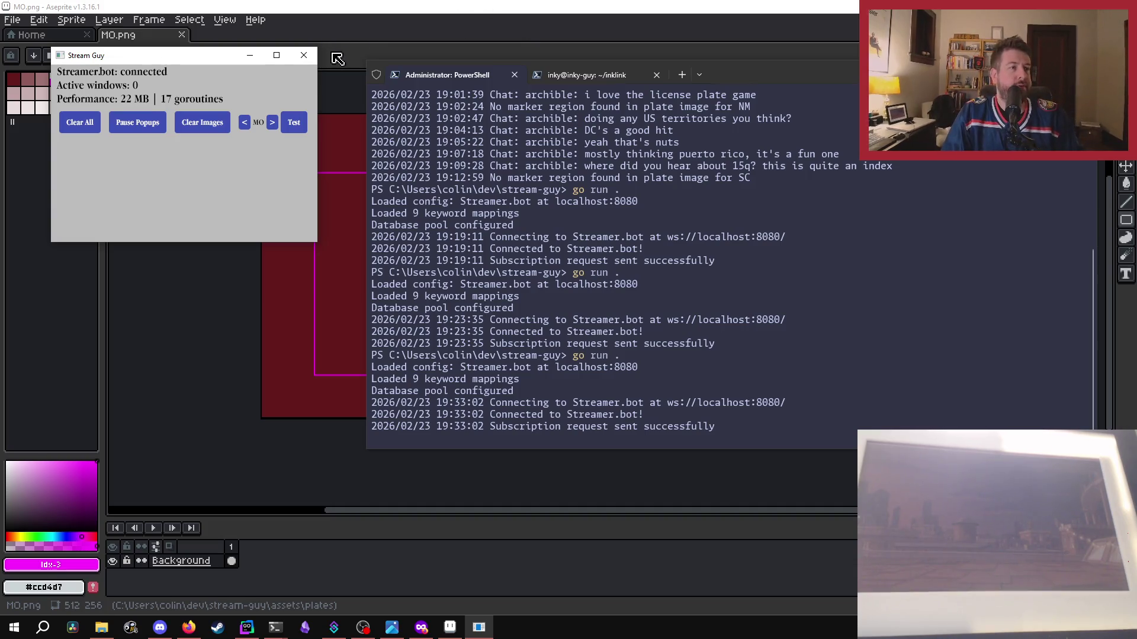
{"action": "left_click", "coordinate": [304, 55]}
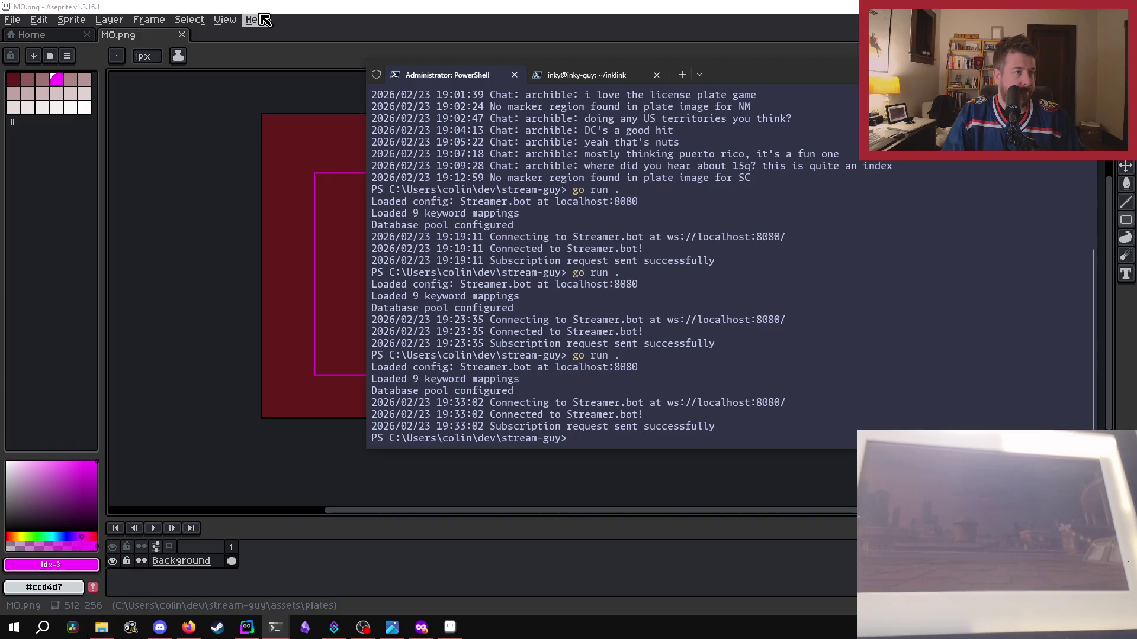
- Close MO.png and open the 512 × 256 North Dakota plate ND.png
{"action": "left_click", "coordinate": [182, 35]}
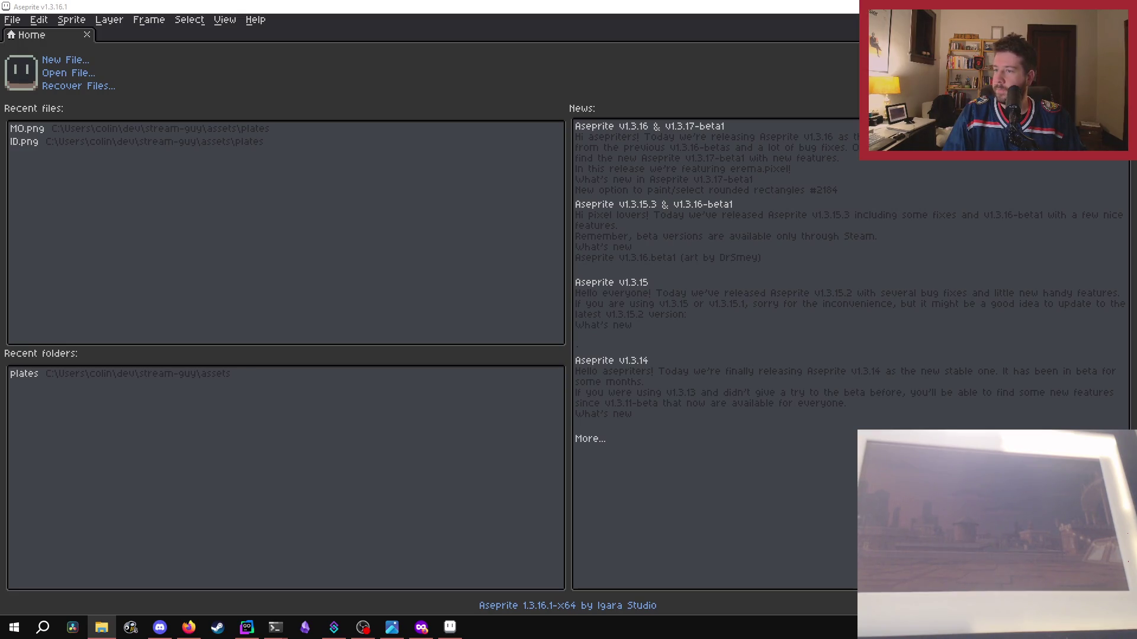
{"action": "left_click_drag", "start_coordinate": [380, 263], "coordinate": [380, 264]}
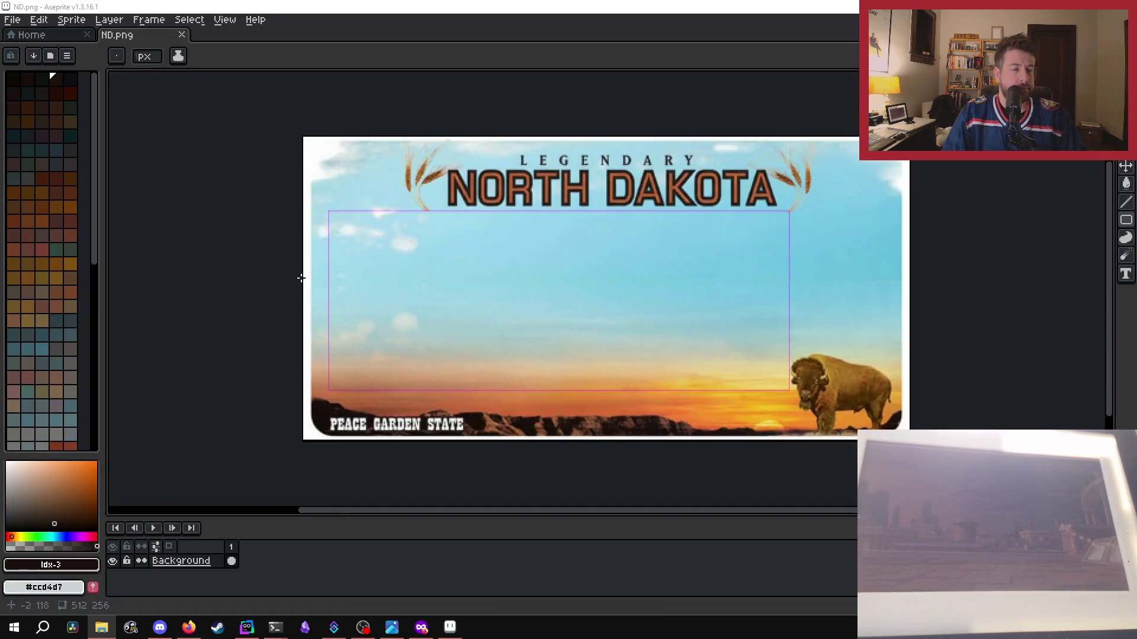
{"action": "scroll", "coordinate": [304, 295], "scroll_direction": "up", "scroll_amount": 1}
{"action": "scroll", "coordinate": [319, 299], "scroll_direction": "up", "scroll_amount": 1}
{"action": "scroll", "coordinate": [320, 299], "scroll_direction": "down", "scroll_amount": 1}
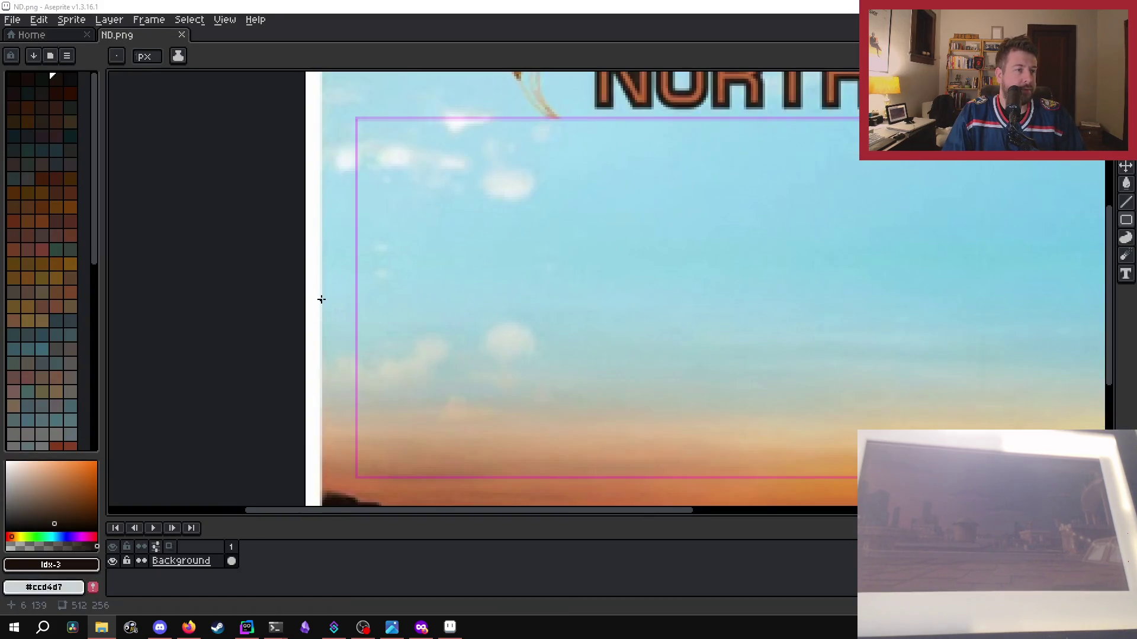
{"action": "scroll", "coordinate": [307, 308], "scroll_direction": "up", "scroll_amount": 1}
{"action": "scroll", "coordinate": [306, 317], "scroll_direction": "down", "scroll_amount": 1}
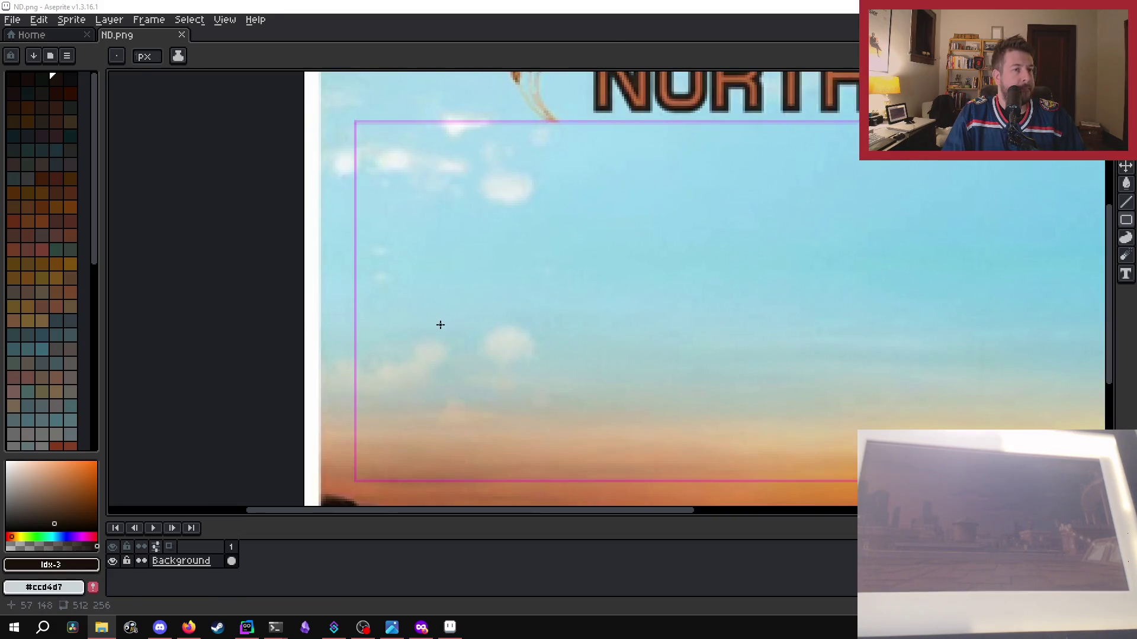
{"action": "scroll", "coordinate": [439, 322], "scroll_direction": "down", "scroll_amount": 1}
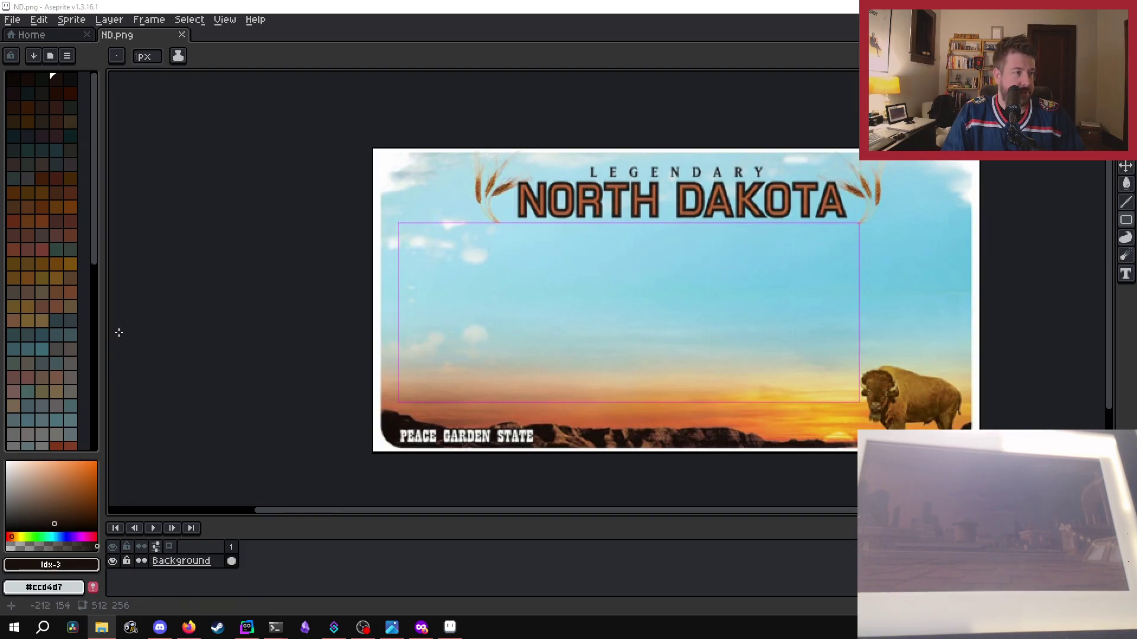
- Set the drawing colour to magenta #FF00FF
{"action": "left_click", "coordinate": [51, 565]}
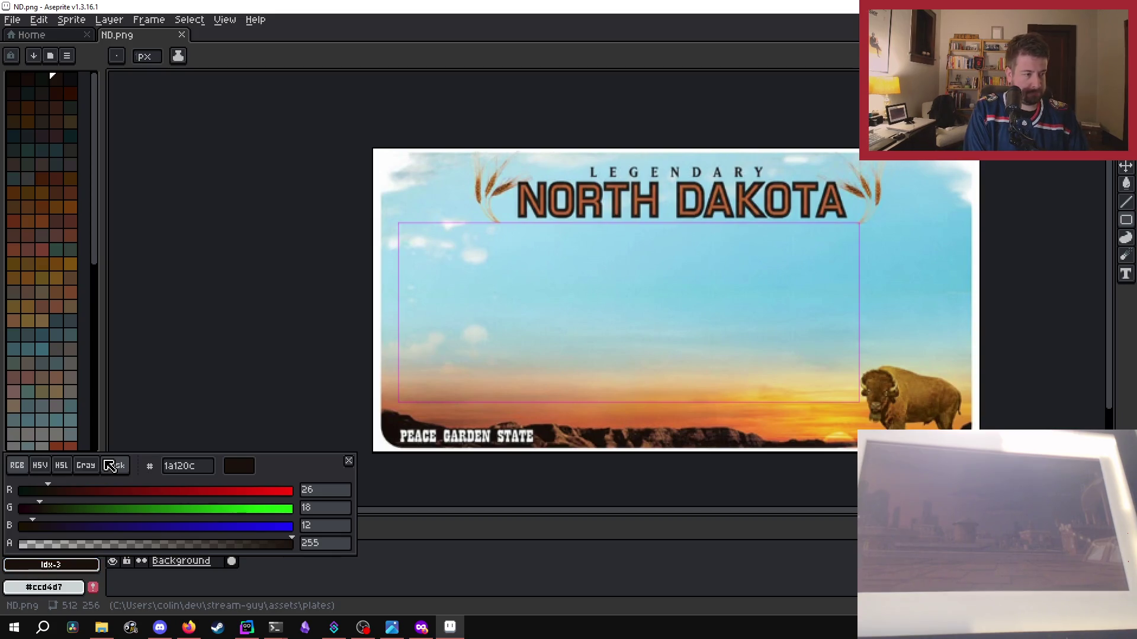
{"action": "left_click", "coordinate": [187, 469]}
{"action": "type", "text": "0000ff"}
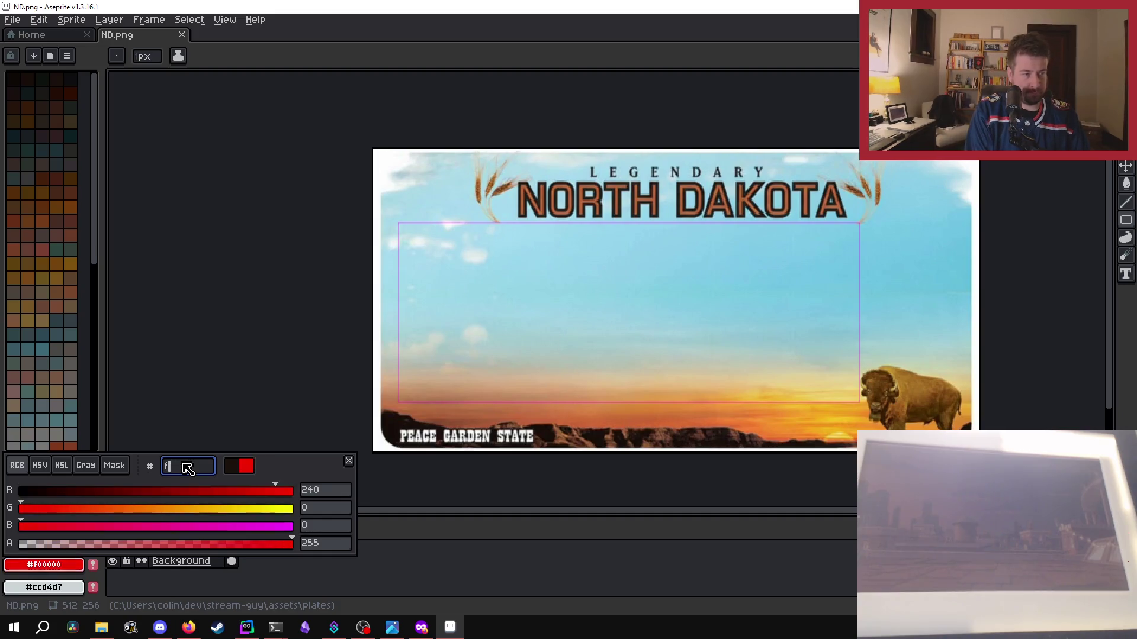
{"action": "type", "text": "0ff"}
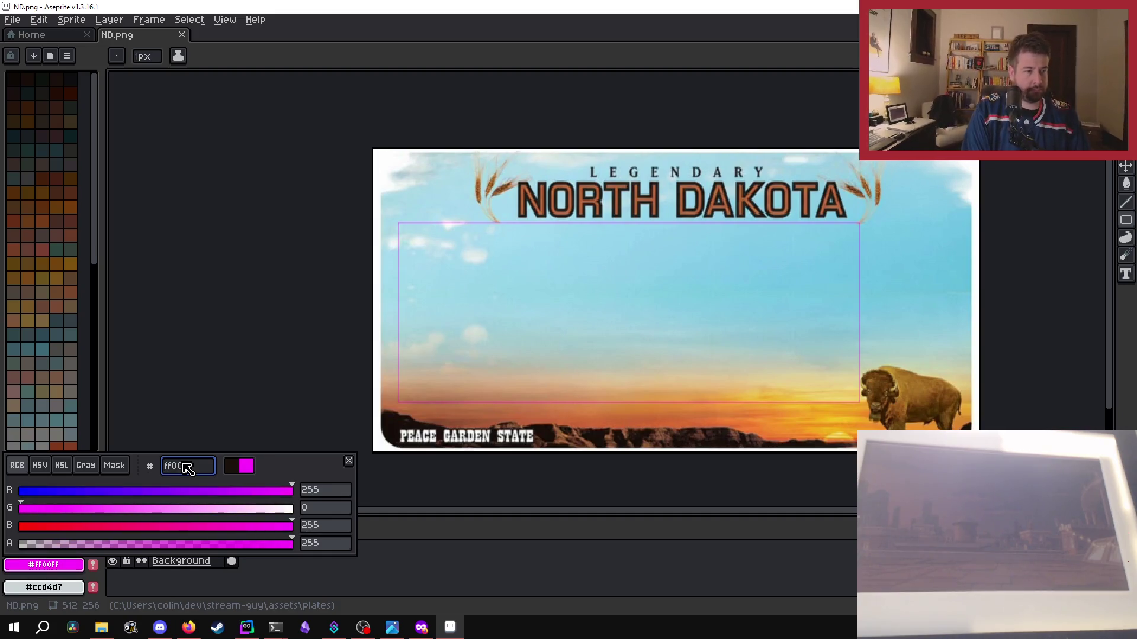
{"action": "key", "text": "Return"}
- Zoom in and paint magenta strokes down the marker rectangle's faded left edge
{"action": "scroll", "coordinate": [393, 233], "scroll_direction": "up", "scroll_amount": 2}
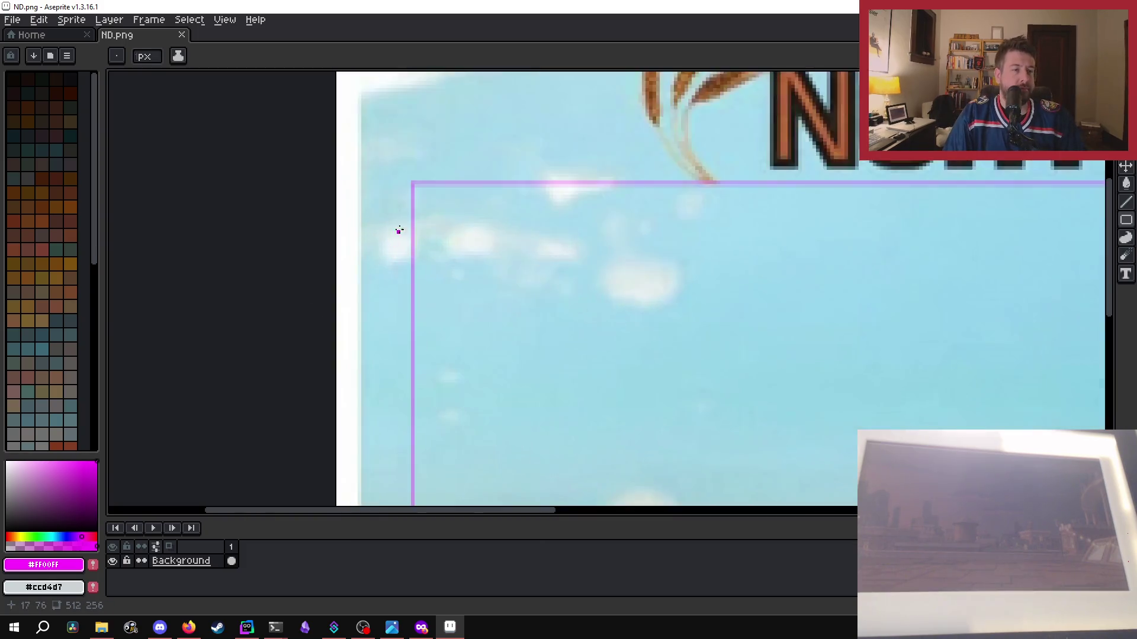
{"action": "scroll", "coordinate": [424, 215], "scroll_direction": "up", "scroll_amount": 2}
{"action": "scroll", "coordinate": [417, 216], "scroll_direction": "up", "scroll_amount": 1}
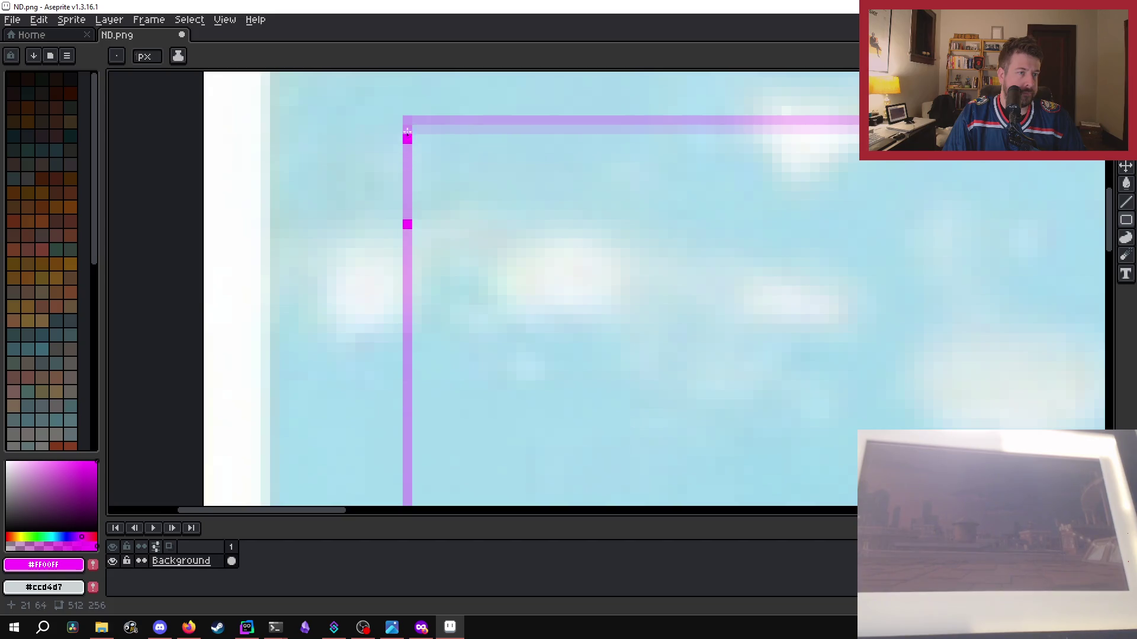
{"action": "left_click_drag", "start_coordinate": [407, 122], "coordinate": [407, 218]}
{"action": "left_click_drag", "start_coordinate": [406, 268], "coordinate": [405, 308]}
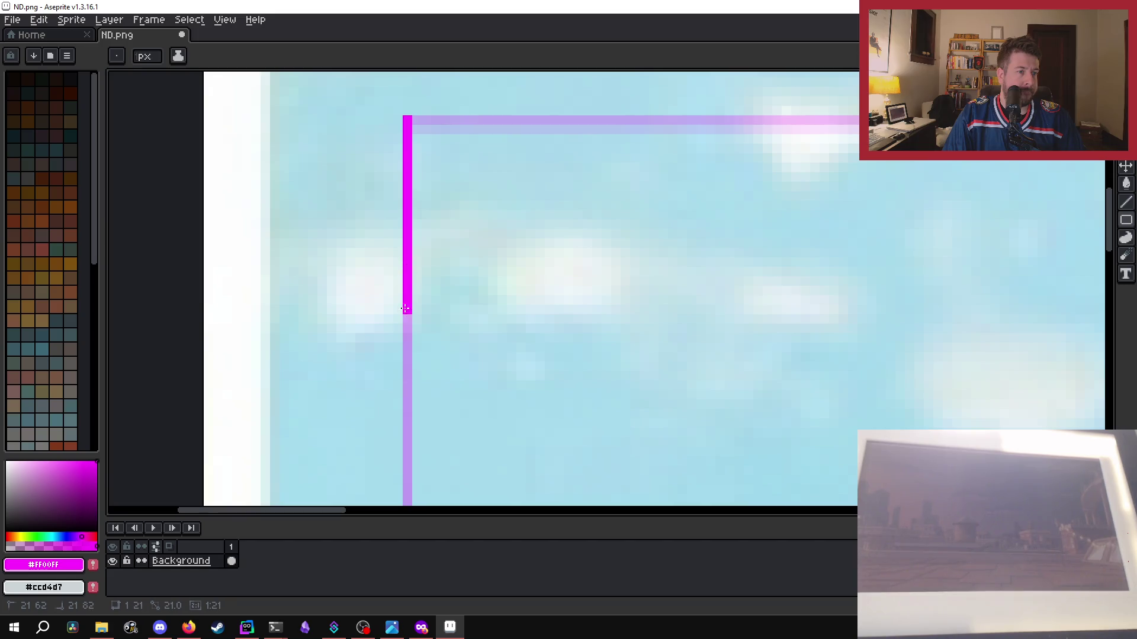
{"action": "left_click_drag", "start_coordinate": [408, 406], "coordinate": [409, 408]}
{"action": "scroll", "coordinate": [388, 276], "scroll_direction": "down", "scroll_amount": 1}
{"action": "scroll", "coordinate": [380, 317], "scroll_direction": "down", "scroll_amount": 3}
{"action": "scroll", "coordinate": [406, 296], "scroll_direction": "up", "scroll_amount": 3}
{"action": "scroll", "coordinate": [406, 296], "scroll_direction": "up", "scroll_amount": 1}
{"action": "scroll", "coordinate": [421, 294], "scroll_direction": "down", "scroll_amount": 1}
{"action": "scroll", "coordinate": [431, 272], "scroll_direction": "up", "scroll_amount": 1}
{"action": "scroll", "coordinate": [432, 172], "scroll_direction": "down", "scroll_amount": 1}
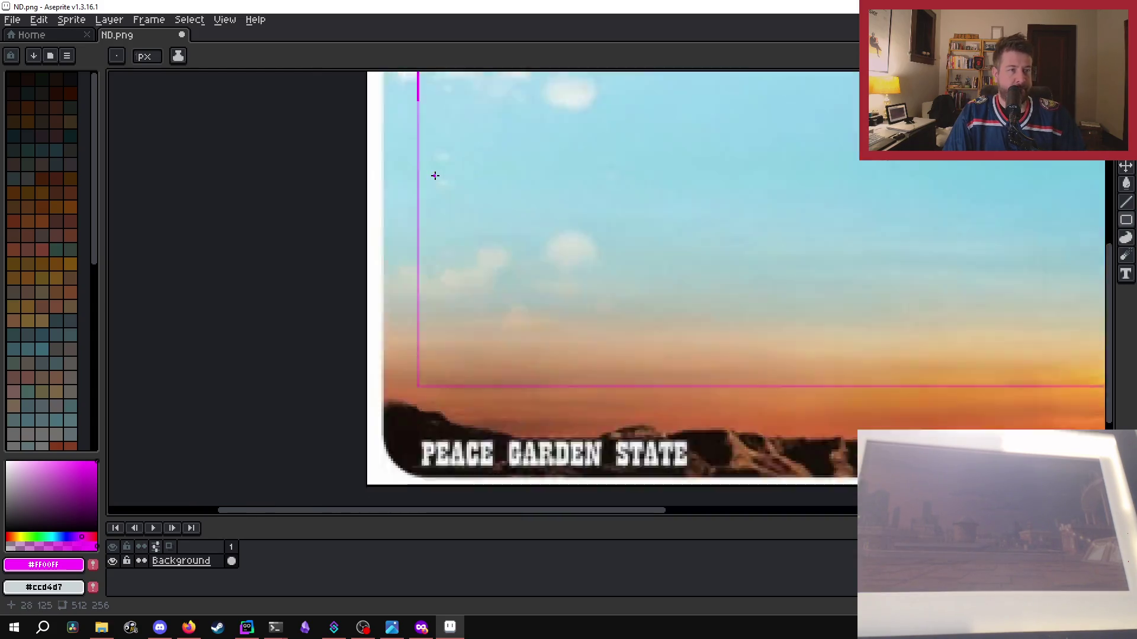
{"action": "scroll", "coordinate": [472, 185], "scroll_direction": "up", "scroll_amount": 2}
{"action": "scroll", "coordinate": [421, 231], "scroll_direction": "down", "scroll_amount": 2}
{"action": "scroll", "coordinate": [401, 132], "scroll_direction": "up", "scroll_amount": 1}
{"action": "scroll", "coordinate": [400, 211], "scroll_direction": "up", "scroll_amount": 2}
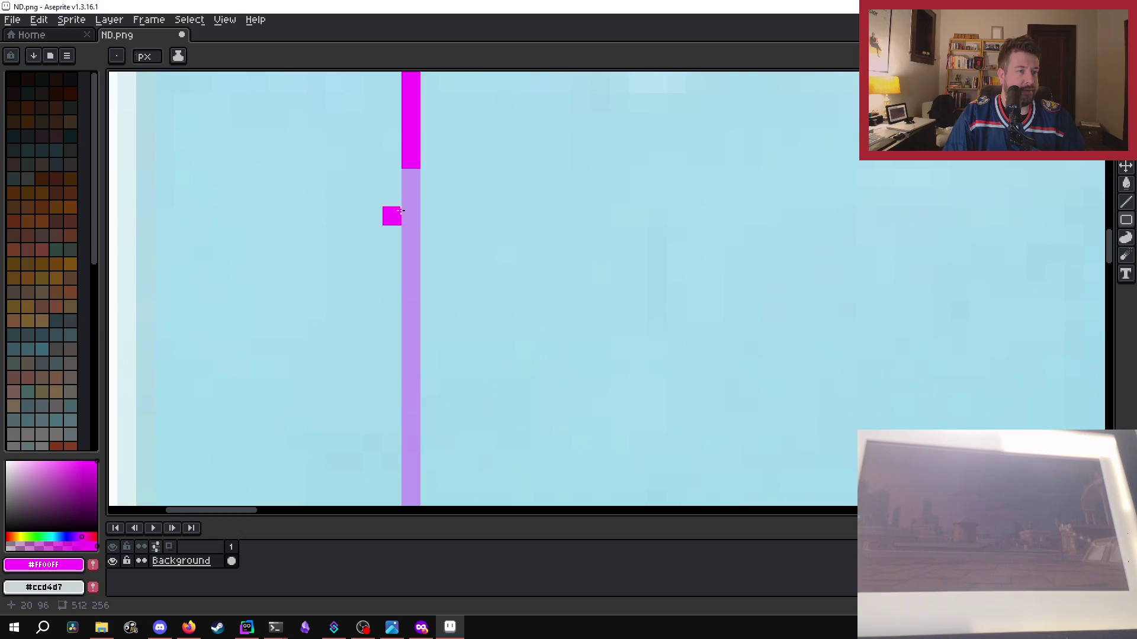
- Cover remaining faded left-edge pixels with further magenta strokes up the edge
{"action": "left_click_drag", "start_coordinate": [410, 349], "coordinate": [410, 171]}
{"action": "scroll", "coordinate": [433, 111], "scroll_direction": "down", "scroll_amount": 2}
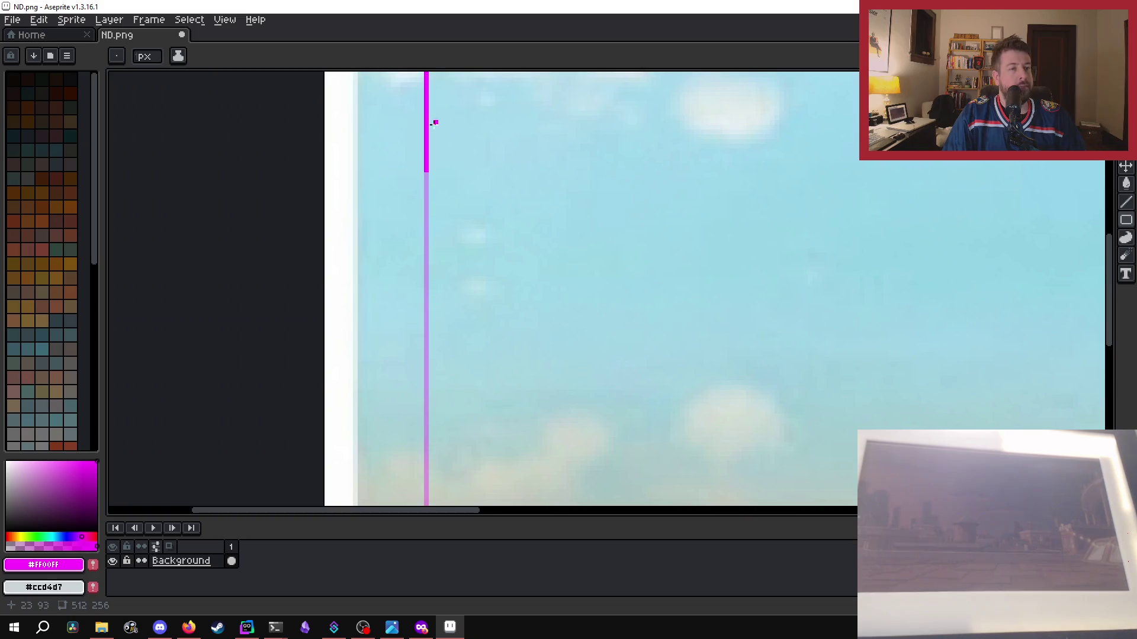
{"action": "scroll", "coordinate": [396, 236], "scroll_direction": "up", "scroll_amount": 2}
{"action": "scroll", "coordinate": [508, 312], "scroll_direction": "up", "scroll_amount": 2}
{"action": "scroll", "coordinate": [526, 328], "scroll_direction": "down", "scroll_amount": 2}
{"action": "left_click_drag", "start_coordinate": [527, 325], "coordinate": [528, 299]}
{"action": "left_click_drag", "start_coordinate": [521, 253], "coordinate": [525, 185]}
{"action": "scroll", "coordinate": [530, 196], "scroll_direction": "down", "scroll_amount": 3}
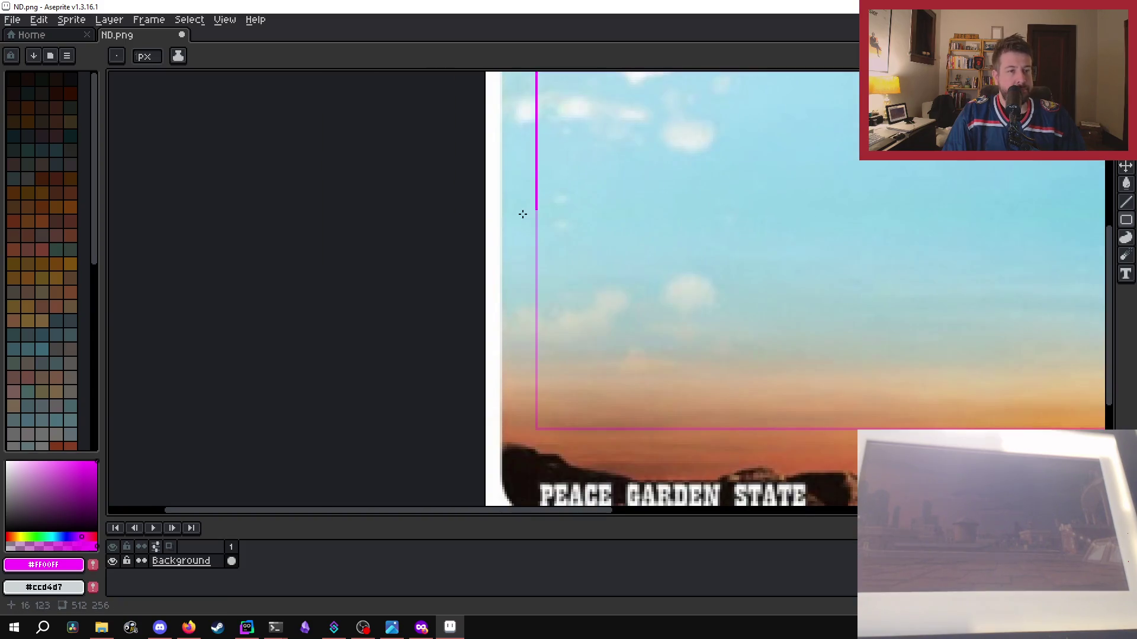
{"action": "scroll", "coordinate": [542, 355], "scroll_direction": "up", "scroll_amount": 1}
{"action": "scroll", "coordinate": [545, 422], "scroll_direction": "up", "scroll_amount": 1}
{"action": "scroll", "coordinate": [535, 354], "scroll_direction": "down", "scroll_amount": 1}
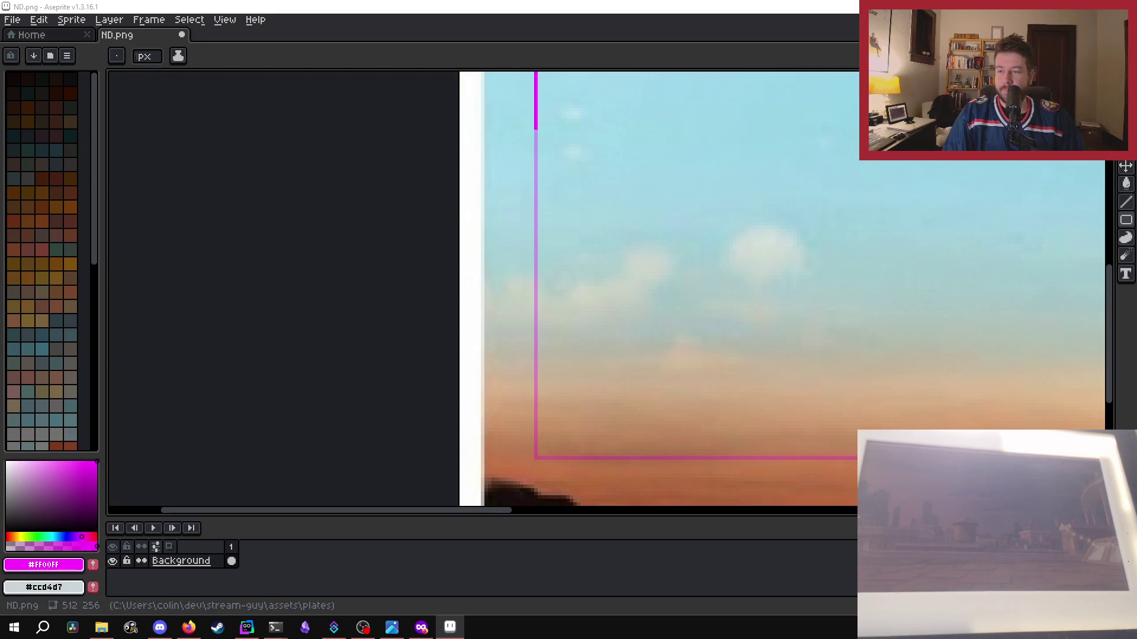
{"action": "scroll", "coordinate": [526, 228], "scroll_direction": "up", "scroll_amount": 1}
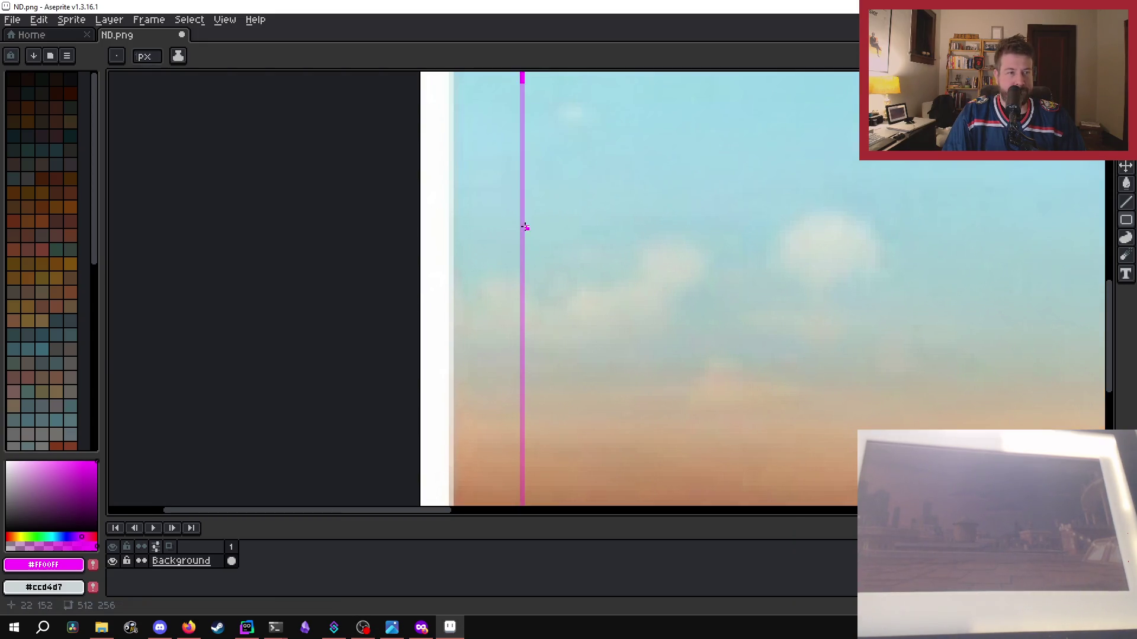
{"action": "scroll", "coordinate": [508, 154], "scroll_direction": "down", "scroll_amount": 1}
{"action": "scroll", "coordinate": [510, 154], "scroll_direction": "up", "scroll_amount": 1}
{"action": "left_click_drag", "start_coordinate": [532, 335], "coordinate": [530, 265]}
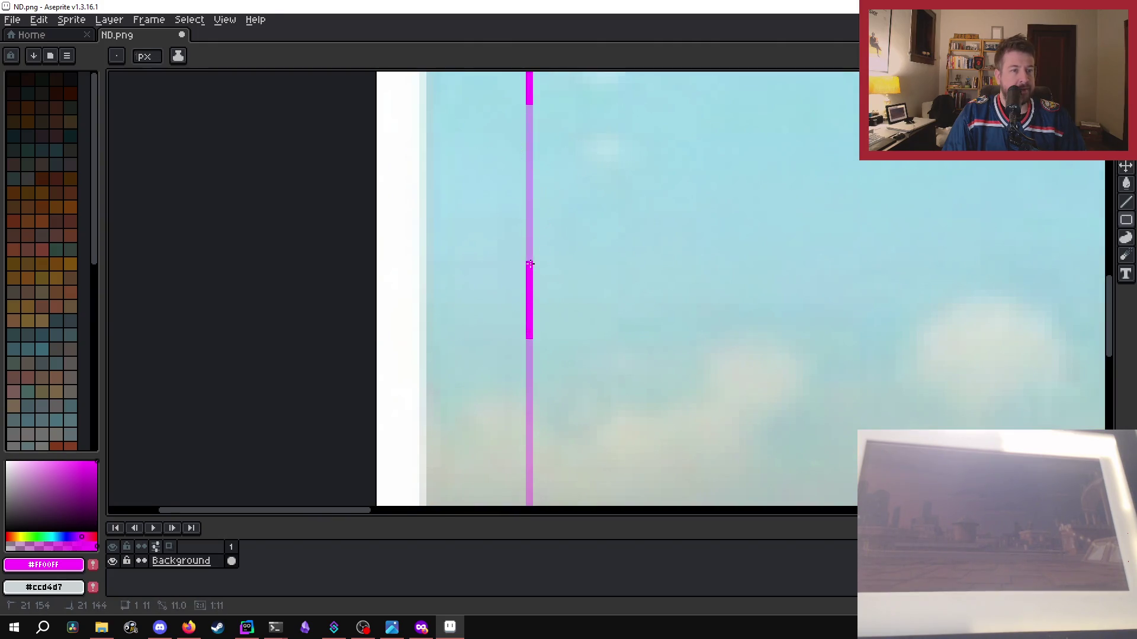
{"action": "left_click_drag", "start_coordinate": [527, 211], "coordinate": [529, 165]}
- With a 1px square brush, draw a straight magenta line down the left edge
{"action": "key", "text": "v"}
{"action": "key", "text": "b"}
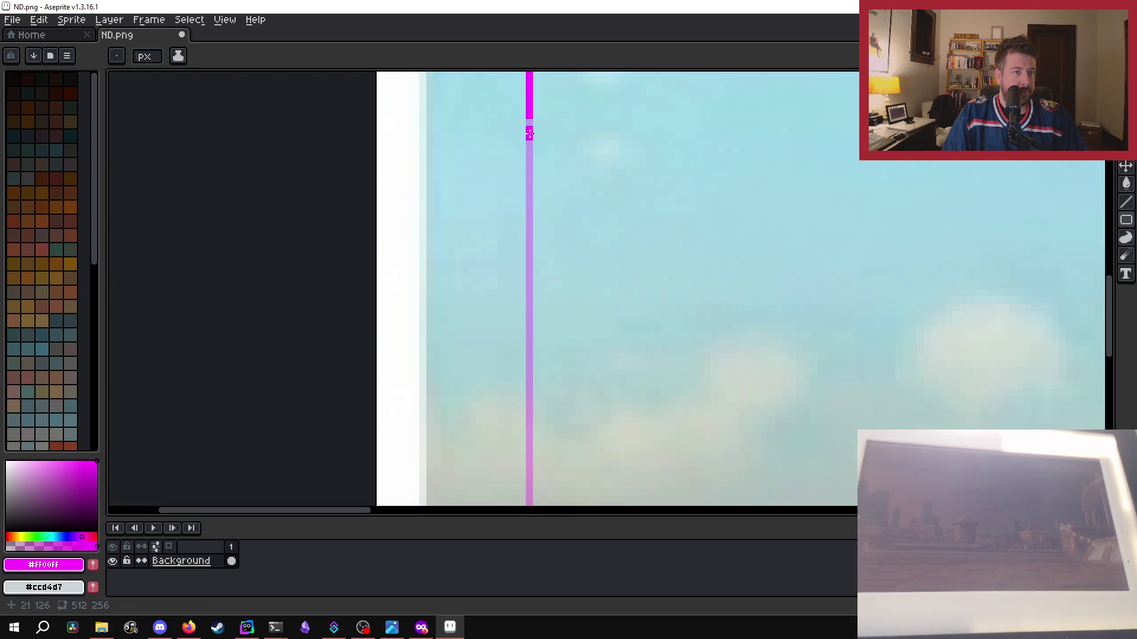
{"action": "key", "text": "b"}
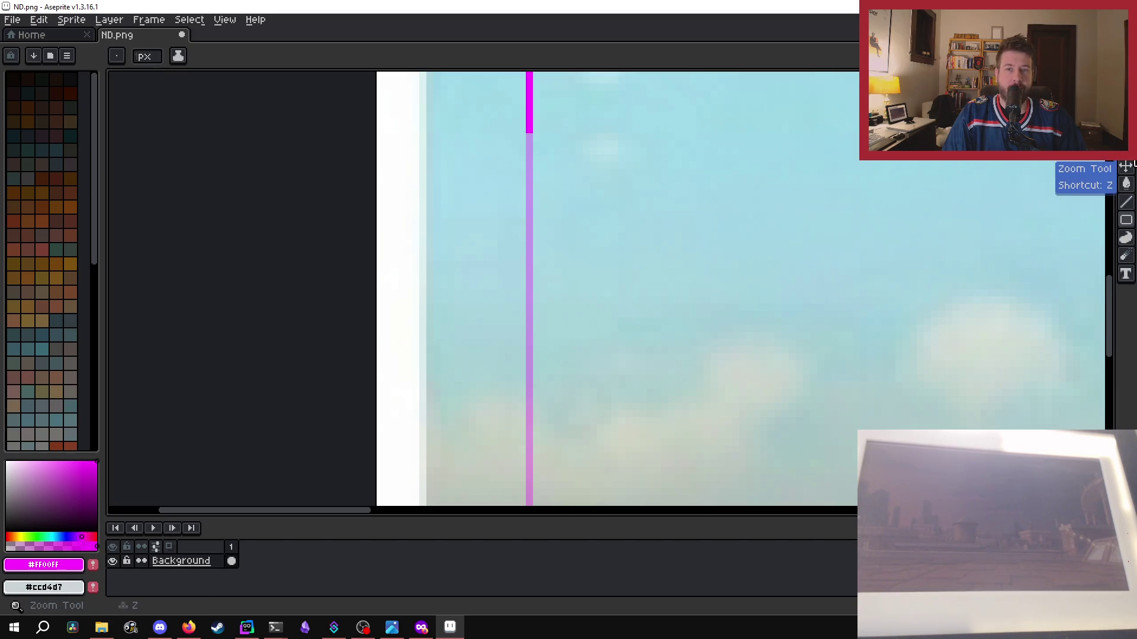
{"action": "left_click", "coordinate": [1126, 202]}
{"action": "scroll", "coordinate": [152, 58], "scroll_direction": "down", "scroll_amount": 3}
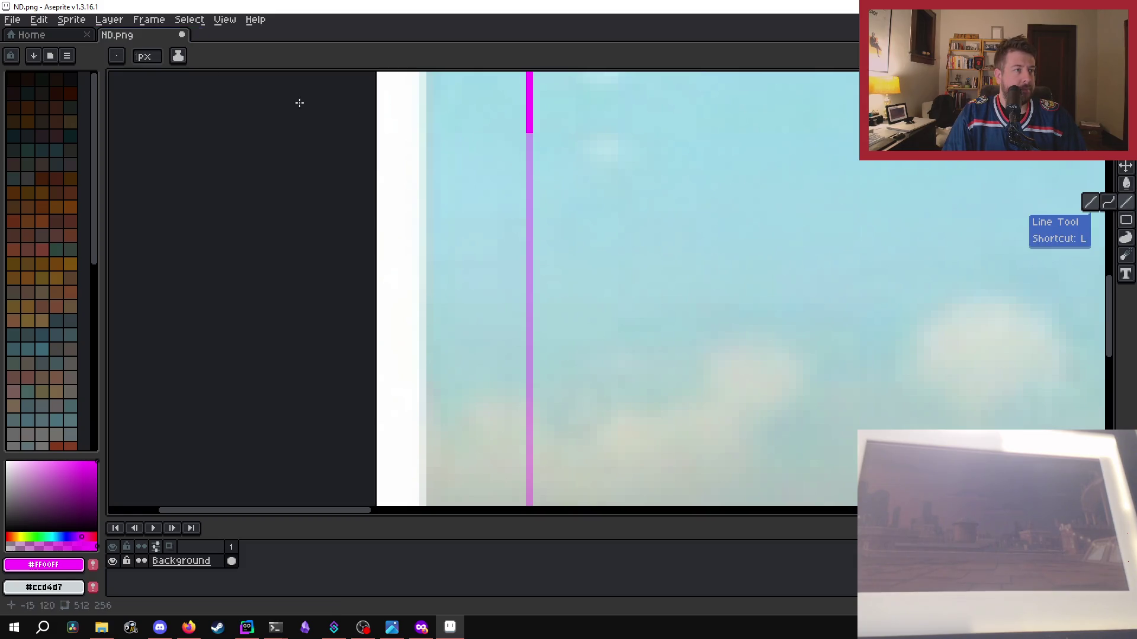
{"action": "left_click", "coordinate": [530, 141]}
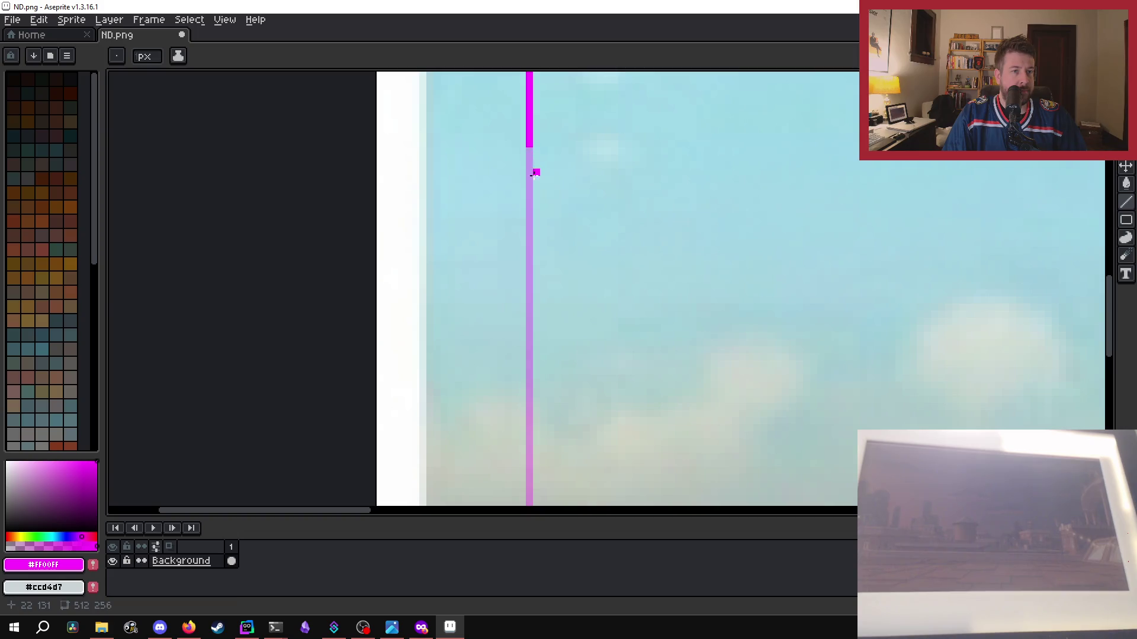
{"action": "left_click", "coordinate": [527, 157]}
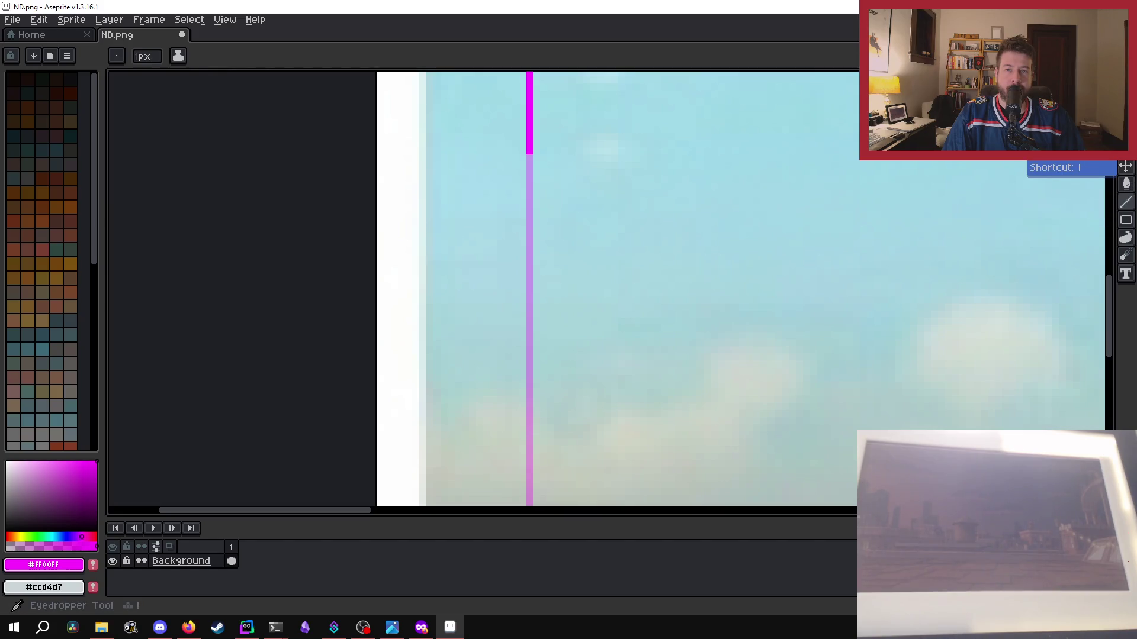
{"action": "left_click", "coordinate": [1126, 118]}
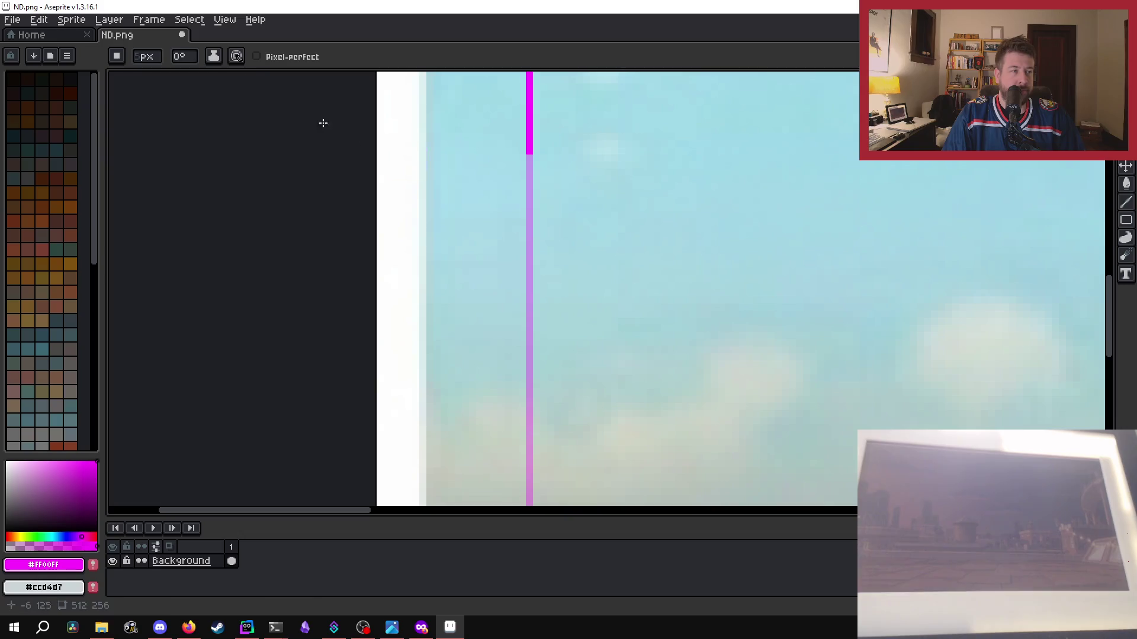
{"action": "left_click", "coordinate": [151, 56]}
{"action": "left_click", "coordinate": [101, 36]}
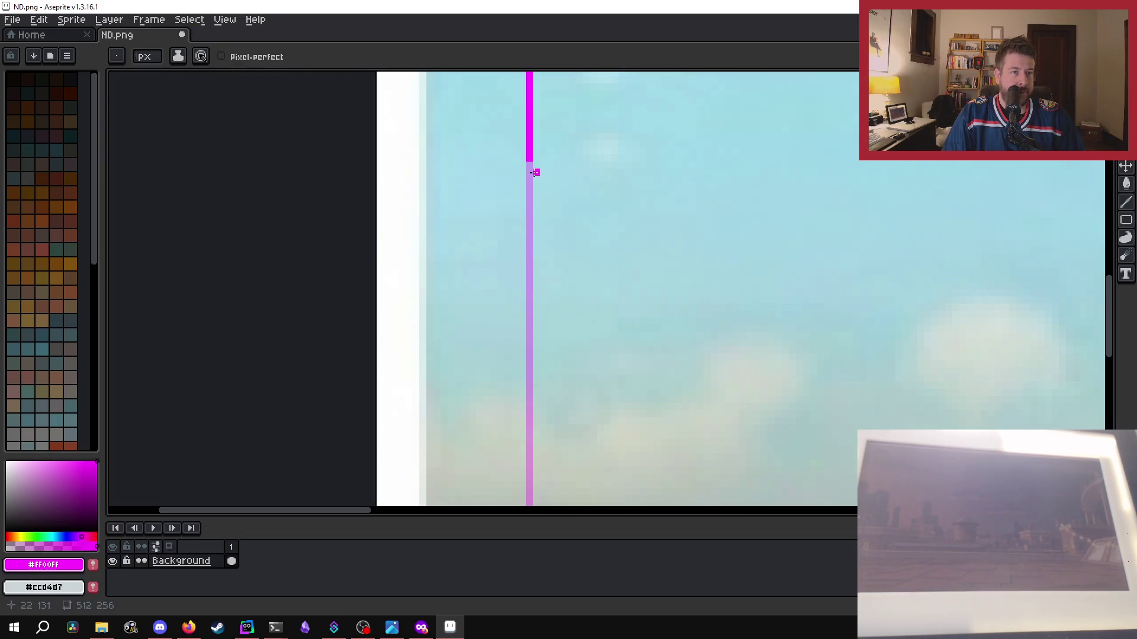
{"action": "left_click_drag", "start_coordinate": [529, 192], "coordinate": [529, 470]}
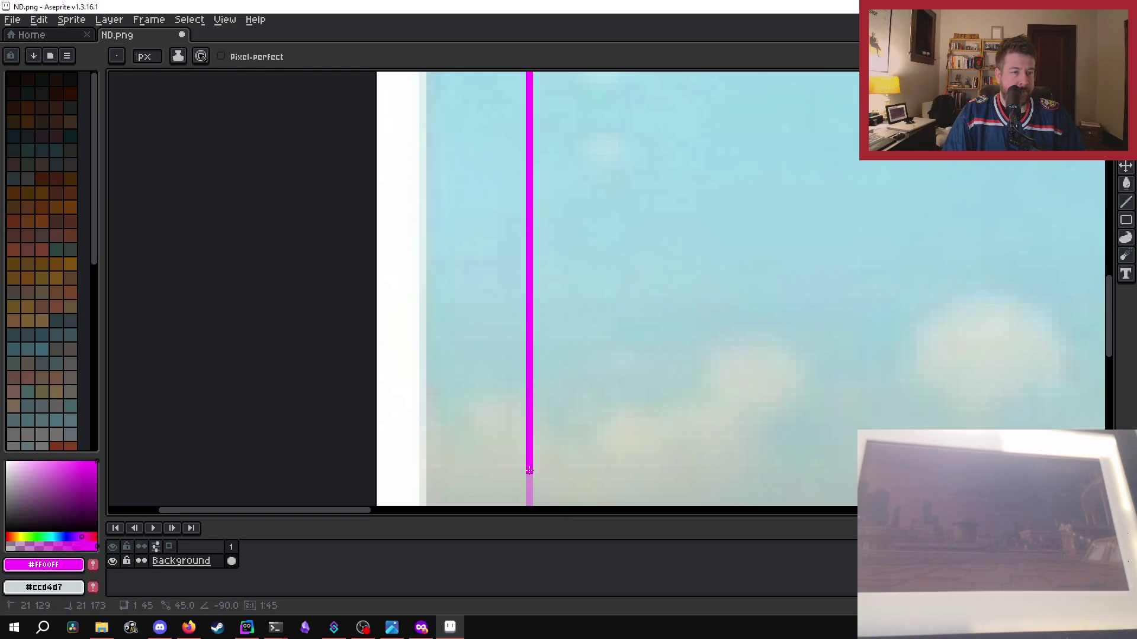
- Commit the left-edge corner and start the magenta bottom line across the orange band
{"action": "scroll", "coordinate": [532, 229], "scroll_direction": "down", "scroll_amount": 10}
{"action": "scroll", "coordinate": [598, 203], "scroll_direction": "up", "scroll_amount": 8}
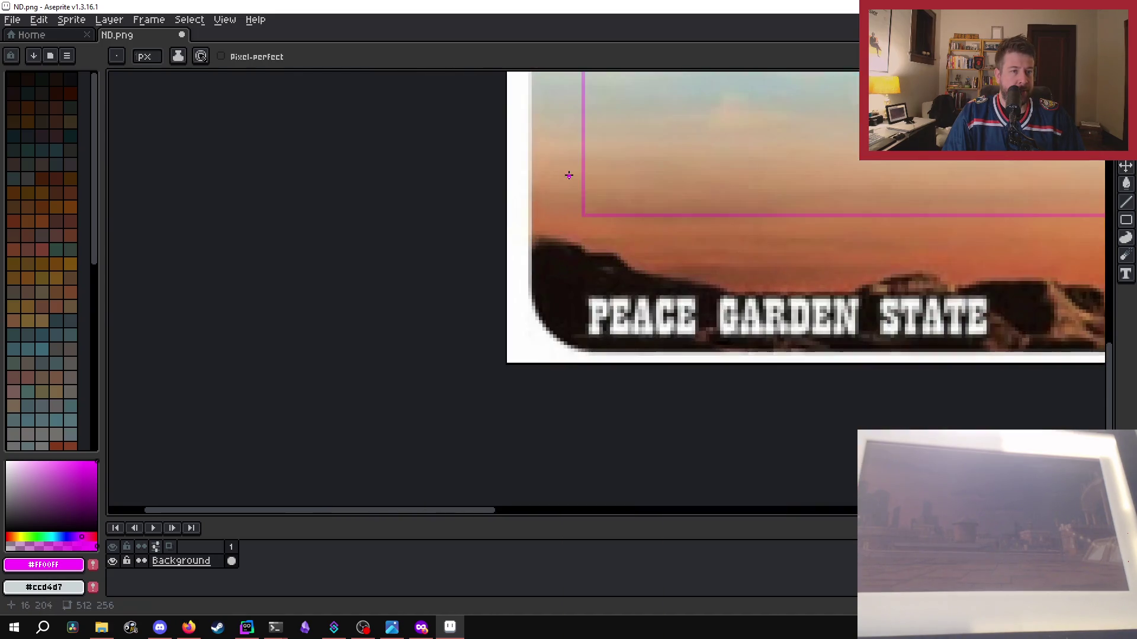
{"action": "scroll", "coordinate": [598, 203], "scroll_direction": "up", "scroll_amount": 2}
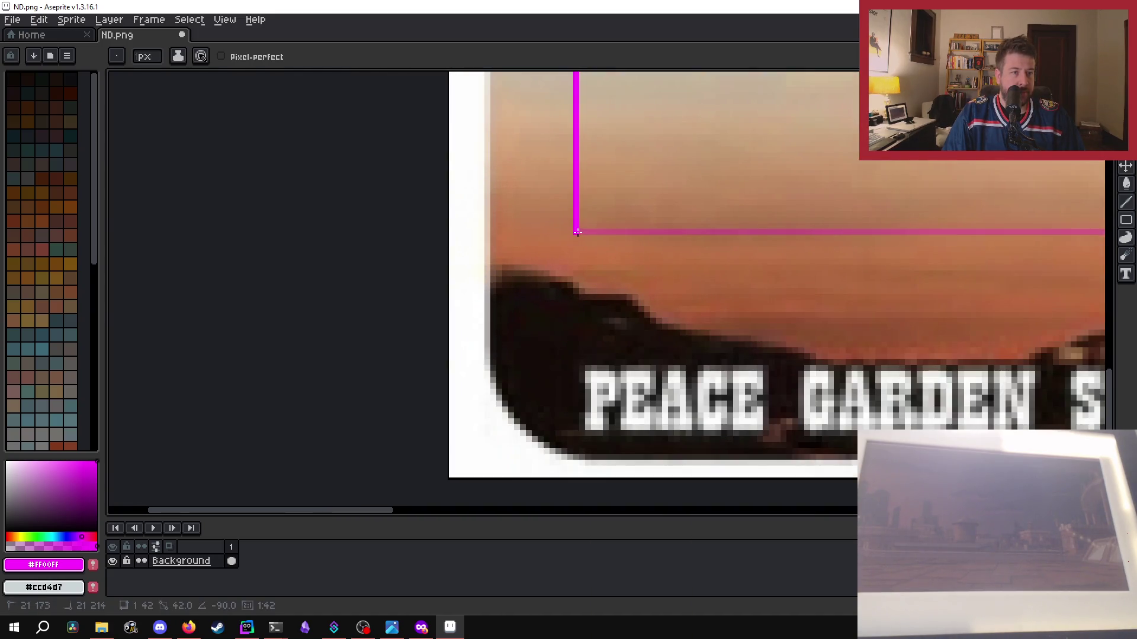
{"action": "left_click", "coordinate": [578, 232], "text": "shift"}
{"action": "scroll", "coordinate": [577, 232], "scroll_direction": "down", "scroll_amount": 3}
{"action": "scroll", "coordinate": [573, 249], "scroll_direction": "up", "scroll_amount": 4}
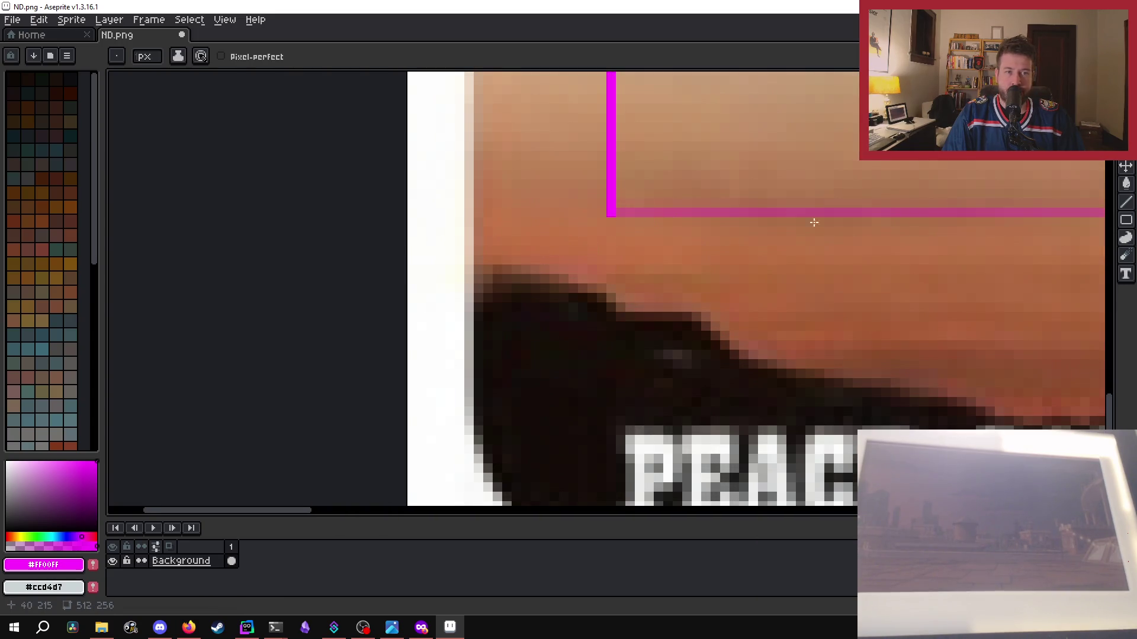
{"action": "left_click", "coordinate": [1030, 211], "text": "shift"}
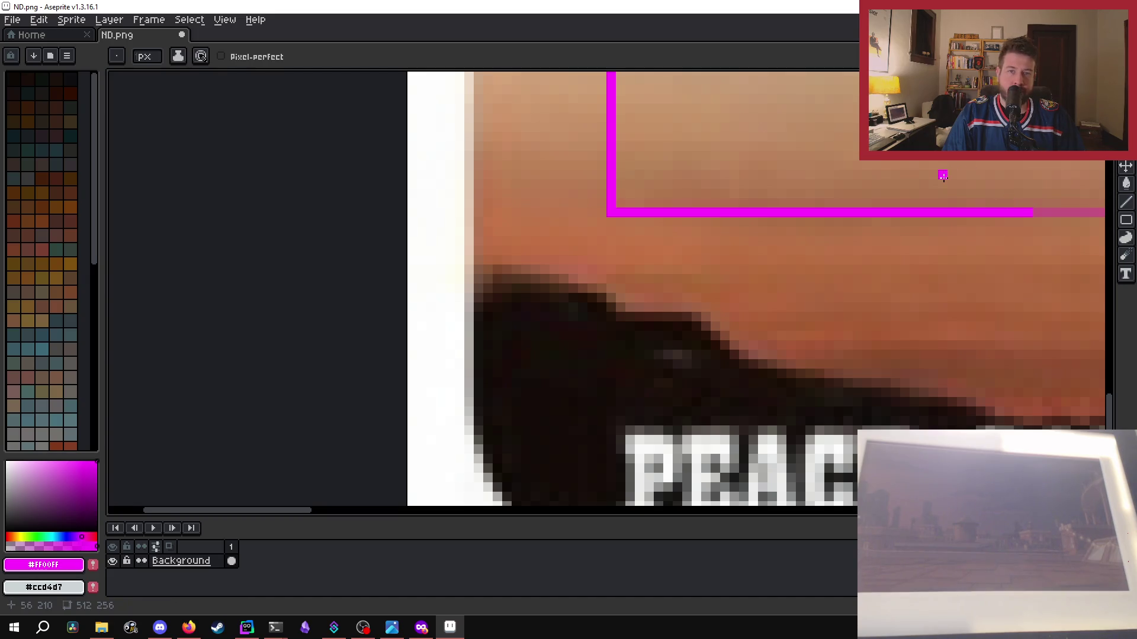
{"action": "scroll", "coordinate": [941, 173], "scroll_direction": "right", "scroll_amount": 5}
{"action": "scroll", "coordinate": [907, 213], "scroll_direction": "left", "scroll_amount": 6}
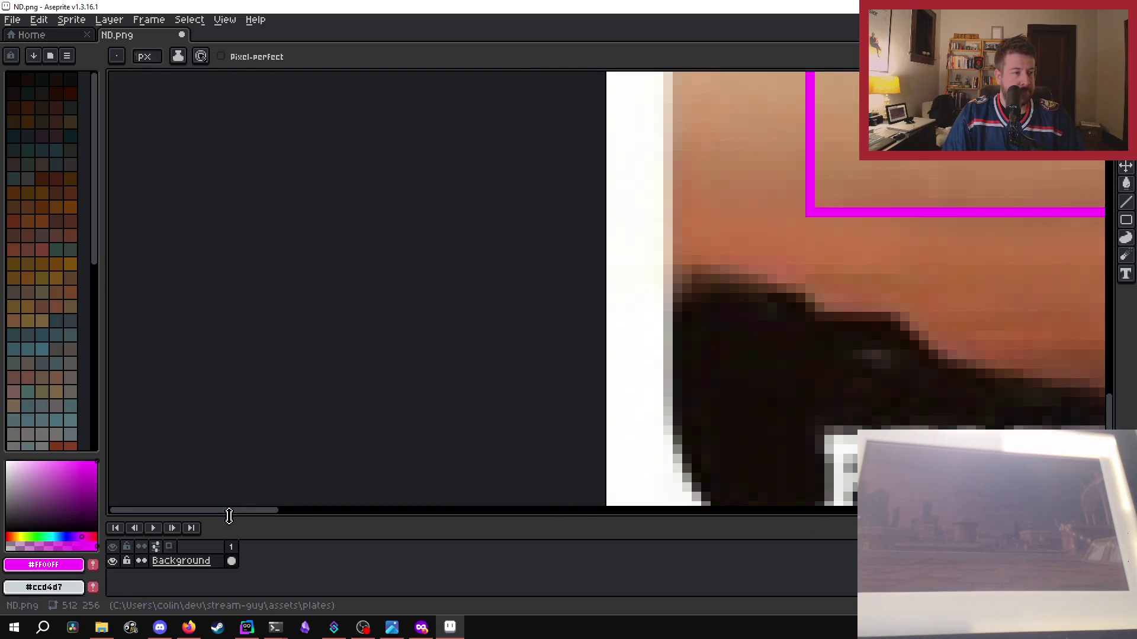
{"action": "left_click_drag", "start_coordinate": [266, 511], "coordinate": [450, 500]}
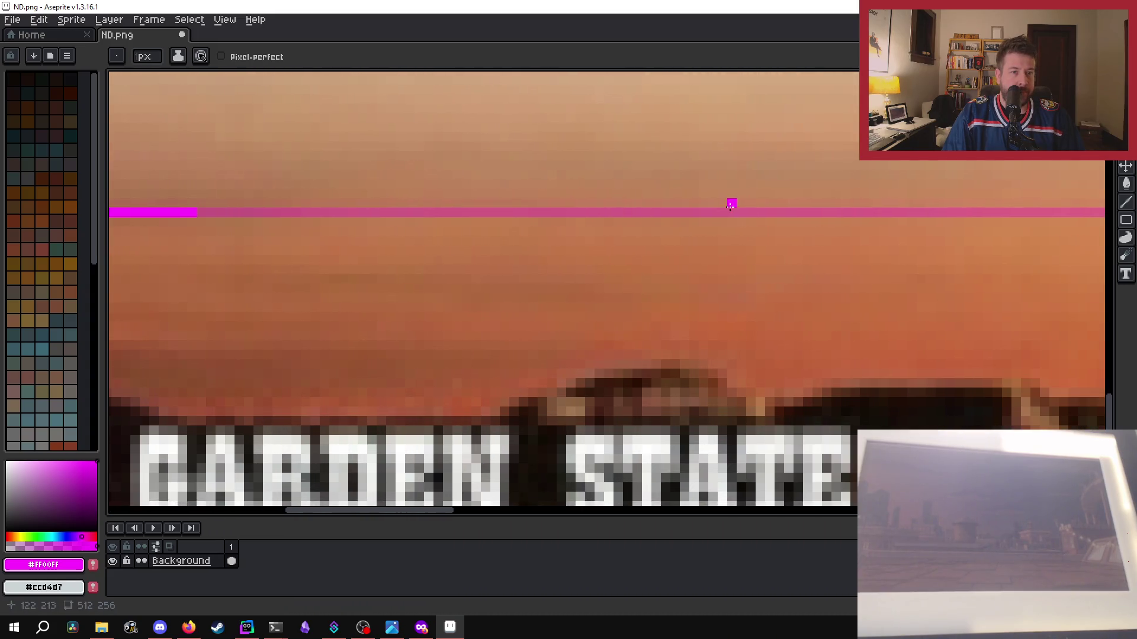
{"action": "left_click", "coordinate": [729, 211], "text": "shift"}
{"action": "mouse_move", "coordinate": [308, 511]}
{"action": "left_mouse_down"}
{"action": "mouse_move", "coordinate": [395, 511]}
{"action": "mouse_move", "coordinate": [381, 513]}
{"action": "left_mouse_up"}
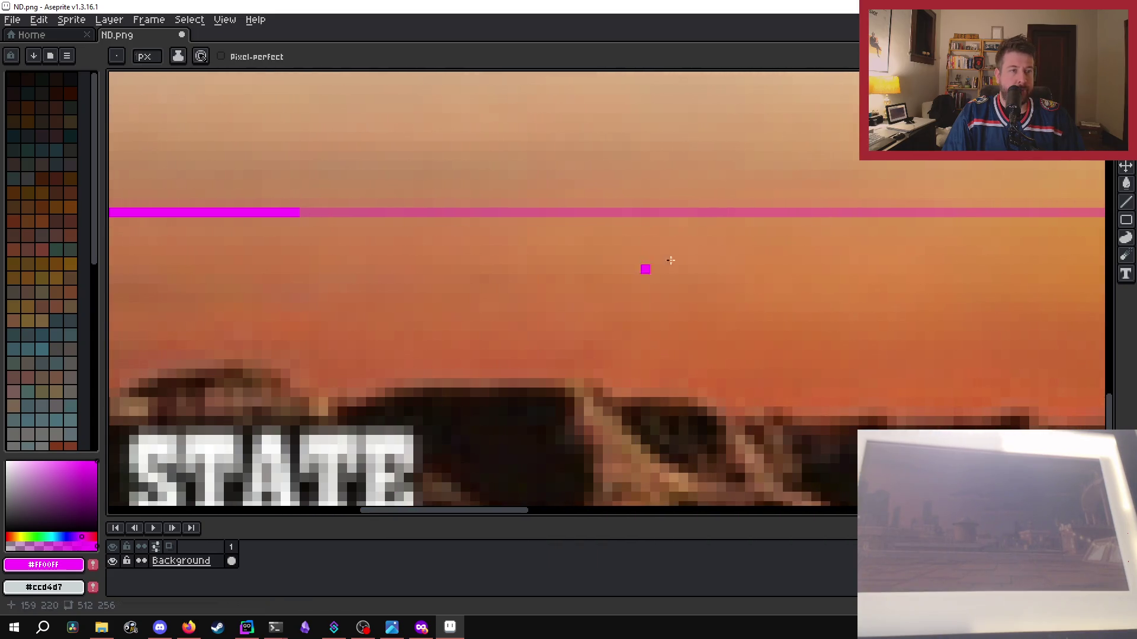
- Extend the magenta bottom edge to the right corner, then zoom out to check it
{"action": "left_click", "coordinate": [729, 211], "text": "shift"}
{"action": "left_click_drag", "start_coordinate": [512, 512], "coordinate": [609, 516]}
{"action": "left_click", "coordinate": [744, 215], "text": "shift"}
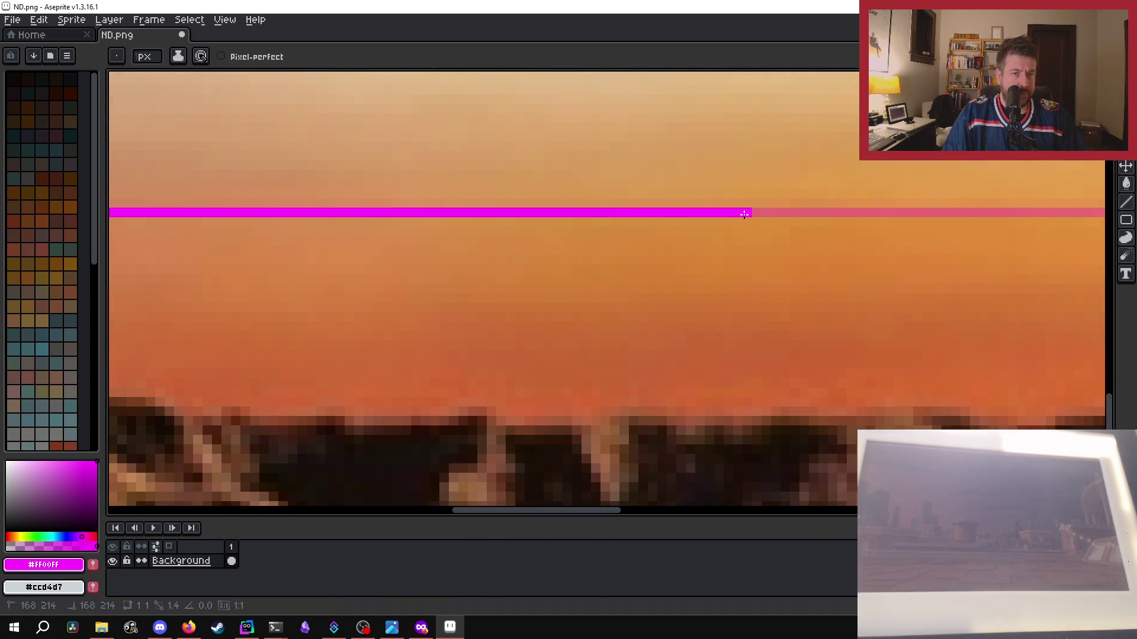
{"action": "left_click_drag", "start_coordinate": [551, 512], "coordinate": [620, 512]}
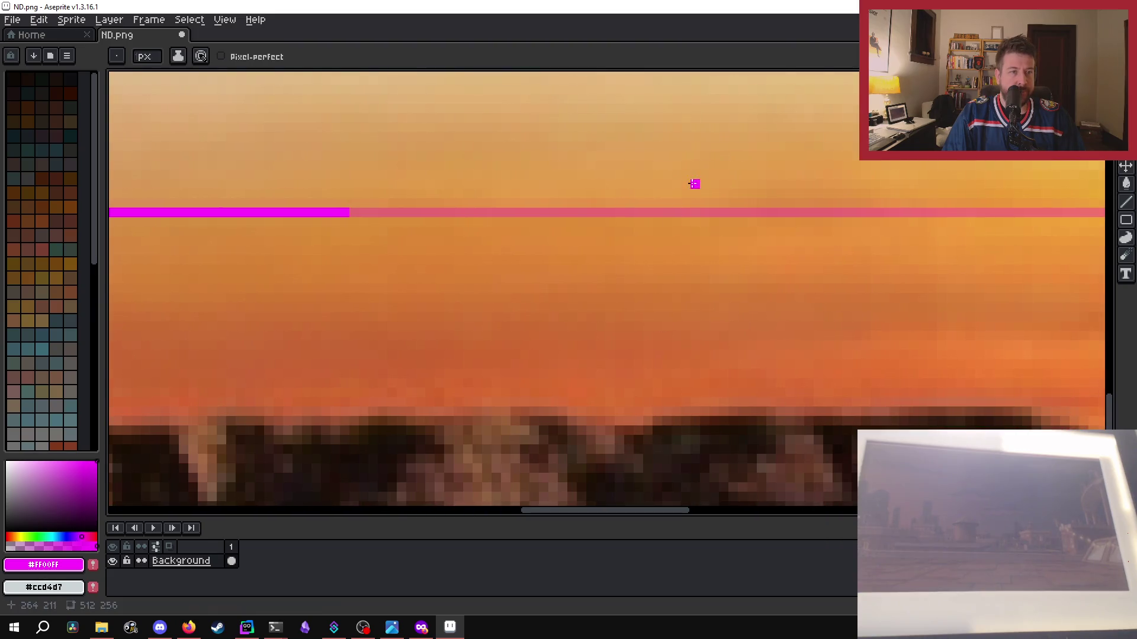
{"action": "left_click", "coordinate": [685, 213], "text": "shift"}
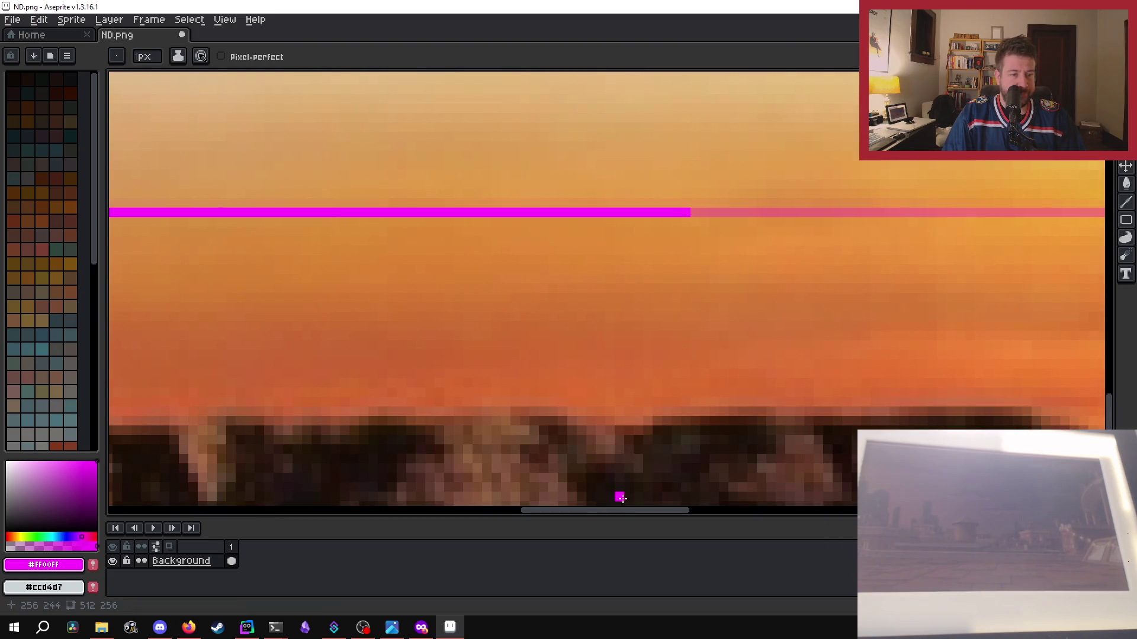
{"action": "left_click_drag", "start_coordinate": [627, 515], "coordinate": [699, 515]}
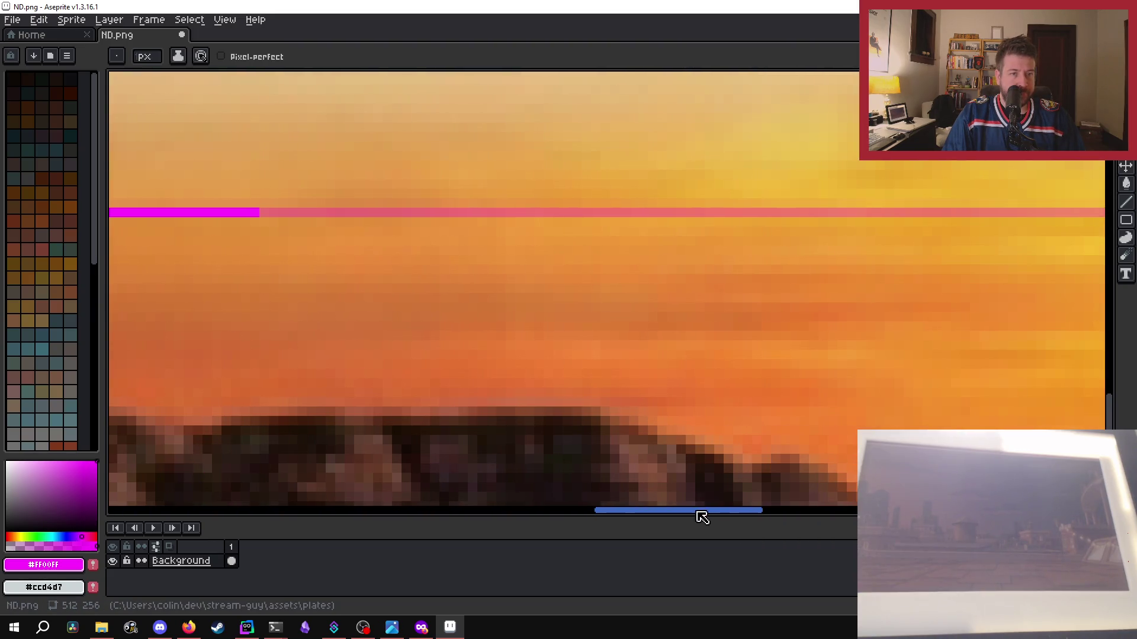
{"action": "left_click", "coordinate": [625, 212], "text": "shift"}
{"action": "left_click_drag", "start_coordinate": [696, 515], "coordinate": [747, 514]}
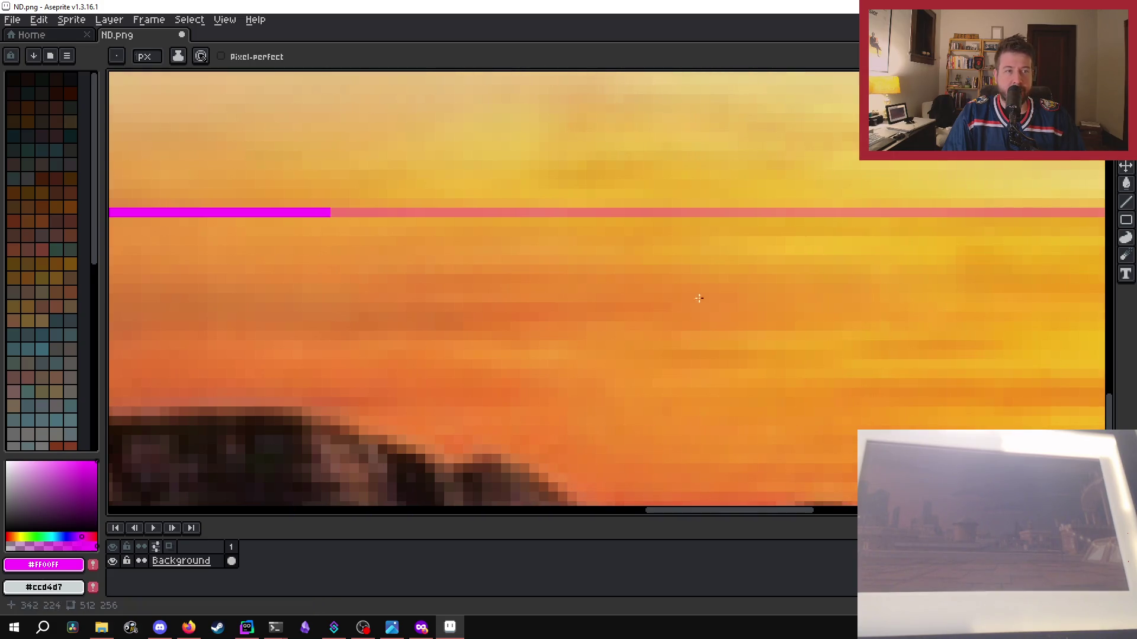
{"action": "left_click", "coordinate": [835, 212], "text": "shift"}
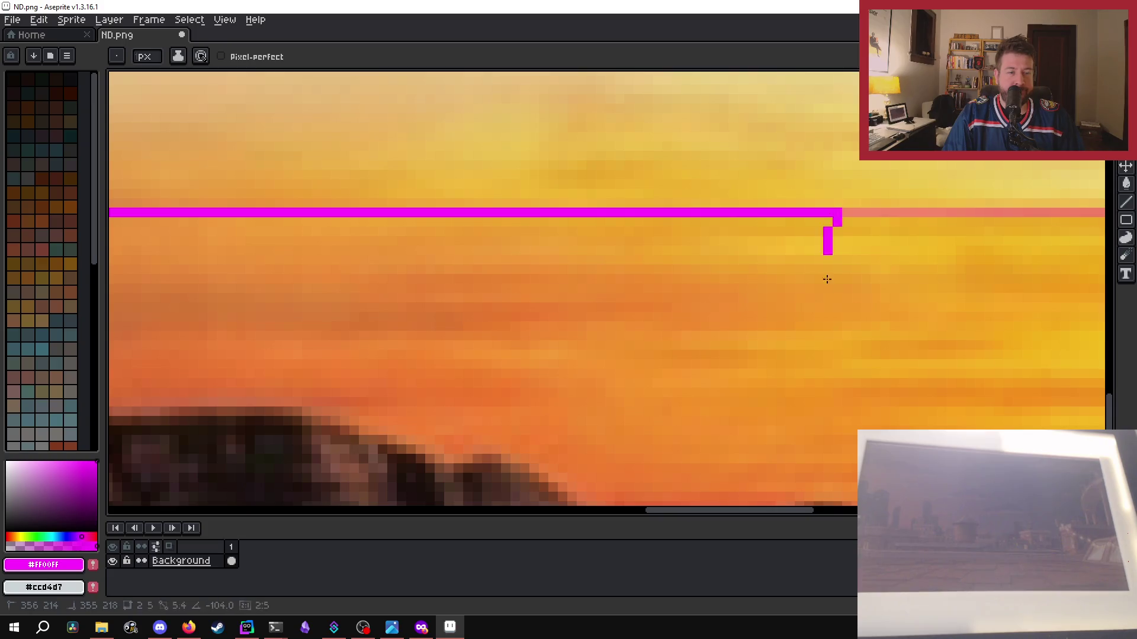
{"action": "left_click_drag", "start_coordinate": [765, 517], "coordinate": [831, 515]}
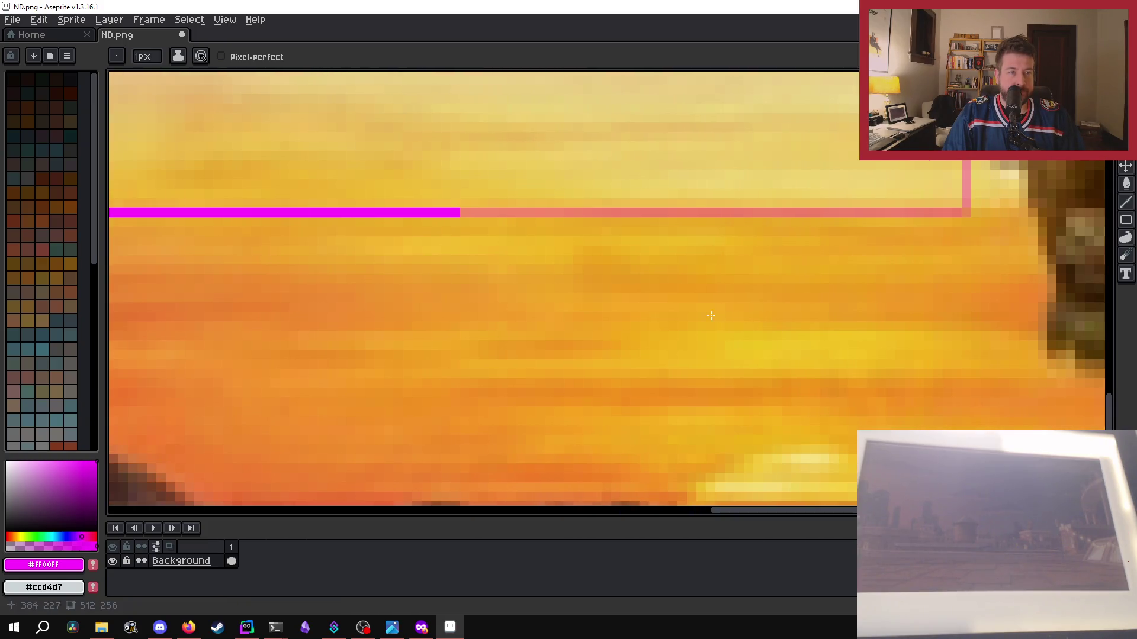
{"action": "left_click", "coordinate": [815, 212], "text": "shift"}
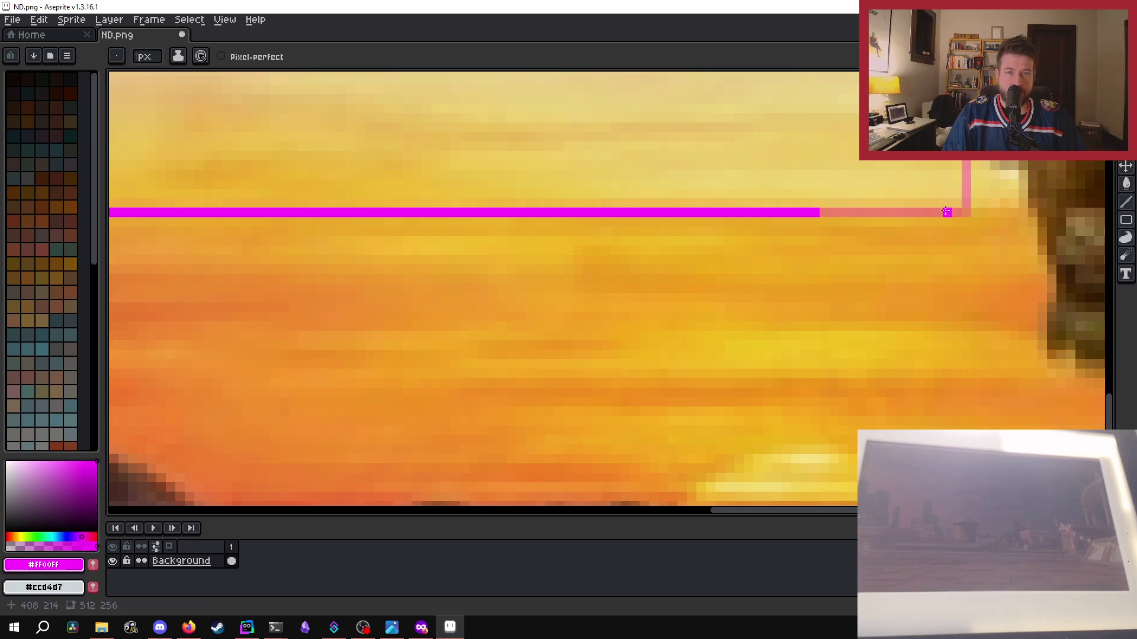
{"action": "left_click", "coordinate": [963, 211], "text": "shift"}
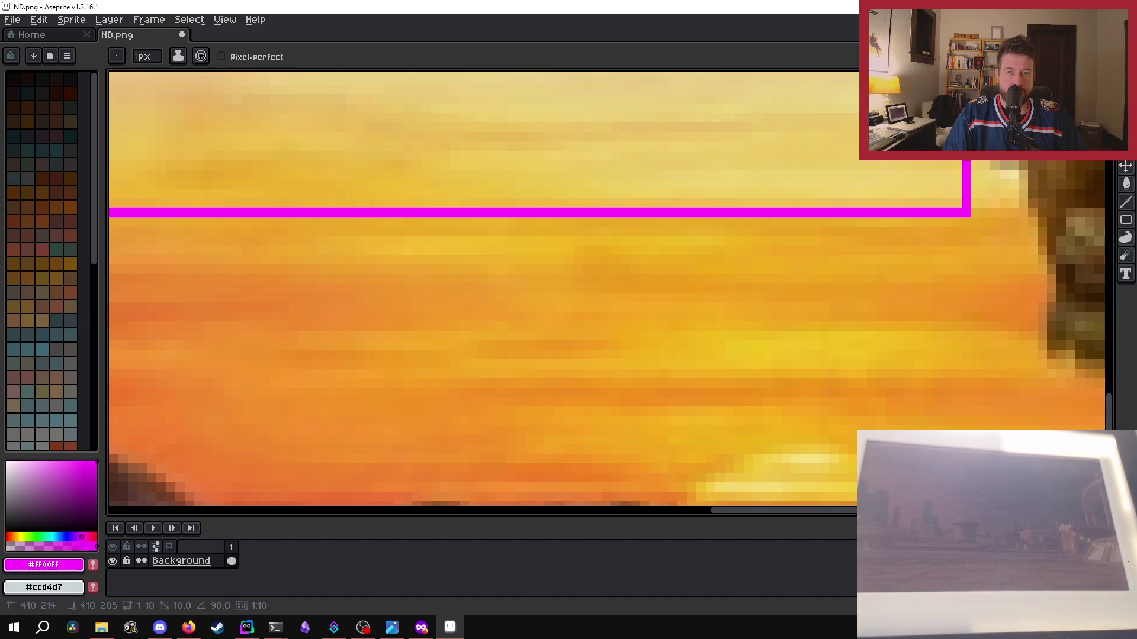
{"action": "key", "text": "minus"}
{"action": "key", "text": "minus"}
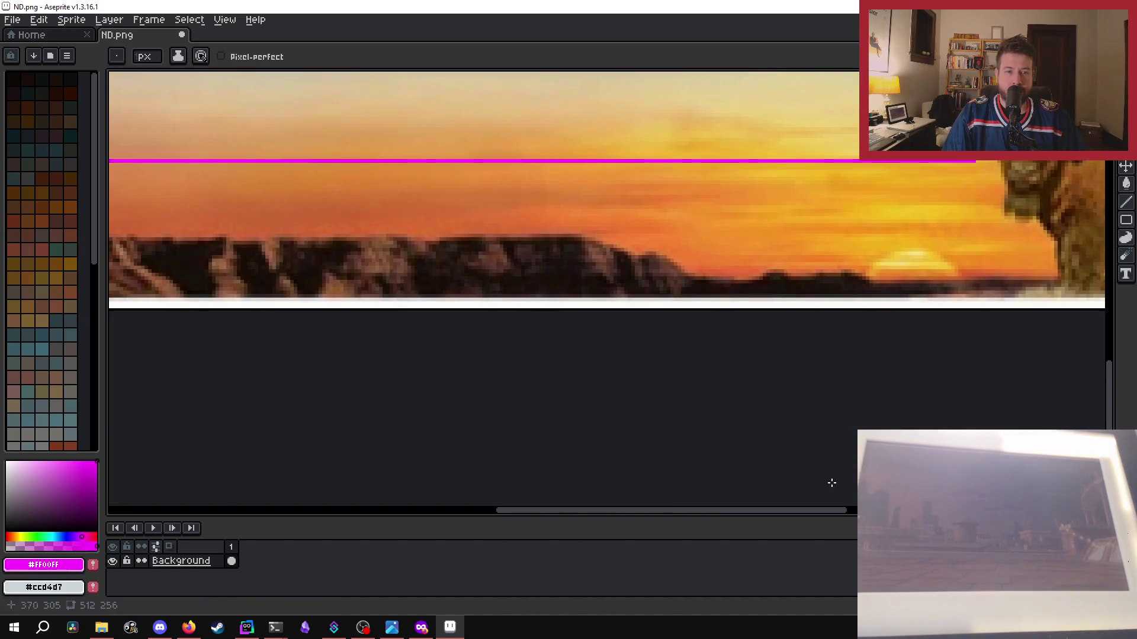
{"action": "left_click_drag", "start_coordinate": [819, 509], "coordinate": [919, 510]}
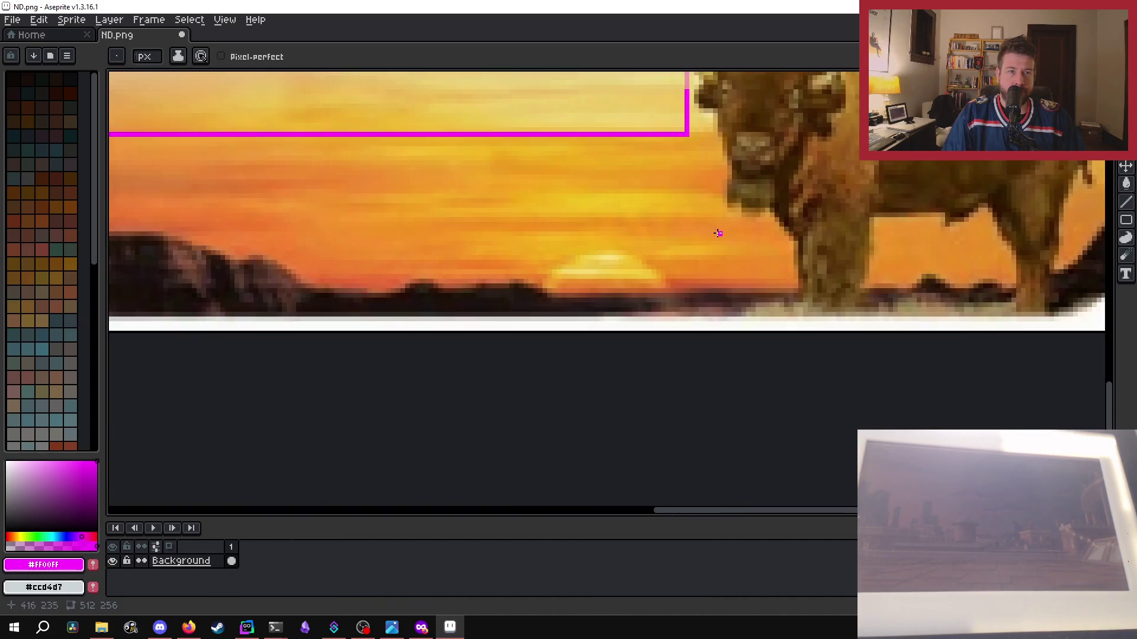
- Draw the rectangle's right edge in magenta up to the top corner
{"action": "scroll", "coordinate": [712, 228], "scroll_direction": "down", "scroll_amount": 1}
{"action": "left_click_drag", "start_coordinate": [1111, 360], "coordinate": [711, 99]}
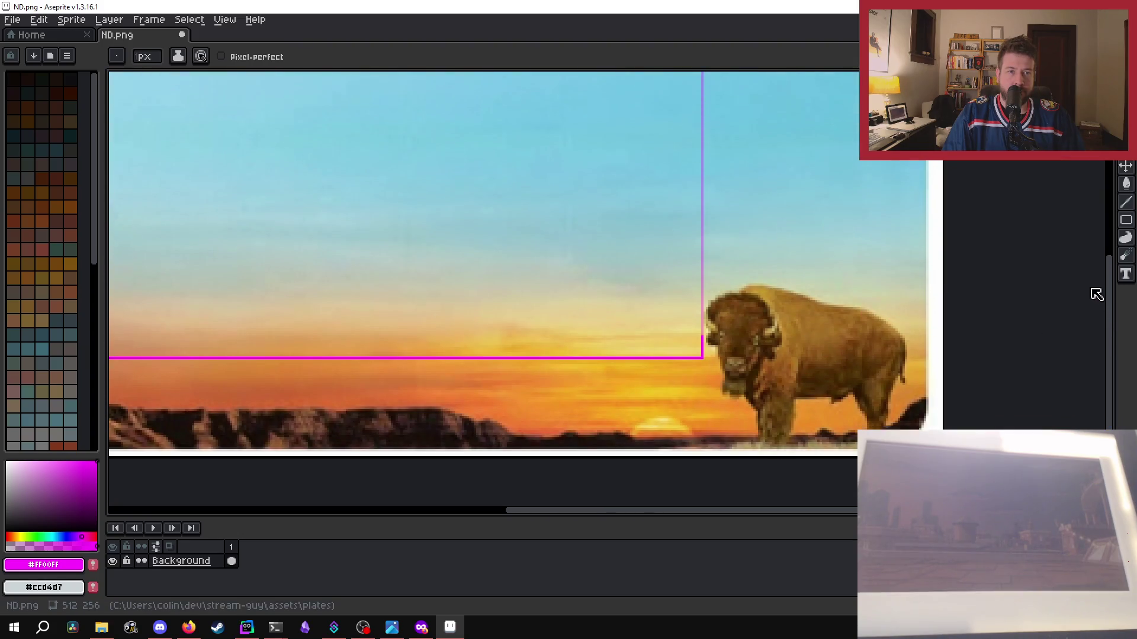
{"action": "left_click", "coordinate": [702, 104], "text": "shift"}
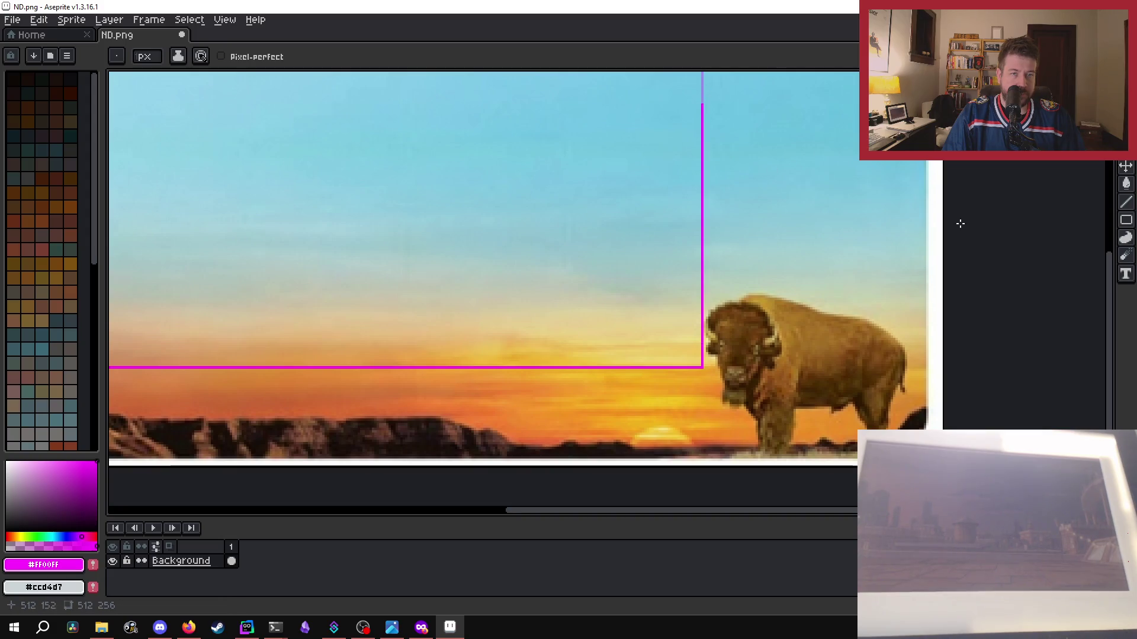
{"action": "left_click_drag", "start_coordinate": [1109, 341], "coordinate": [688, 116]}
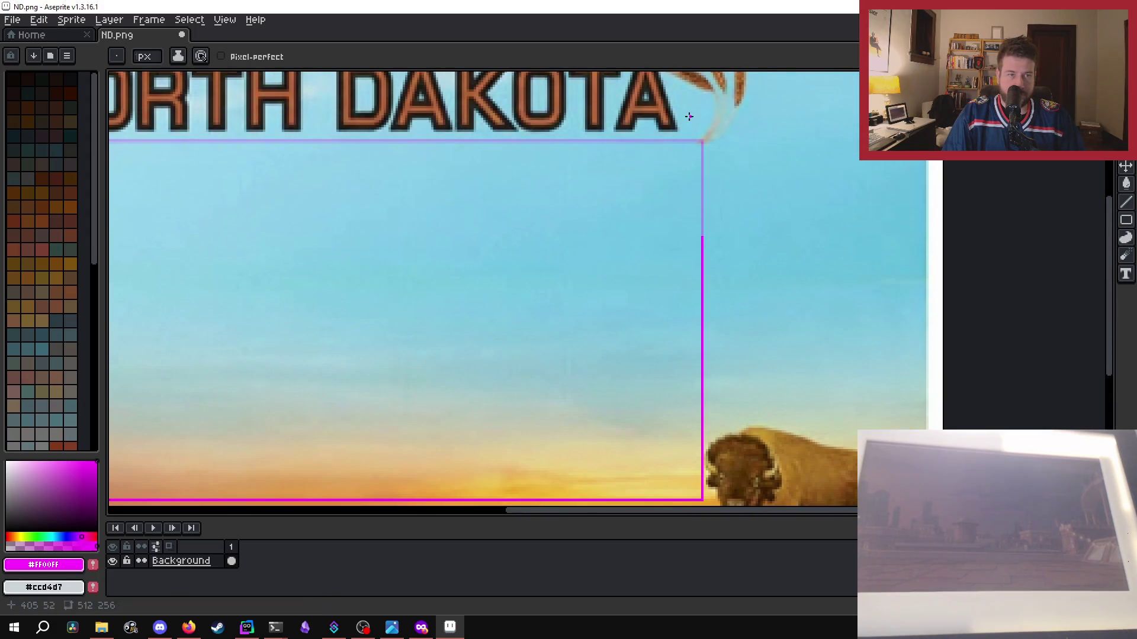
{"action": "scroll", "coordinate": [689, 116], "scroll_direction": "up", "scroll_amount": 2}
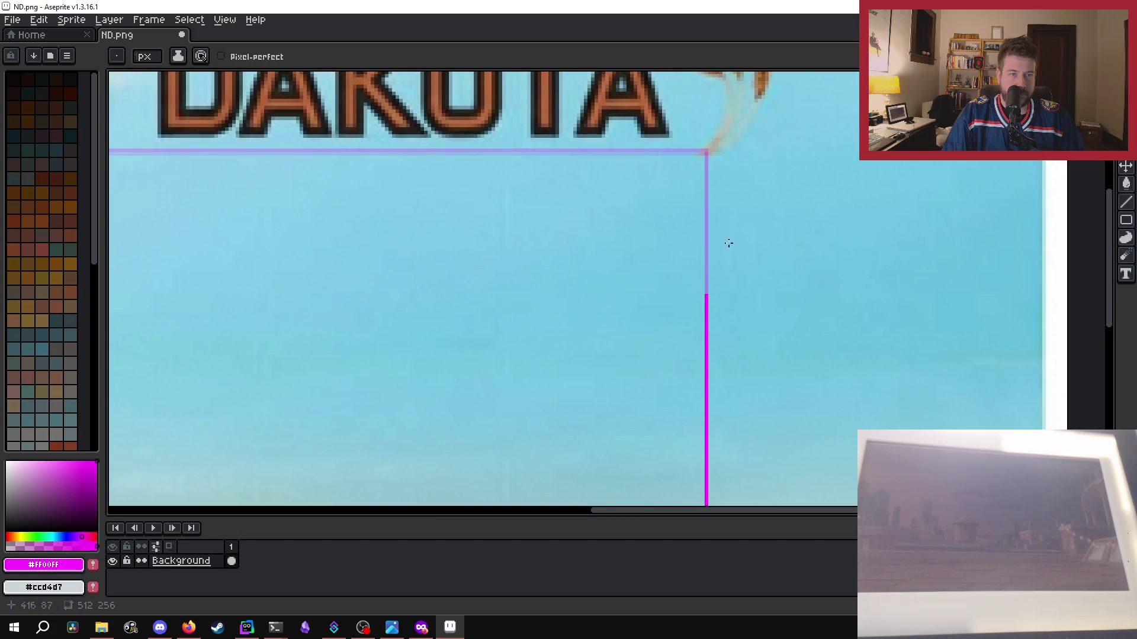
{"action": "left_click", "coordinate": [706, 146], "text": "shift"}
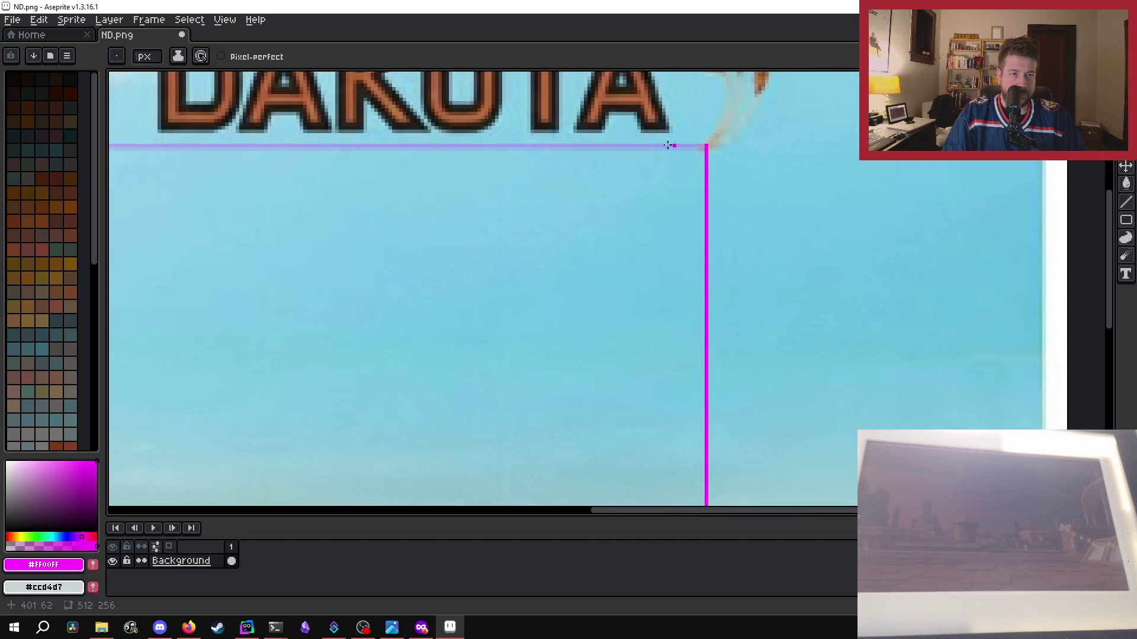
- Draw the magenta top edge leftward, closing the marker rectangle
{"action": "left_click_drag", "start_coordinate": [659, 145], "coordinate": [234, 145]}
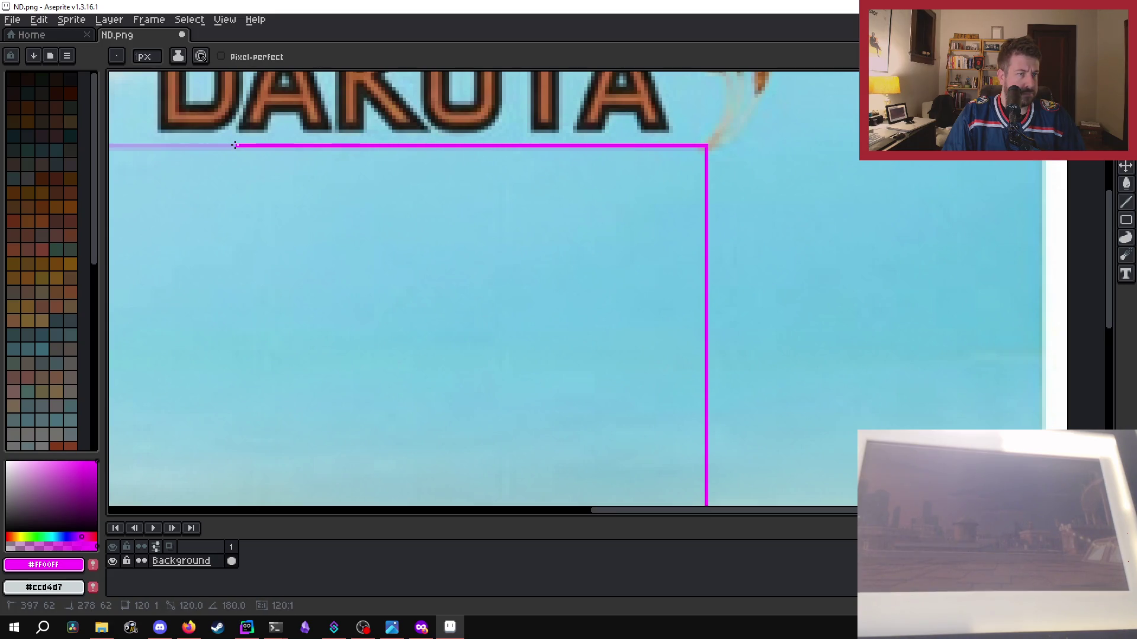
{"action": "scroll", "coordinate": [195, 155], "scroll_direction": "left", "scroll_amount": 10}
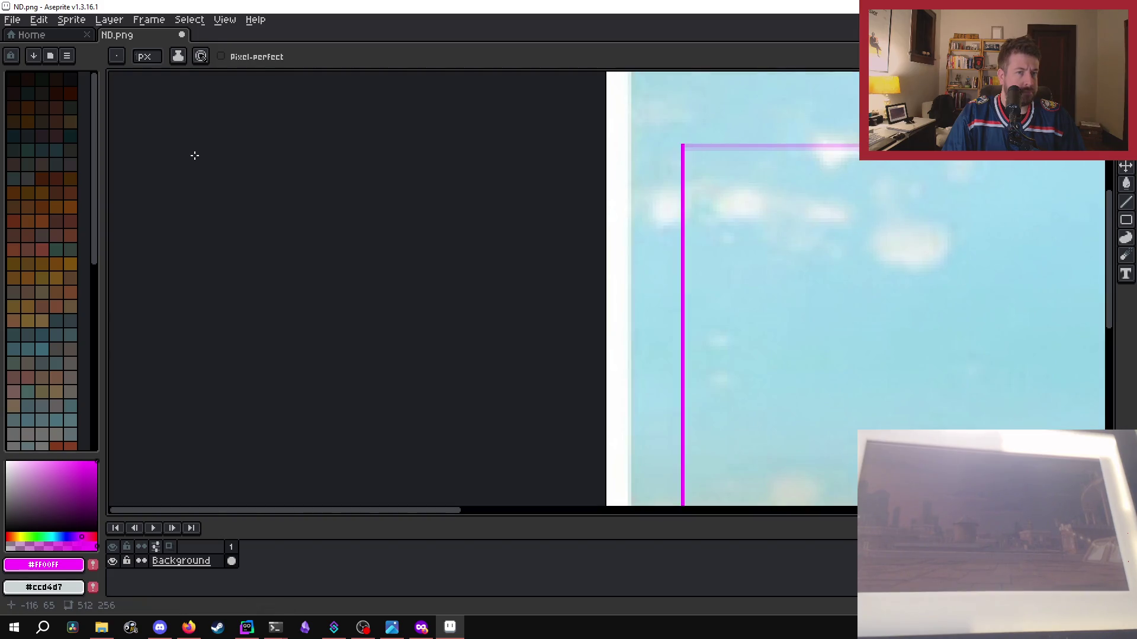
{"action": "scroll", "coordinate": [195, 155], "scroll_direction": "right", "scroll_amount": 10}
{"action": "left_click_drag", "start_coordinate": [811, 514], "coordinate": [357, 492]}
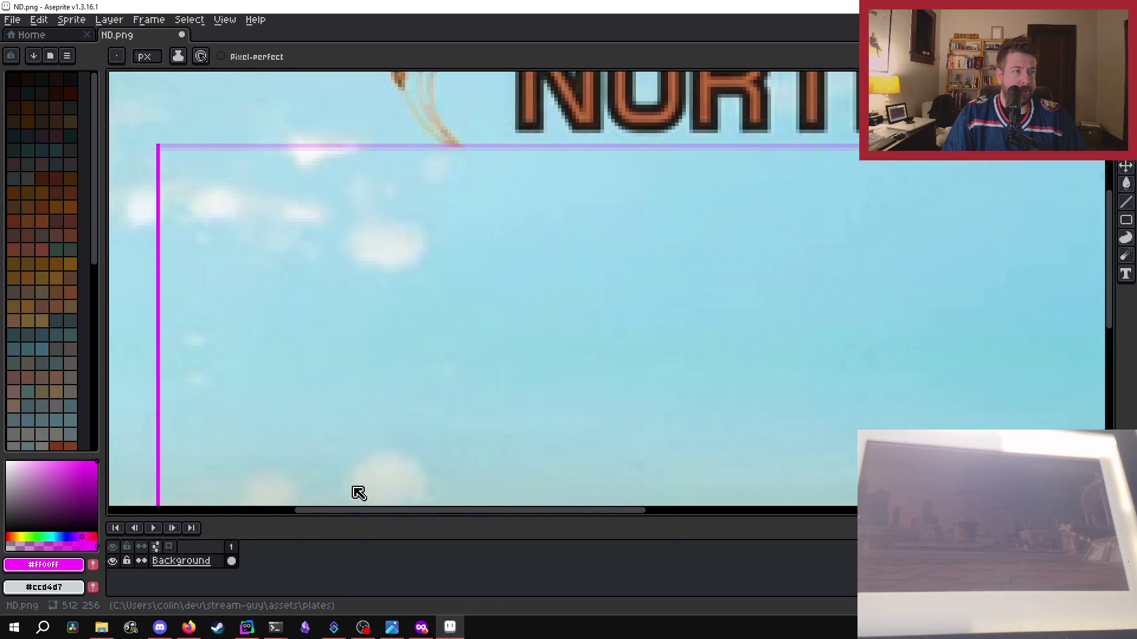
{"action": "left_click", "coordinate": [434, 144], "text": "shift"}
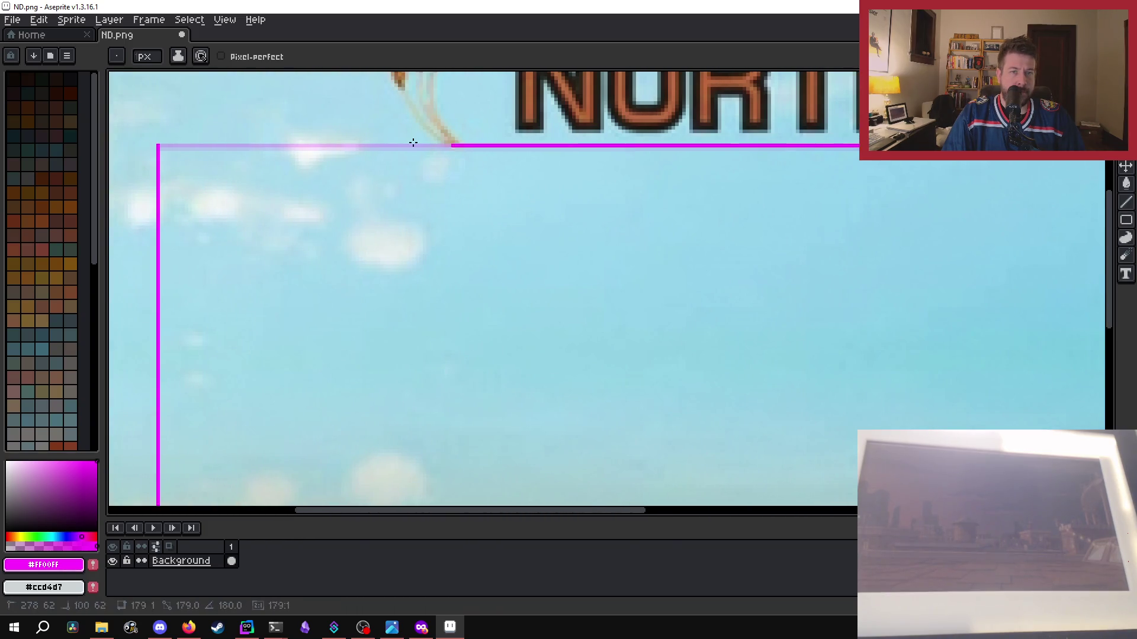
{"action": "left_click", "coordinate": [158, 145], "text": "shift"}
{"action": "scroll", "coordinate": [302, 239], "scroll_direction": "down", "scroll_amount": 4}
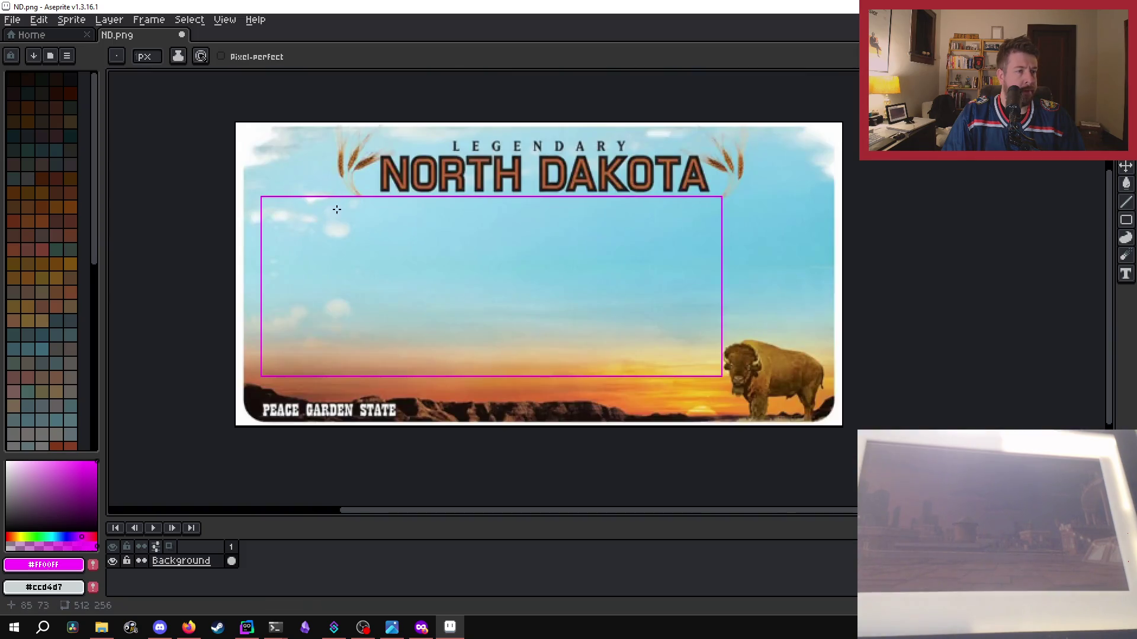
- Save ND.png and bring the PowerShell terminal forward
{"action": "key", "text": "ctrl+s"}
{"action": "mouse_move", "coordinate": [268, 635]}
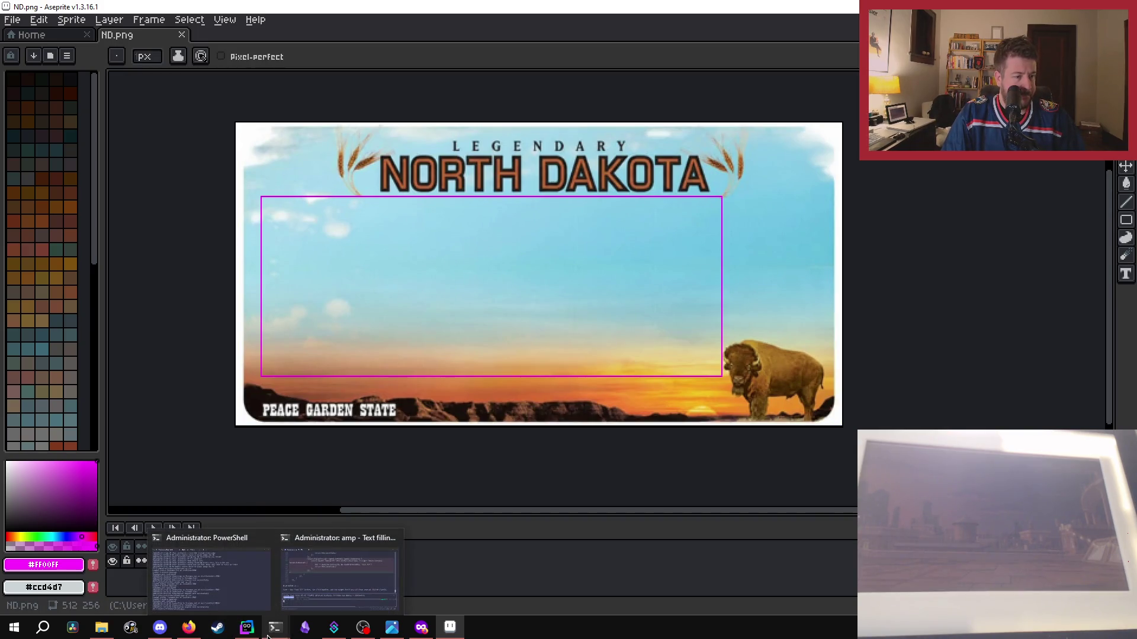
{"action": "left_click", "coordinate": [211, 575]}
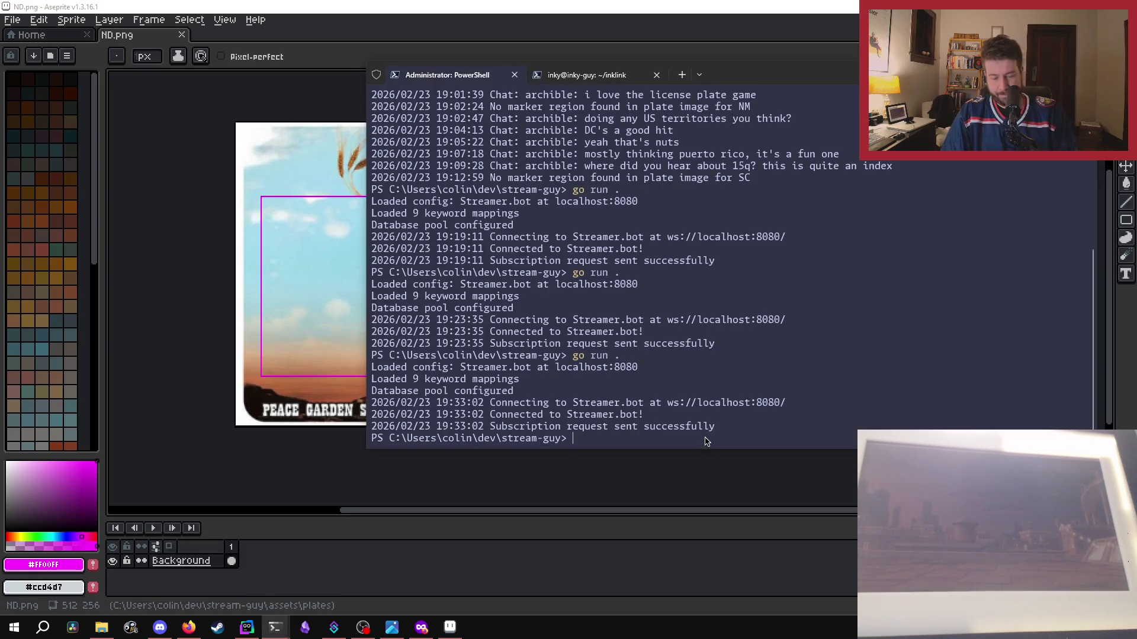
- Rerun Stream Guy, step the state choice to ND and show its test popup
{"action": "key", "text": "Return"}
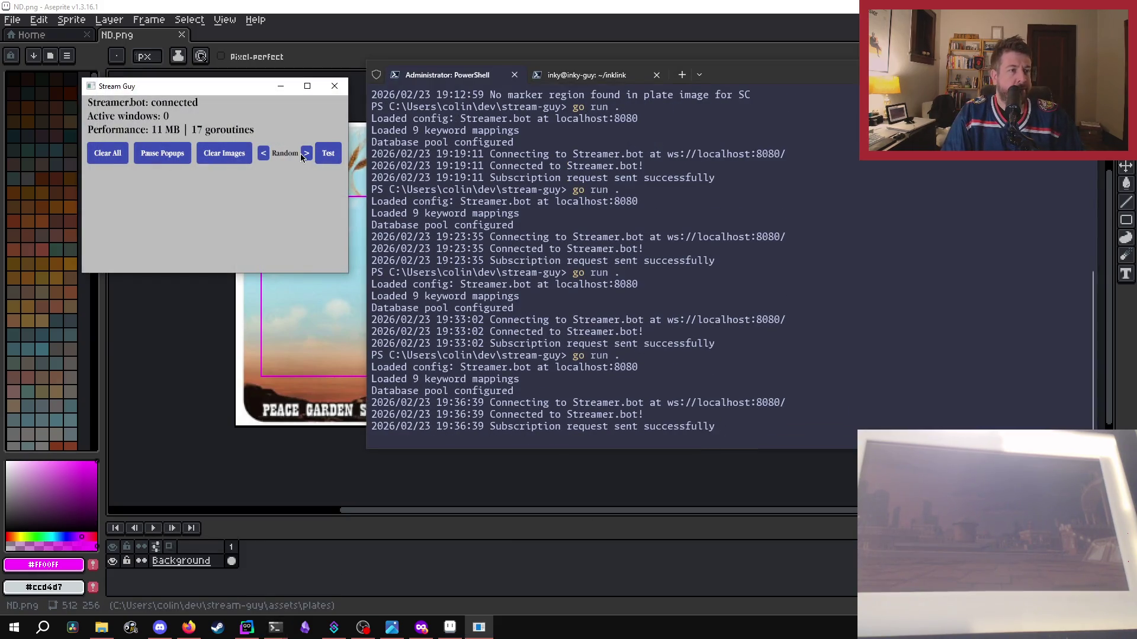
{"action": "left_click", "coordinate": [264, 155]}
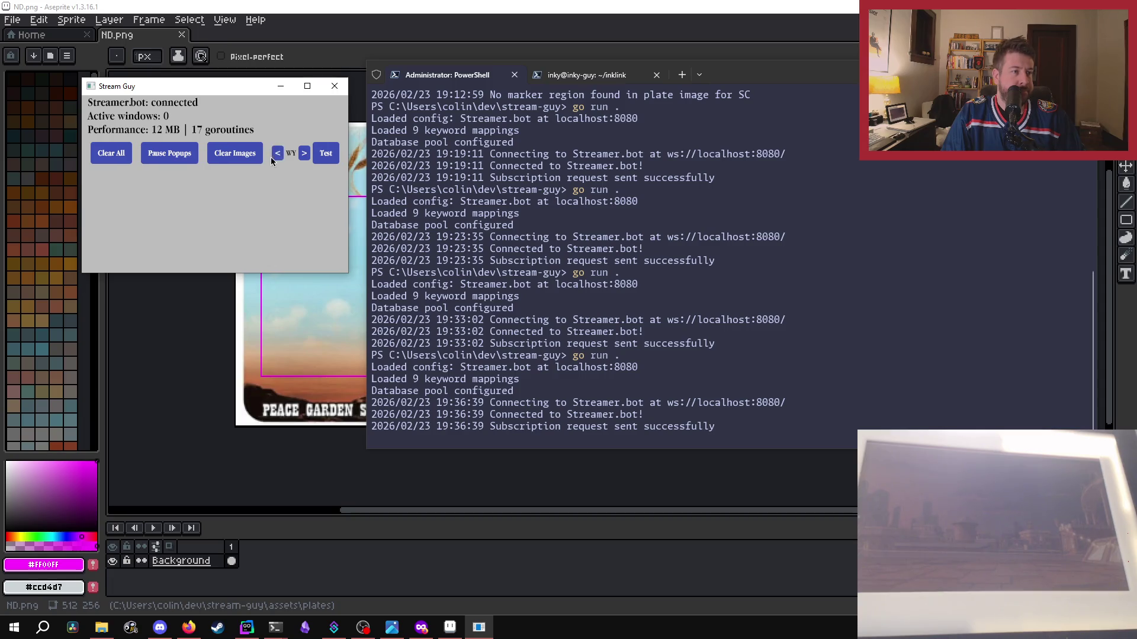
{"action": "left_click", "coordinate": [276, 156]}
{"action": "left_click", "coordinate": [277, 157]}
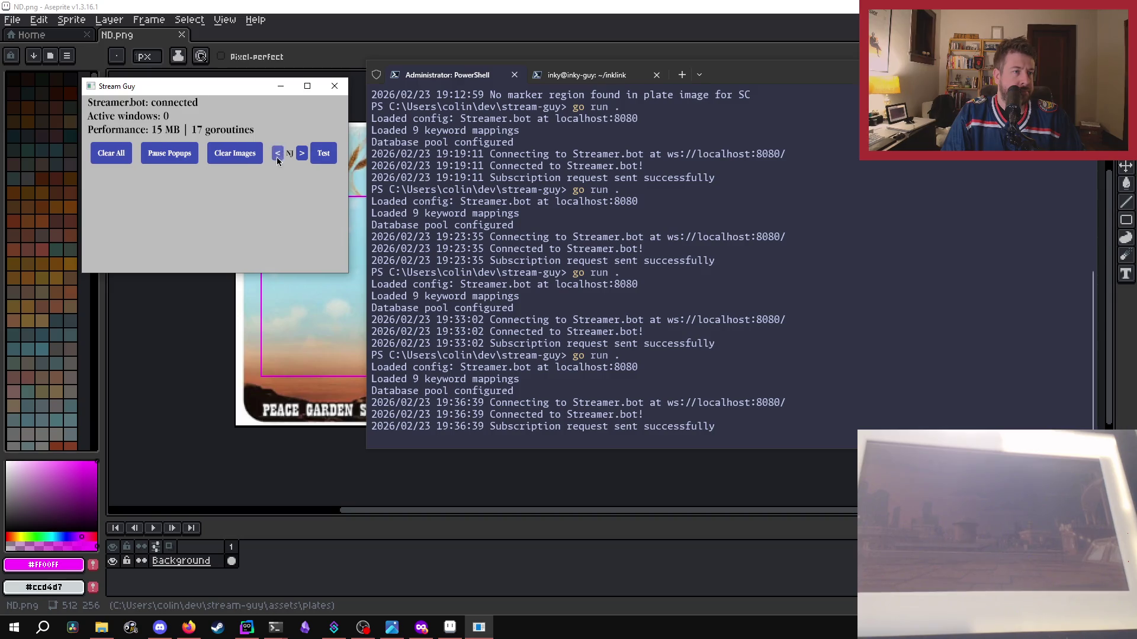
{"action": "left_click", "coordinate": [304, 154]}
{"action": "left_click", "coordinate": [306, 153]}
{"action": "left_click", "coordinate": [319, 155]}
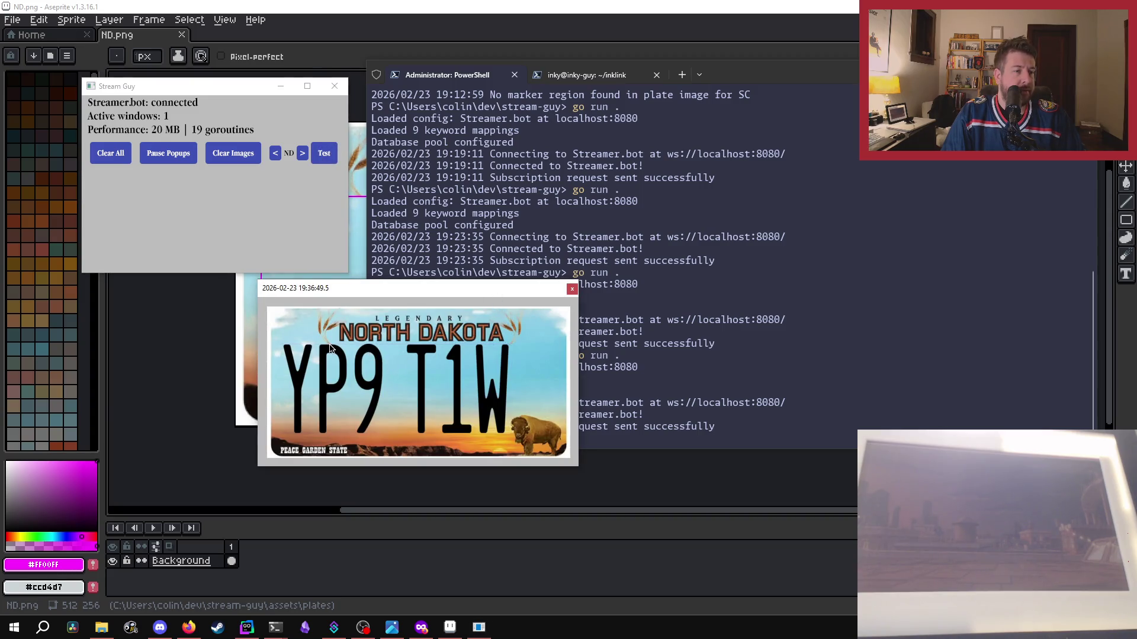
- Close the ND plate popup and the Stream Guy window, returning to Aseprite
{"action": "left_click", "coordinate": [573, 289]}
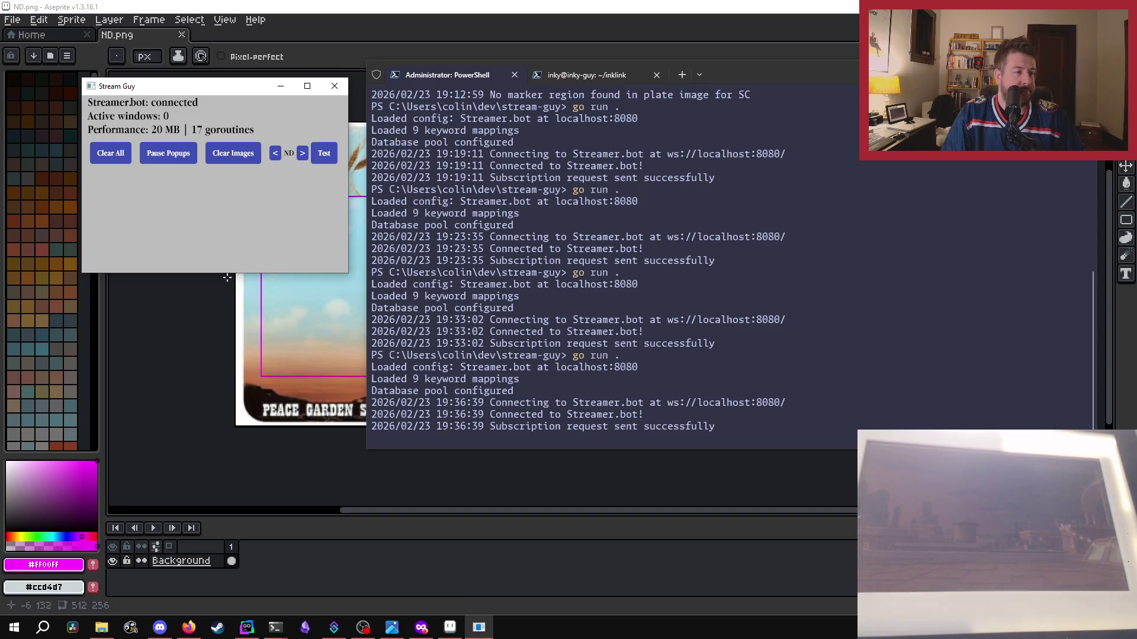
{"action": "left_click", "coordinate": [161, 301]}
{"action": "left_click", "coordinate": [335, 88]}
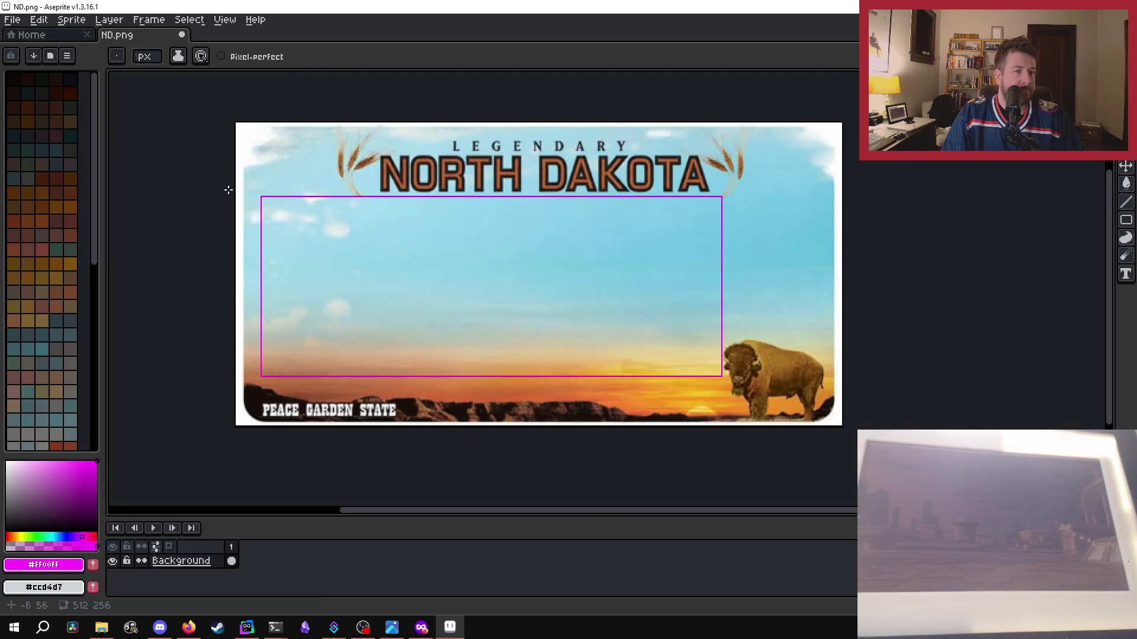
- Sample the near-white sky colour and paint over the pinkish row below the top edge
{"action": "scroll", "coordinate": [275, 198], "scroll_direction": "up", "scroll_amount": 3}
{"action": "scroll", "coordinate": [273, 203], "scroll_direction": "up", "scroll_amount": 1}
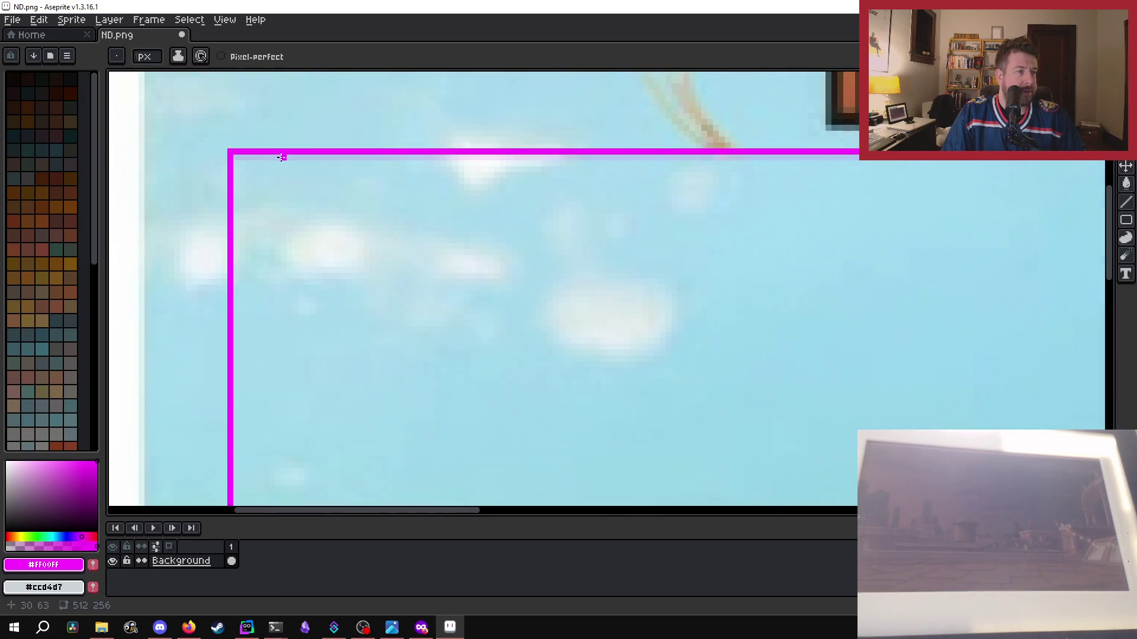
{"action": "key", "text": "i"}
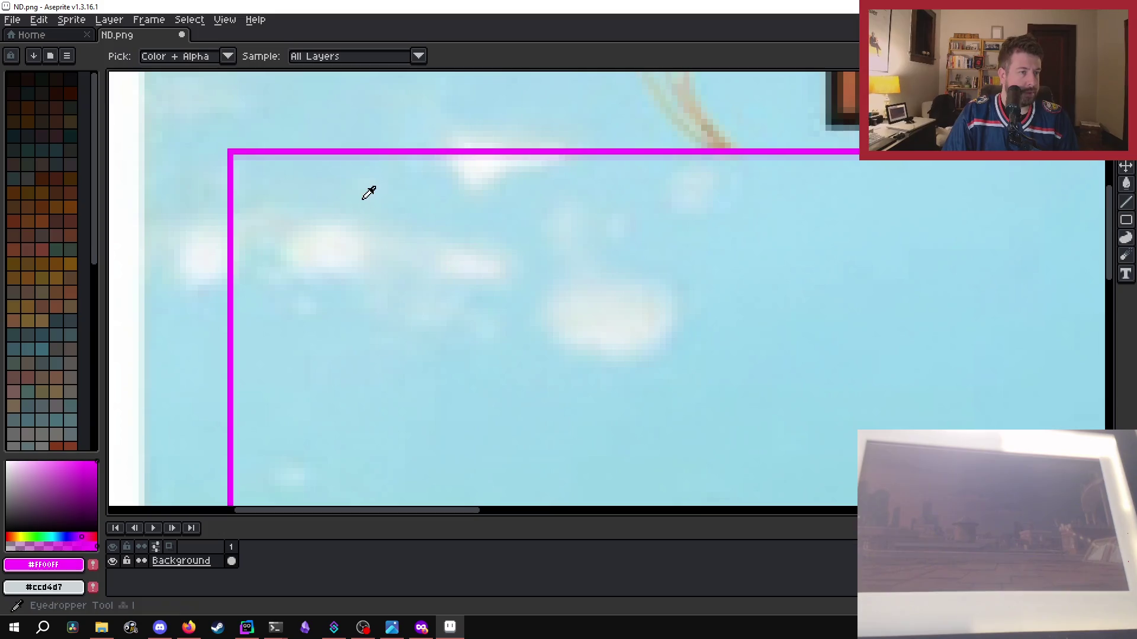
{"action": "left_click", "coordinate": [355, 185]}
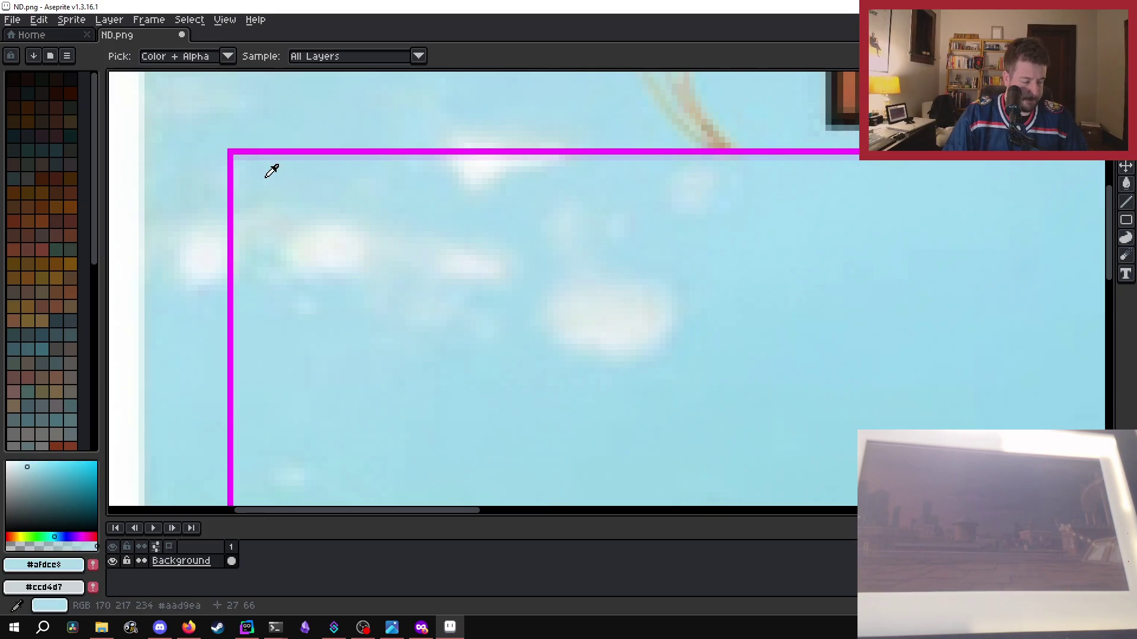
{"action": "key", "text": "b"}
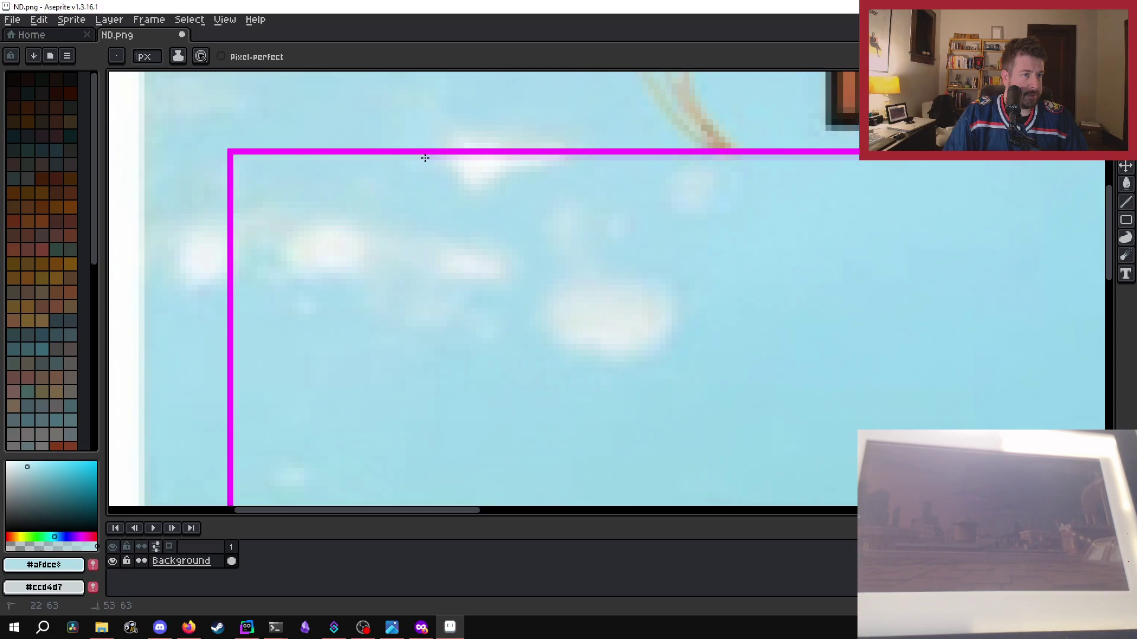
{"action": "scroll", "coordinate": [440, 158], "scroll_direction": "up", "scroll_amount": 4}
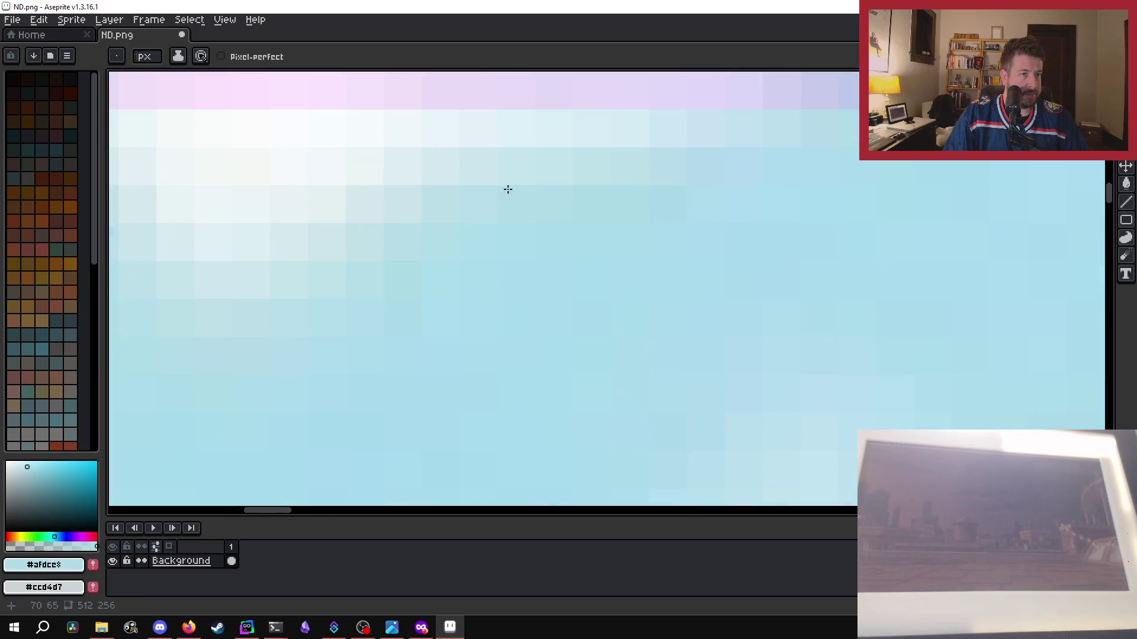
{"action": "key", "text": "i"}
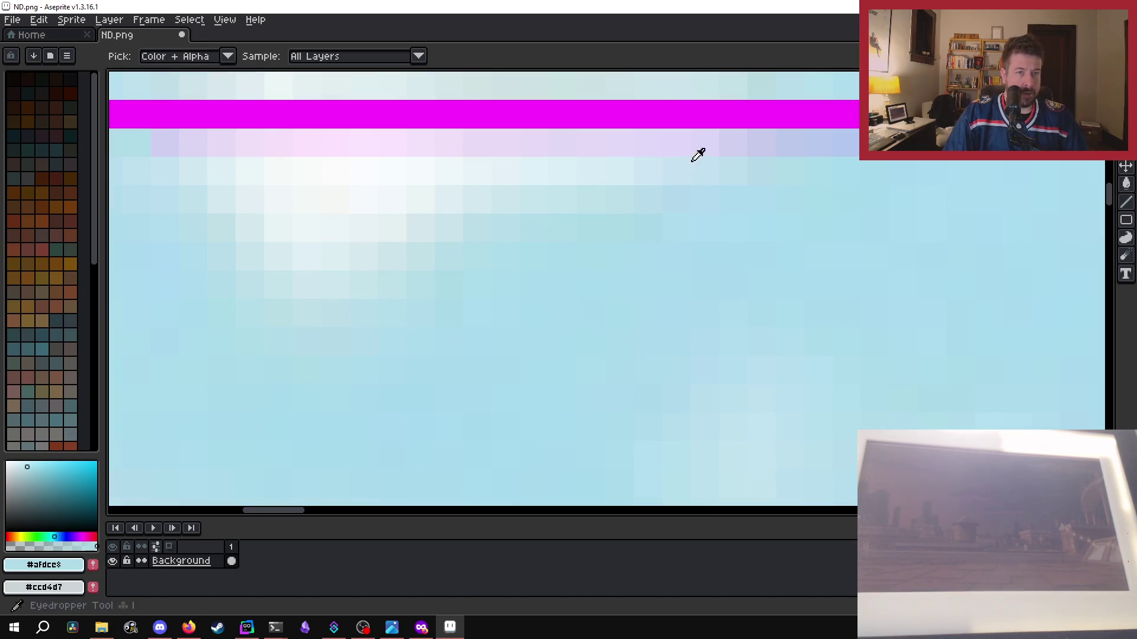
{"action": "left_click", "coordinate": [358, 178]}
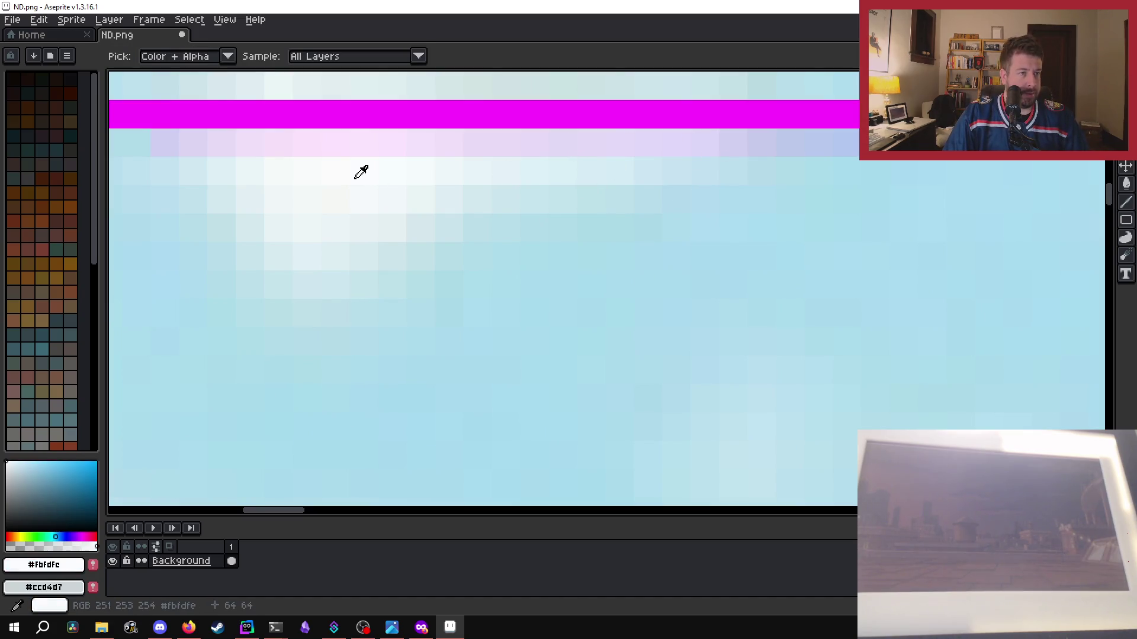
{"action": "key", "text": "b"}
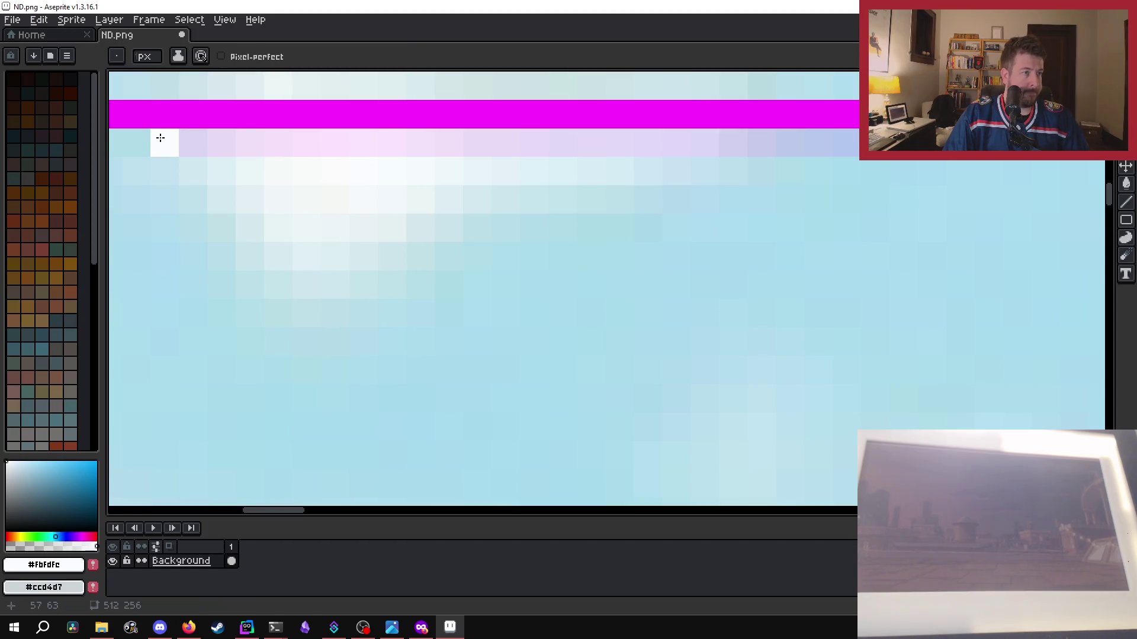
{"action": "left_click_drag", "start_coordinate": [138, 143], "coordinate": [767, 146]}
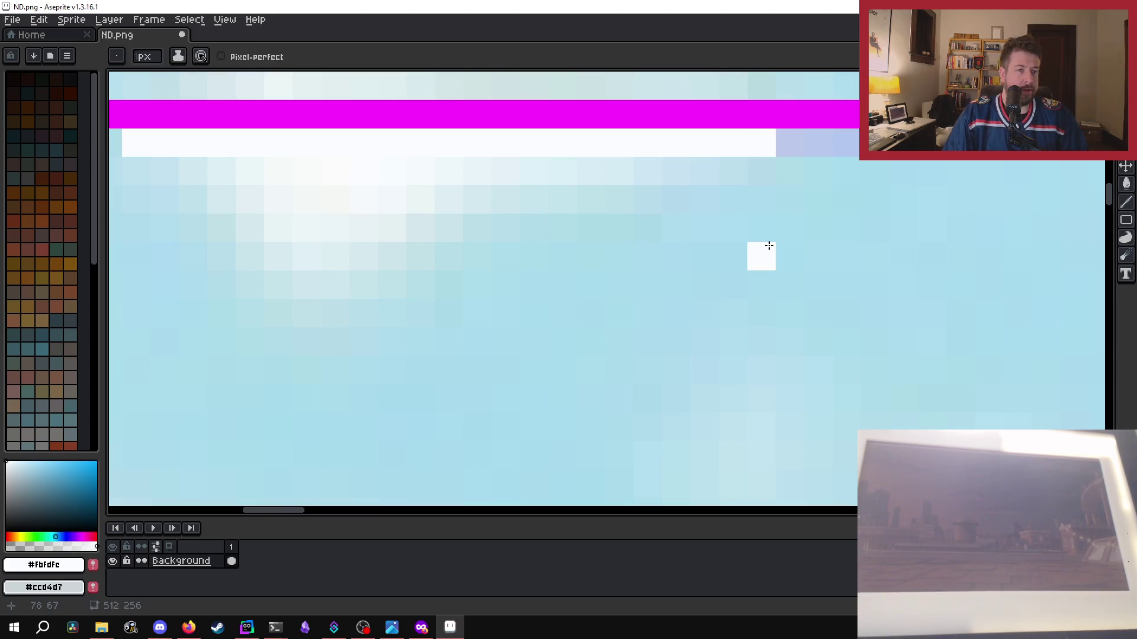
- Resample a light-blue sky colour from the canvas and return to the pencil
{"action": "key", "text": "i"}
{"action": "left_click", "coordinate": [725, 254]}
{"action": "left_click", "coordinate": [724, 256]}
{"action": "key", "text": "b"}
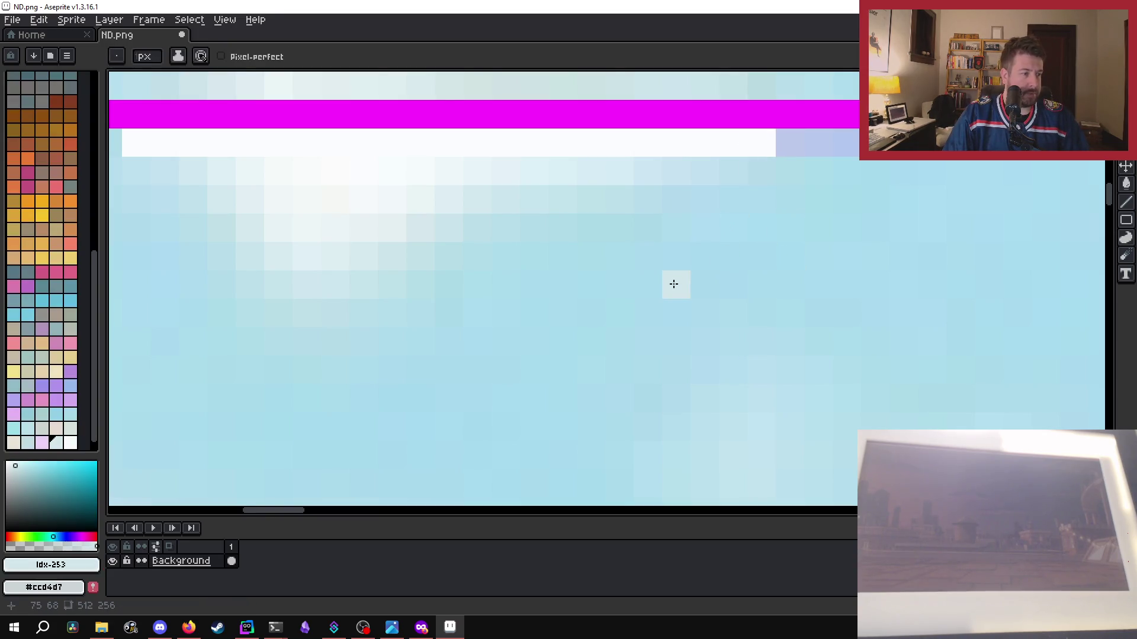
{"action": "scroll", "coordinate": [673, 284], "scroll_direction": "down", "scroll_amount": 1}
{"action": "scroll", "coordinate": [686, 291], "scroll_direction": "down", "scroll_amount": 2}
{"action": "scroll", "coordinate": [687, 291], "scroll_direction": "down", "scroll_amount": 2}
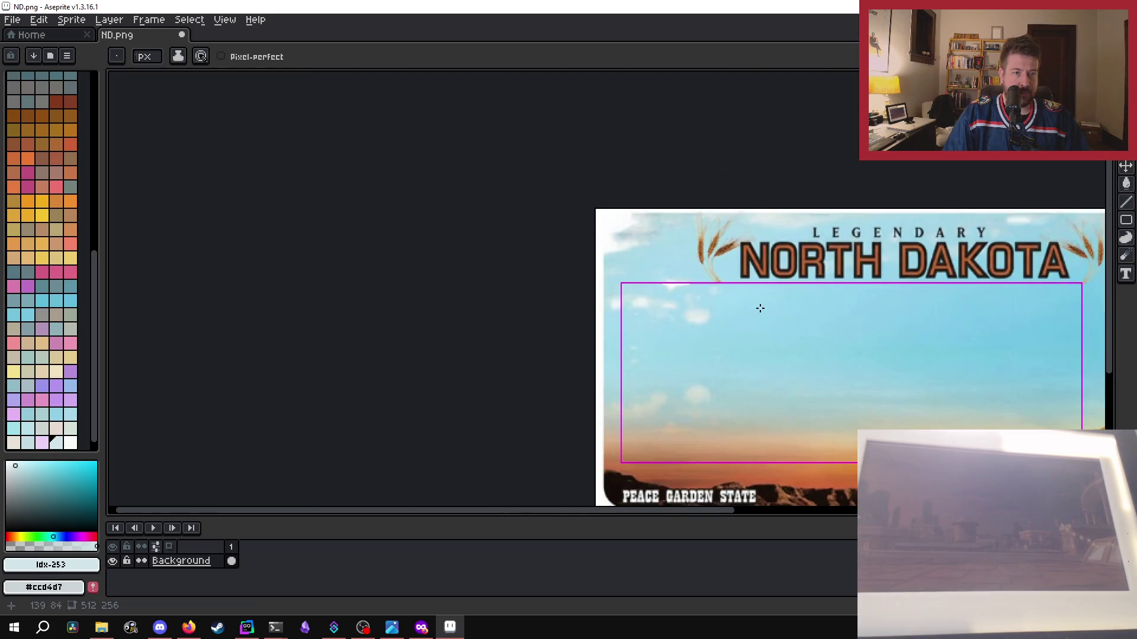
{"action": "scroll", "coordinate": [681, 284], "scroll_direction": "up", "scroll_amount": 2}
{"action": "scroll", "coordinate": [695, 262], "scroll_direction": "up", "scroll_amount": 2}
{"action": "scroll", "coordinate": [612, 259], "scroll_direction": "up", "scroll_amount": 2}
{"action": "scroll", "coordinate": [614, 264], "scroll_direction": "down", "scroll_amount": 1}
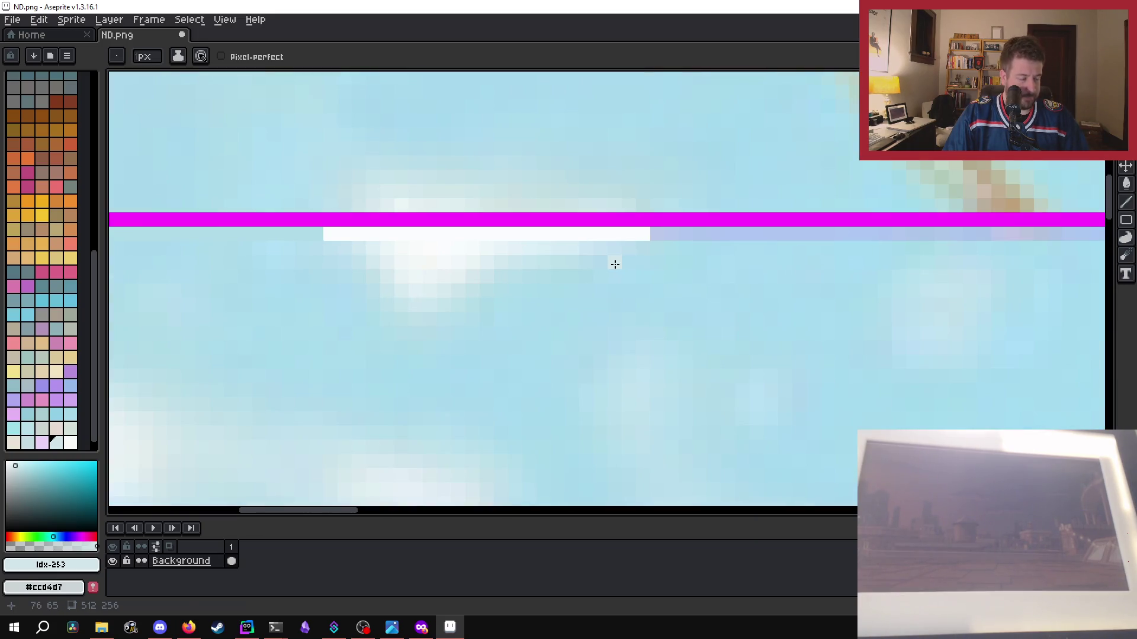
{"action": "key", "text": "super"}
{"action": "key", "text": "super"}
{"action": "key", "text": "v"}
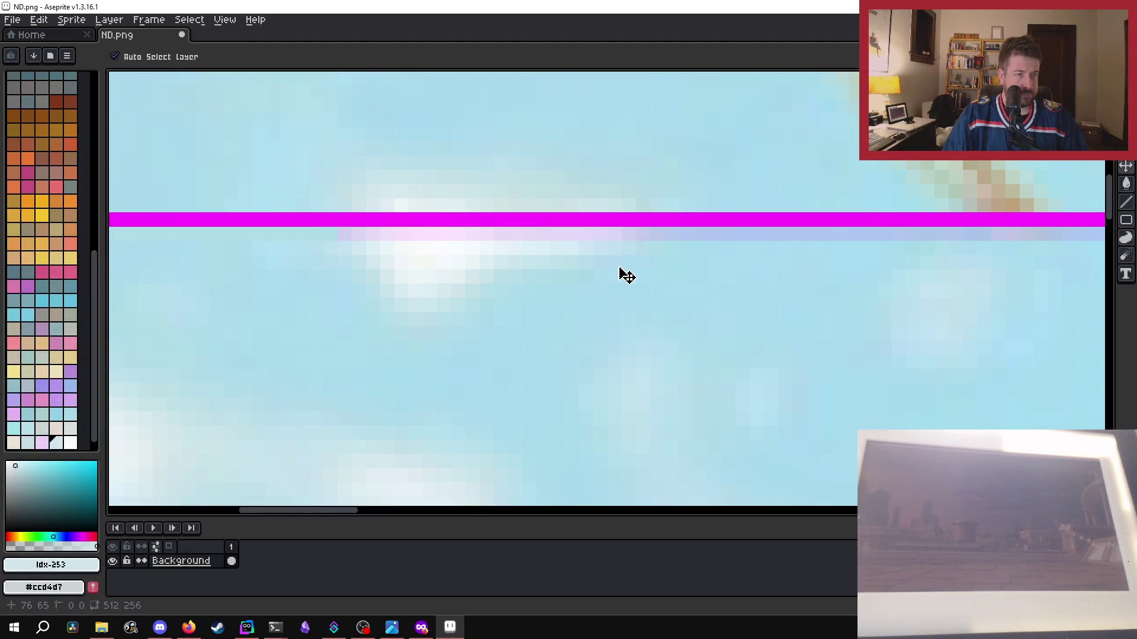
{"action": "key", "text": "b"}
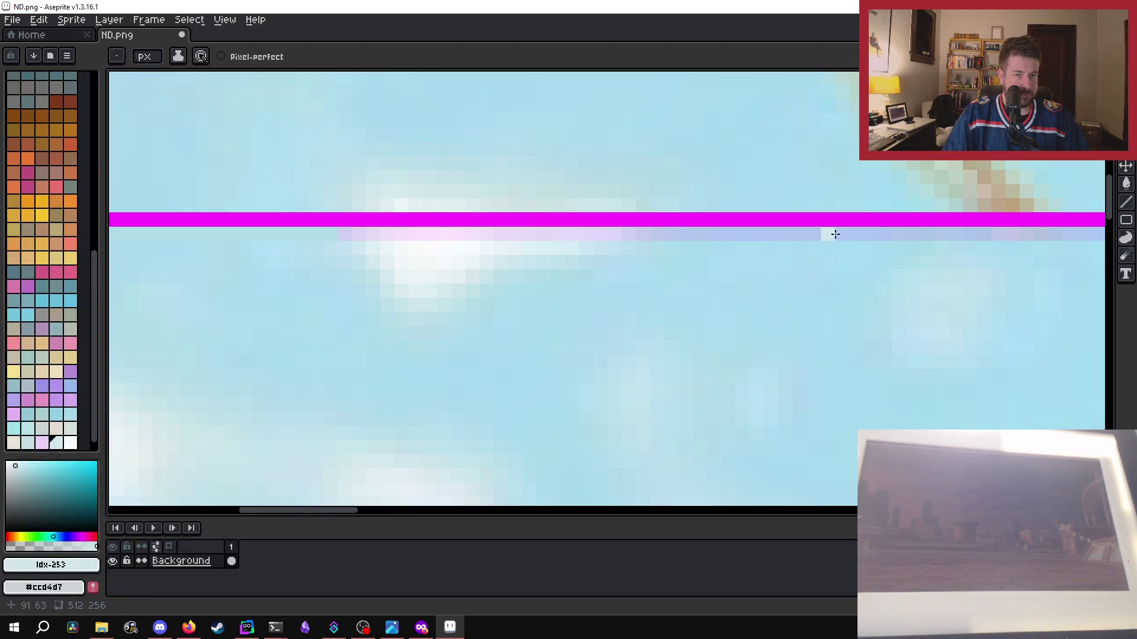
- Sample pale blue #bcdcee below the band and repaint the stray row with it
{"action": "key", "text": "i"}
{"action": "left_click", "coordinate": [634, 239]}
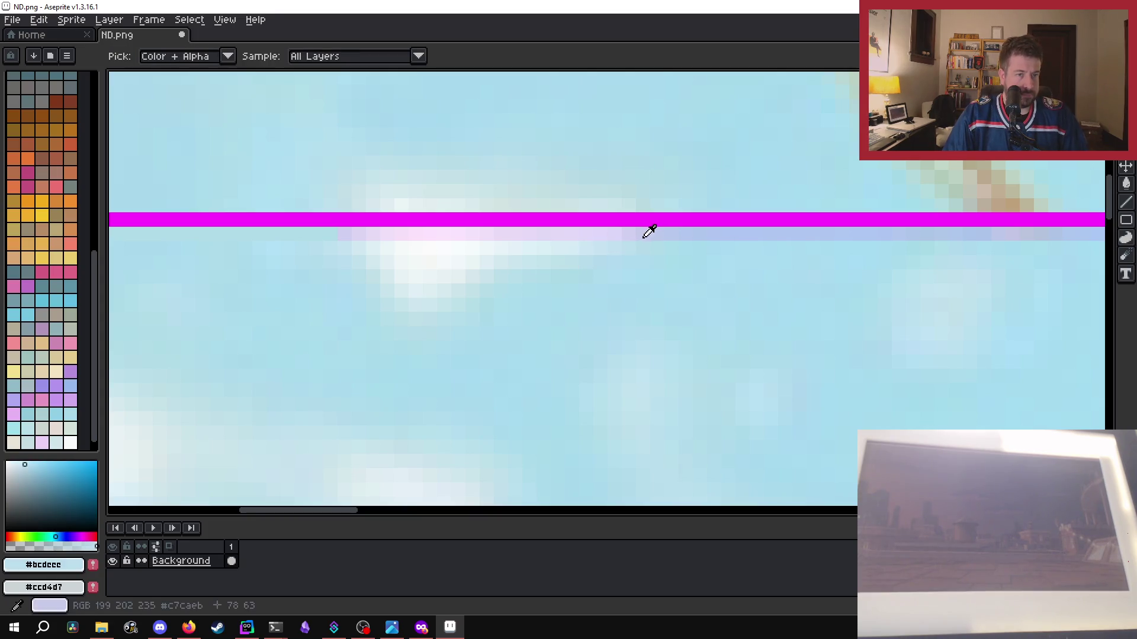
{"action": "key", "text": "b"}
{"action": "left_click_drag", "start_coordinate": [657, 233], "coordinate": [346, 233]}
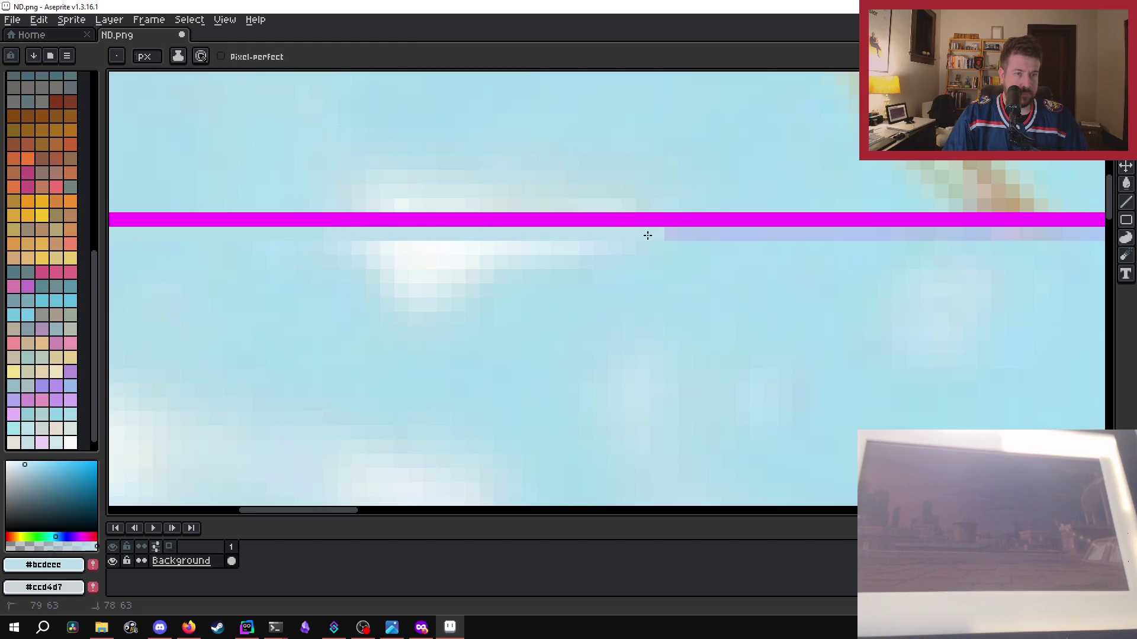
{"action": "left_click_drag", "start_coordinate": [643, 236], "coordinate": [748, 237]}
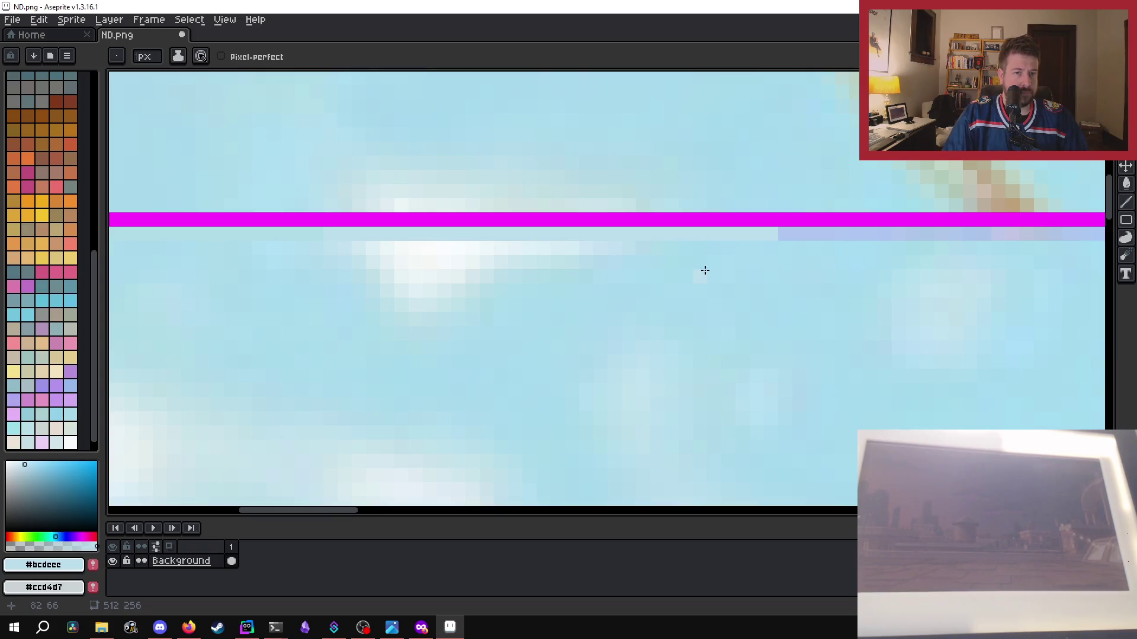
- Pan along the frame's top edge and sample the sky blue #a9dcf1 with the Eyedropper
{"action": "key", "text": "i"}
{"action": "scroll", "coordinate": [729, 261], "scroll_direction": "right", "scroll_amount": 10}
{"action": "scroll", "coordinate": [656, 273], "scroll_direction": "left", "scroll_amount": 15}
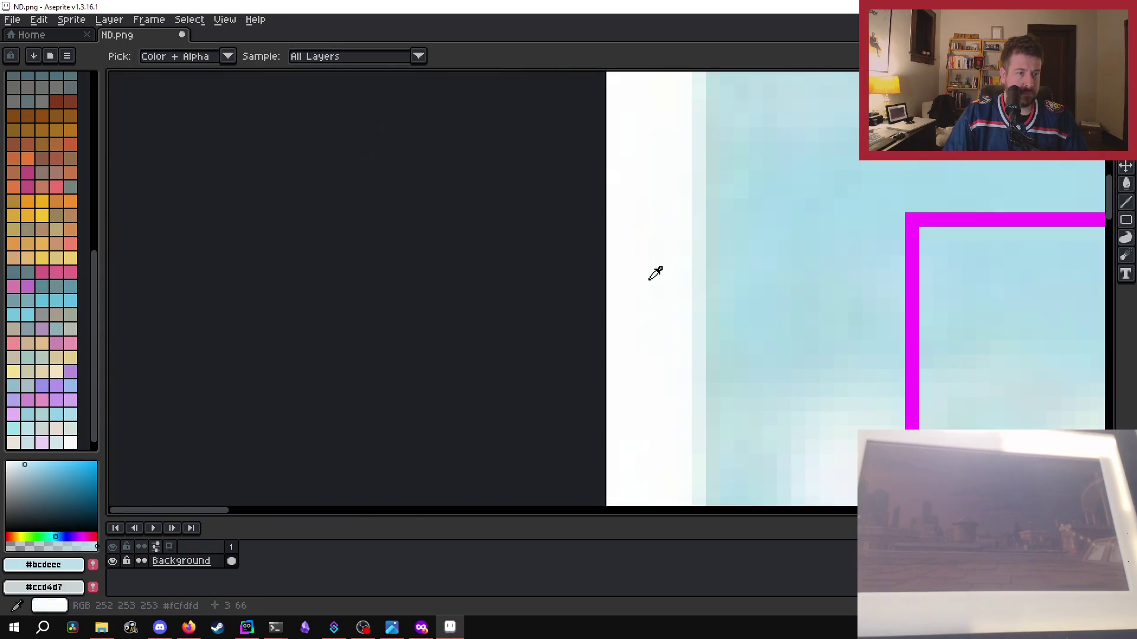
{"action": "scroll", "coordinate": [658, 273], "scroll_direction": "right", "scroll_amount": 10}
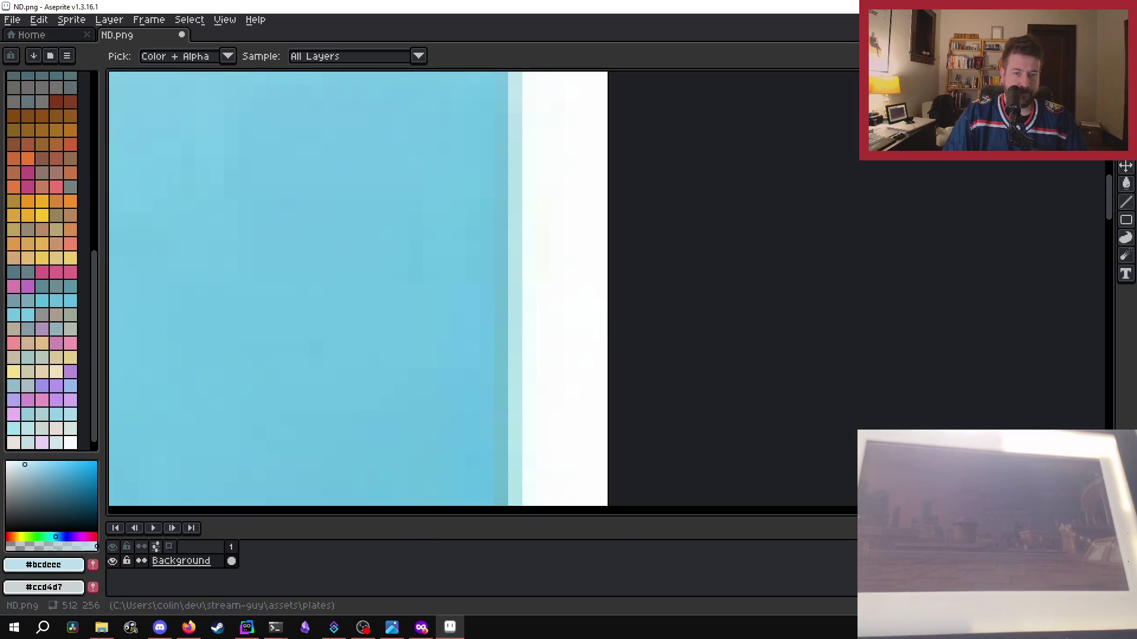
{"action": "mouse_move", "coordinate": [203, 514]}
{"action": "left_mouse_down"}
{"action": "mouse_move", "coordinate": [749, 508]}
{"action": "mouse_move", "coordinate": [315, 502]}
{"action": "mouse_move", "coordinate": [339, 503]}
{"action": "left_mouse_up"}
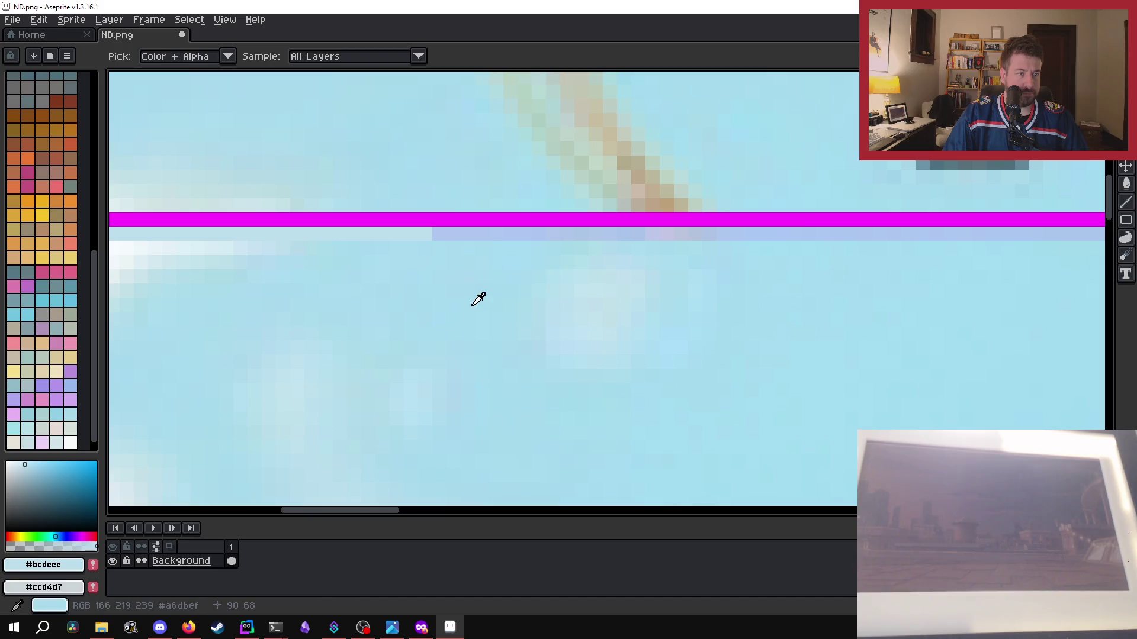
{"action": "left_click", "coordinate": [430, 257]}
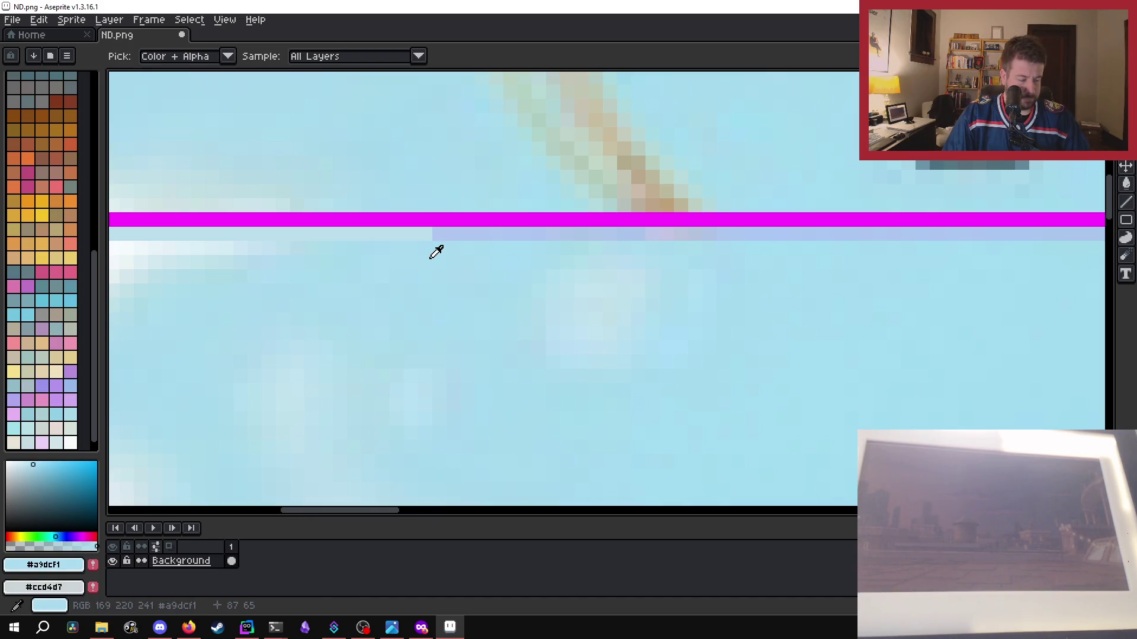
- Pencil over a longer stretch of lavender pixels under the magenta top edge in sky blue
{"action": "key", "text": "b"}
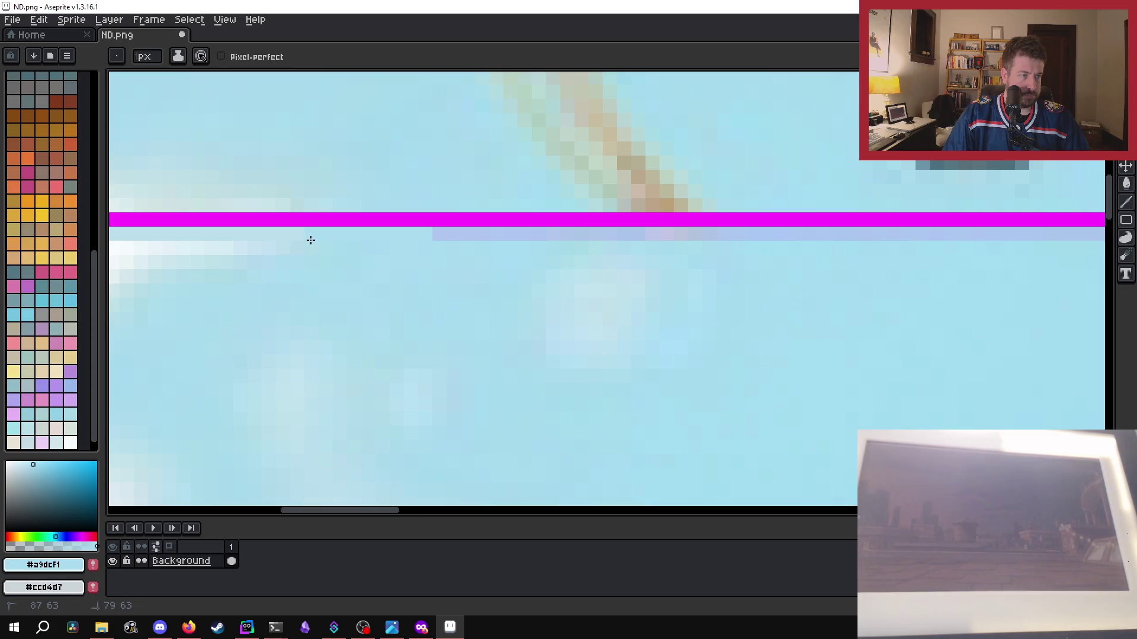
{"action": "left_click", "coordinate": [447, 234]}
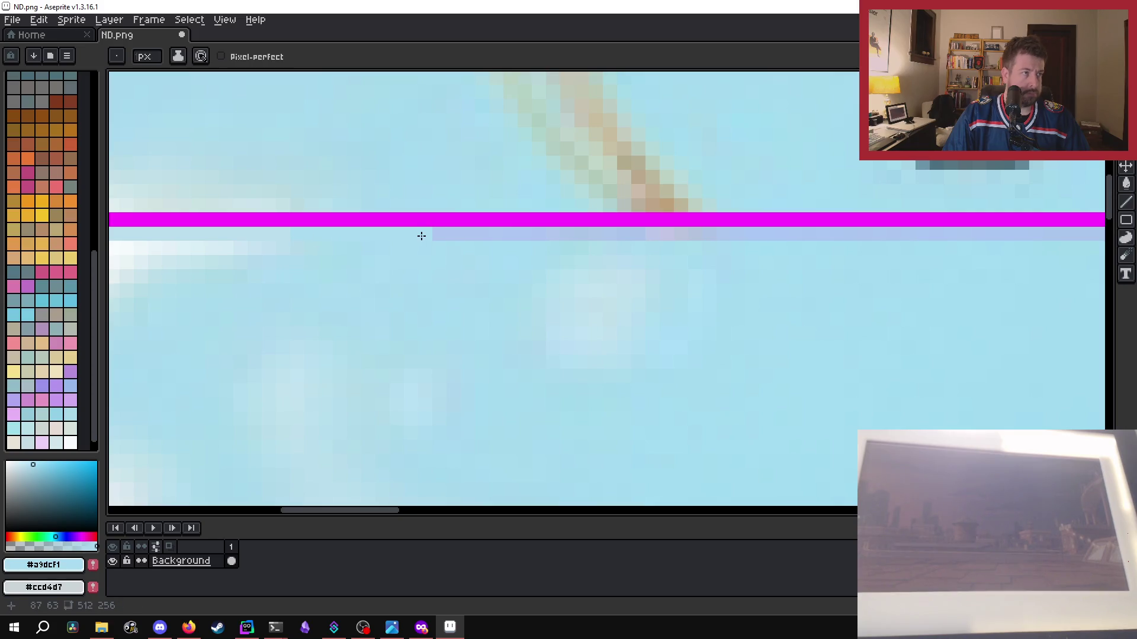
{"action": "left_click_drag", "start_coordinate": [438, 234], "coordinate": [453, 234]}
{"action": "left_click_drag", "start_coordinate": [791, 235], "coordinate": [823, 235]}
{"action": "left_click_drag", "start_coordinate": [454, 239], "coordinate": [1105, 235]}
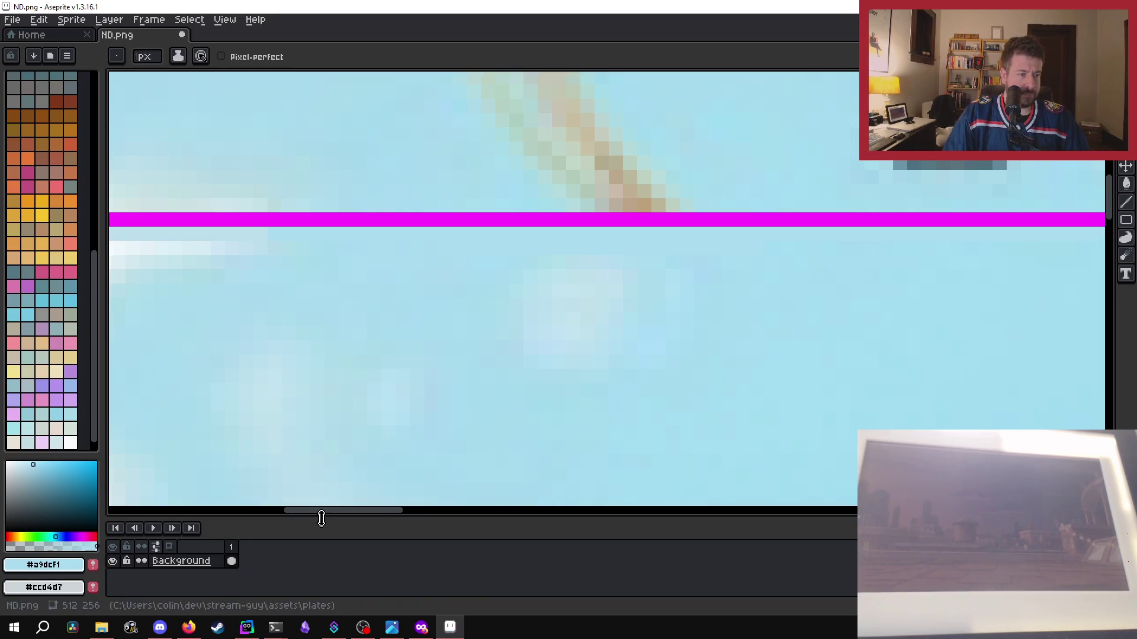
{"action": "left_click_drag", "start_coordinate": [329, 510], "coordinate": [426, 510]}
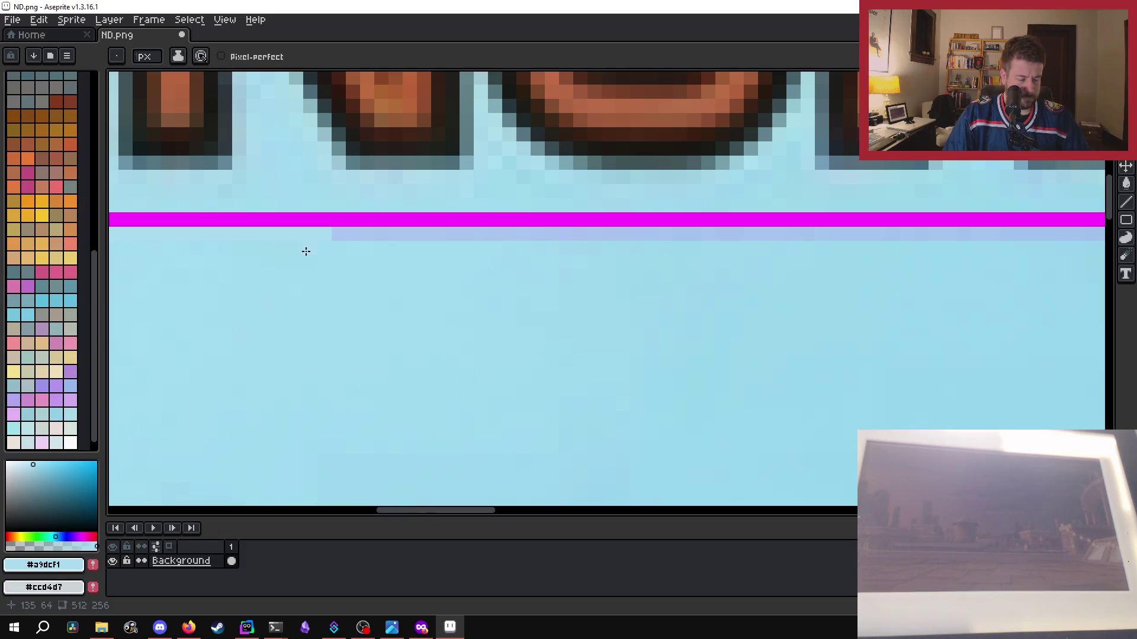
- Repaint the lavender row's left end and the rest of the row in sky blue
{"action": "key", "text": "i"}
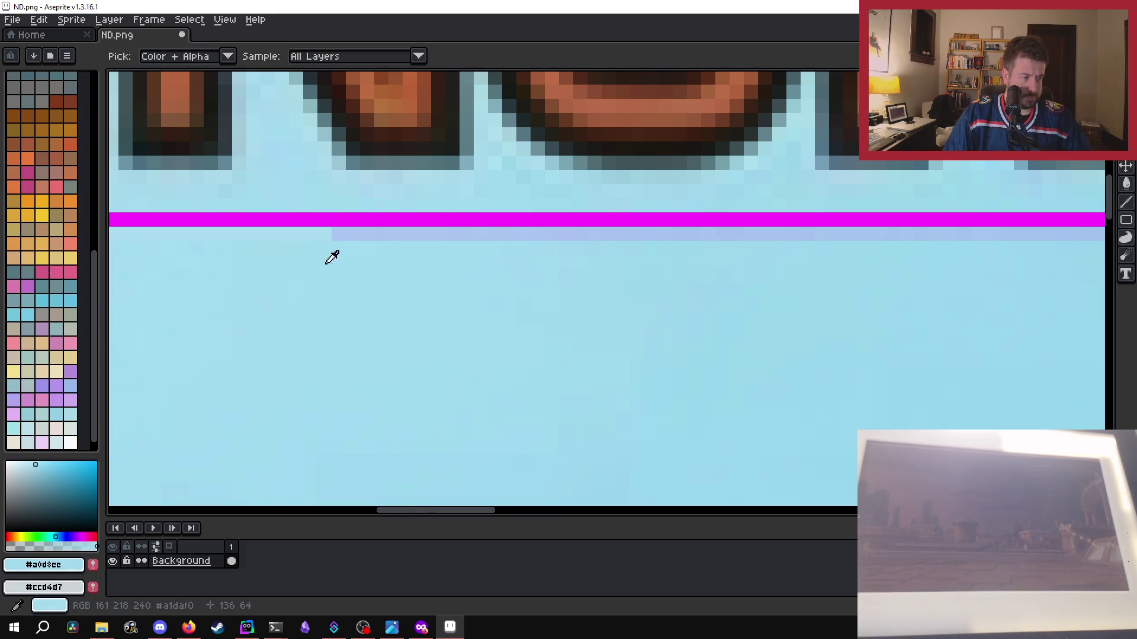
{"action": "key", "text": "b"}
{"action": "left_click_drag", "start_coordinate": [396, 234], "coordinate": [309, 236]}
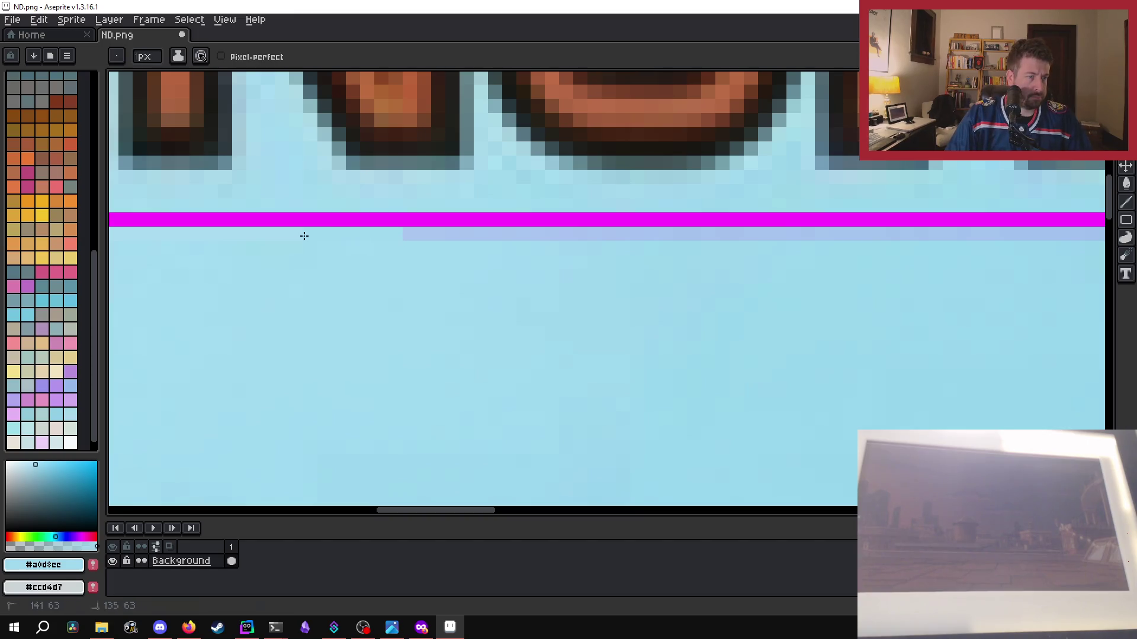
{"action": "scroll", "coordinate": [198, 275], "scroll_direction": "left", "scroll_amount": 1}
{"action": "mouse_move", "coordinate": [448, 513]}
{"action": "left_mouse_down"}
{"action": "mouse_move", "coordinate": [483, 513]}
{"action": "mouse_move", "coordinate": [472, 512]}
{"action": "left_mouse_up"}
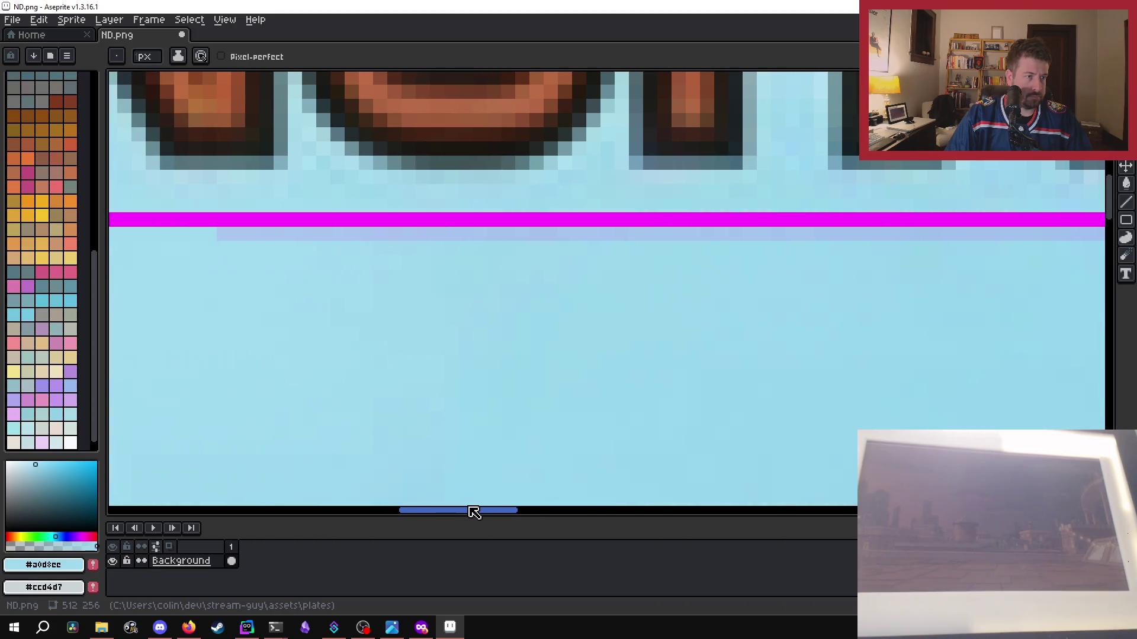
{"action": "left_click_drag", "start_coordinate": [213, 237], "coordinate": [1054, 234]}
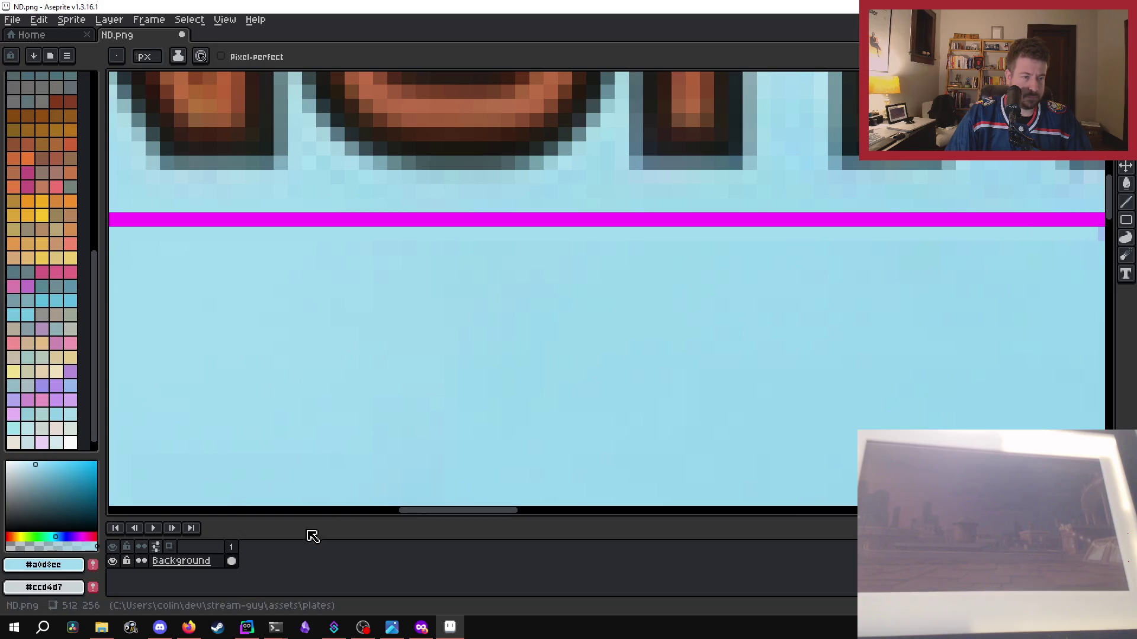
{"action": "left_click_drag", "start_coordinate": [431, 511], "coordinate": [535, 509]}
{"action": "left_click_drag", "start_coordinate": [304, 236], "coordinate": [325, 240]}
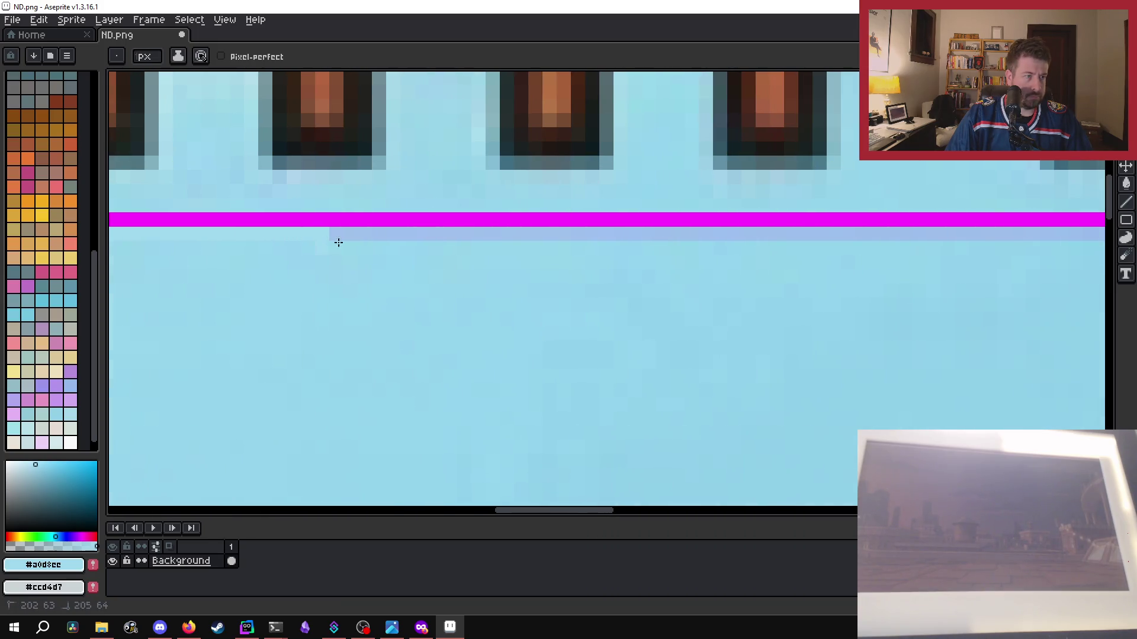
- Undo the bad strokes, including a darker blue repaint under the magenta line
{"action": "key", "text": "ctrl+z"}
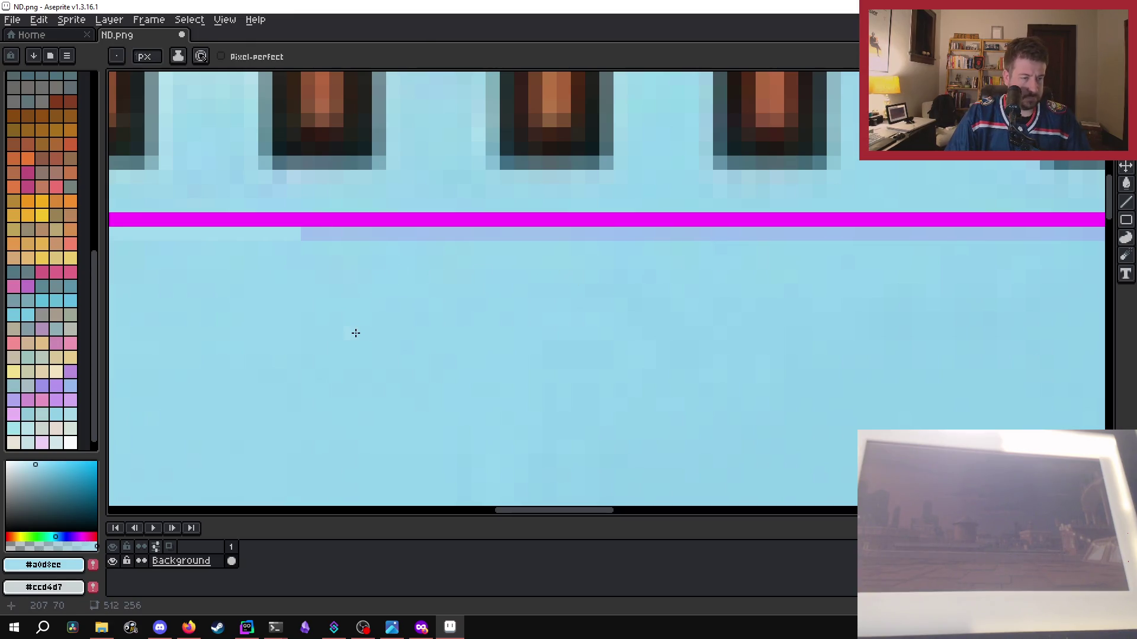
{"action": "key", "text": "i"}
{"action": "key", "text": "b"}
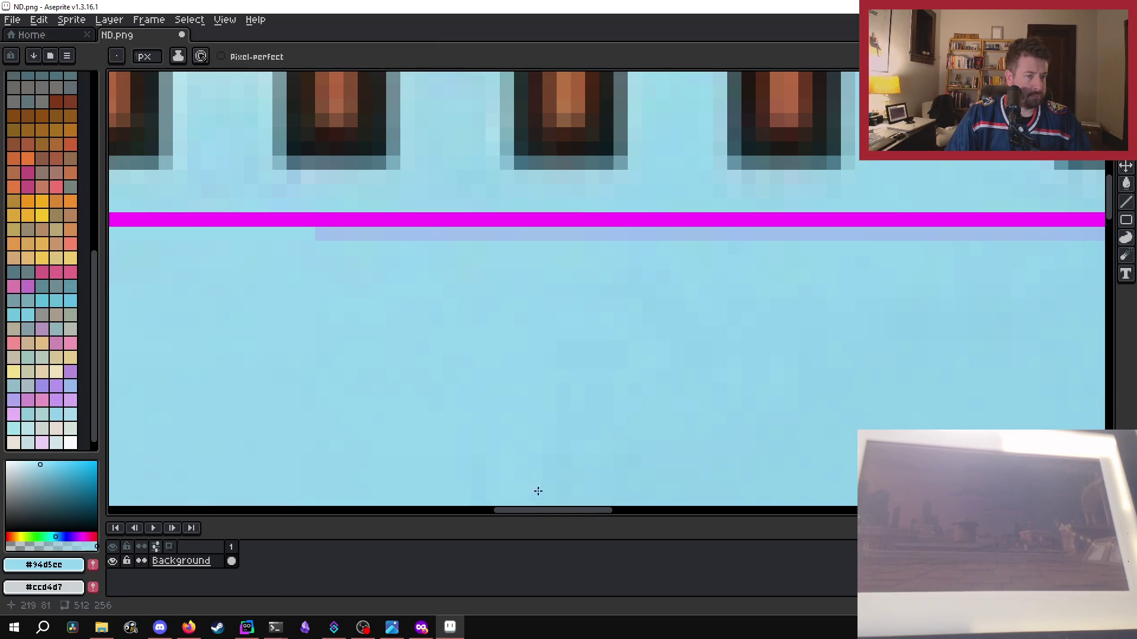
{"action": "left_click_drag", "start_coordinate": [587, 510], "coordinate": [423, 504]}
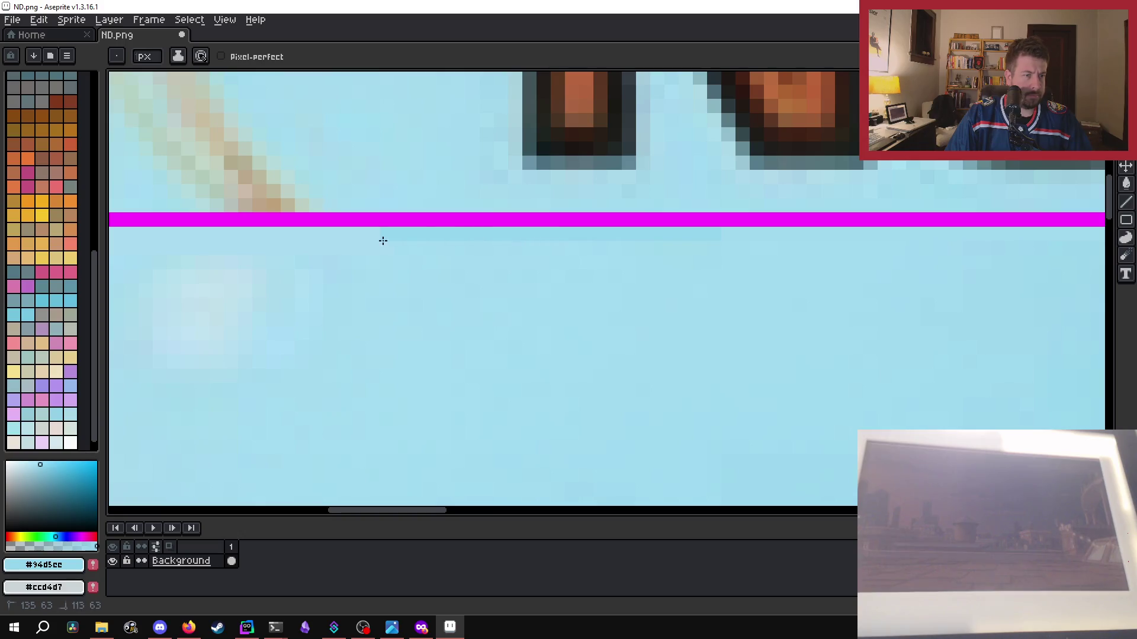
{"action": "key", "text": "ctrl+z"}
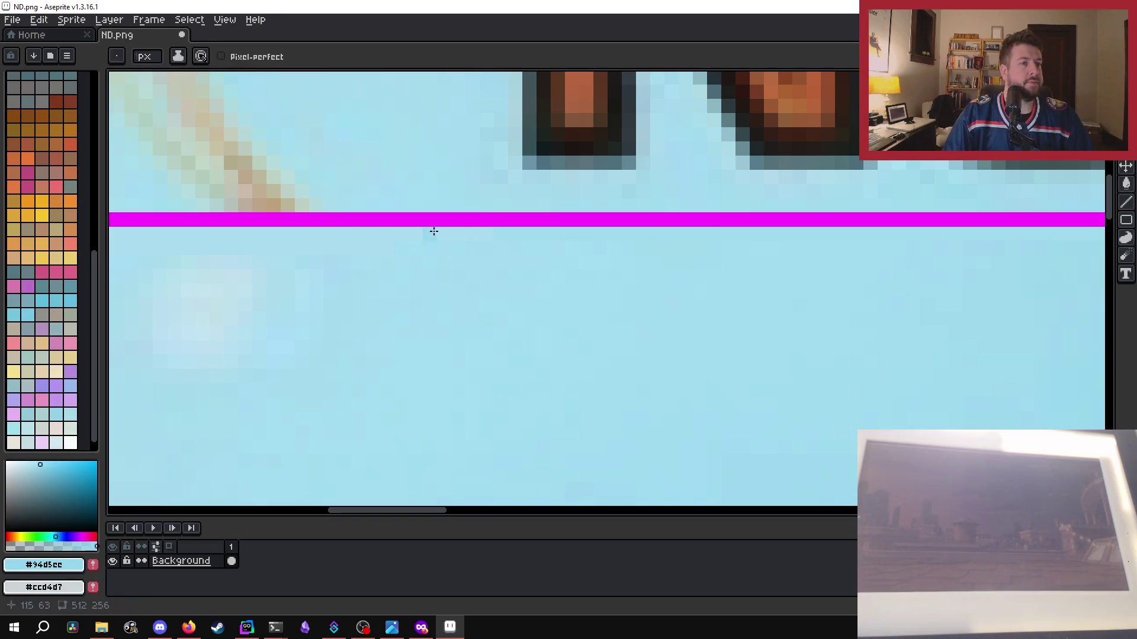
{"action": "left_click_drag", "start_coordinate": [538, 239], "coordinate": [125, 244]}
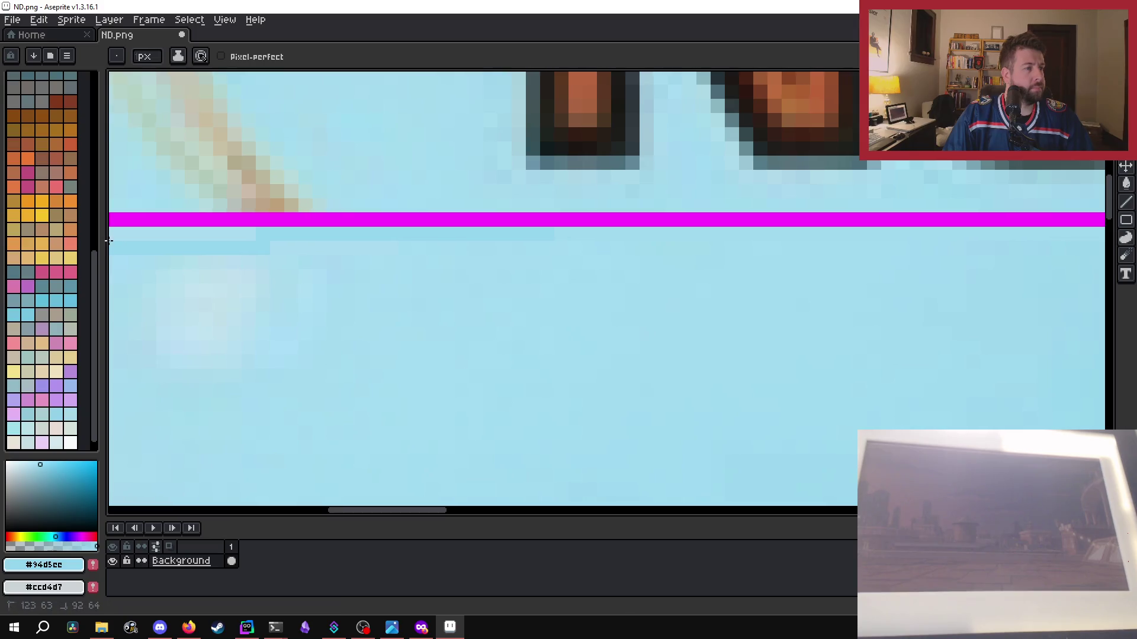
{"action": "key", "text": "ctrl+z"}
- Zoom out to check the cleaned magenta frame on the ND plate
{"action": "left_click_drag", "start_coordinate": [414, 513], "coordinate": [348, 513]}
{"action": "scroll", "coordinate": [419, 416], "scroll_direction": "down", "scroll_amount": 2}
{"action": "scroll", "coordinate": [581, 370], "scroll_direction": "down", "scroll_amount": 1}
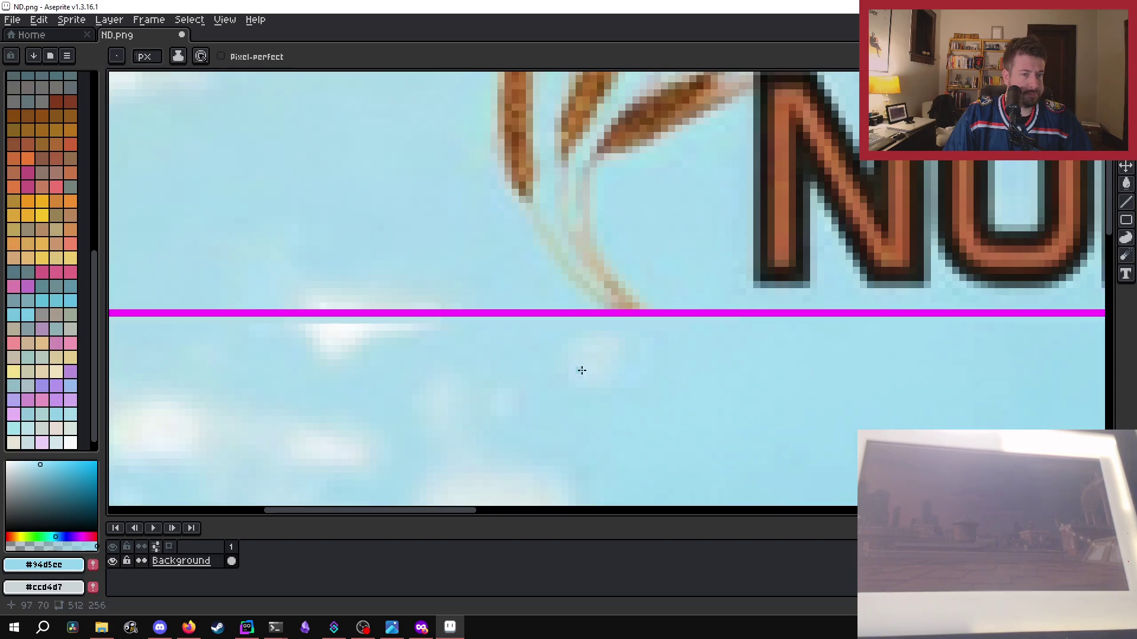
{"action": "scroll", "coordinate": [592, 309], "scroll_direction": "down", "scroll_amount": 1}
{"action": "scroll", "coordinate": [593, 309], "scroll_direction": "down", "scroll_amount": 1}
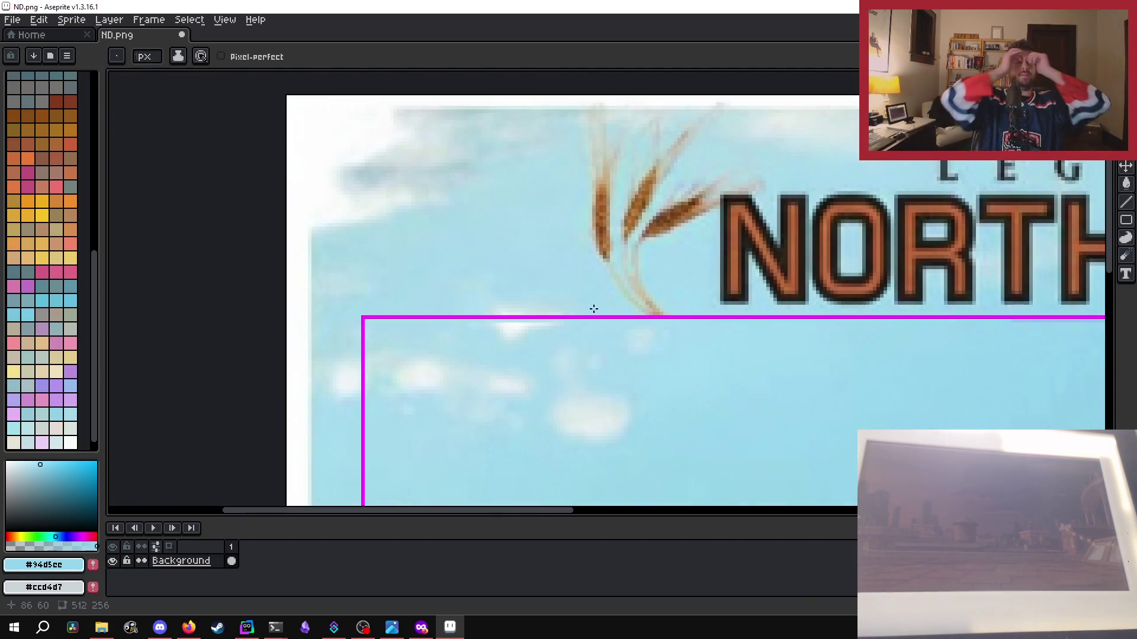
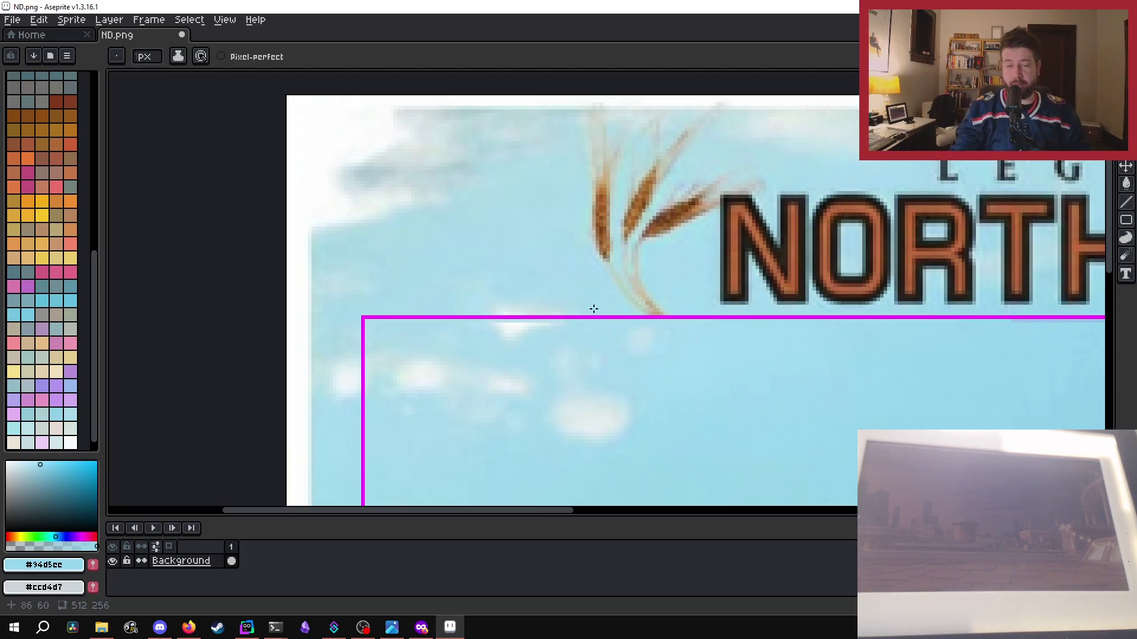
- Zoom in on the magenta line and draw sky-blue lines under its top edge out to the image edge
{"action": "left_click_drag", "start_coordinate": [531, 510], "coordinate": [692, 533]}
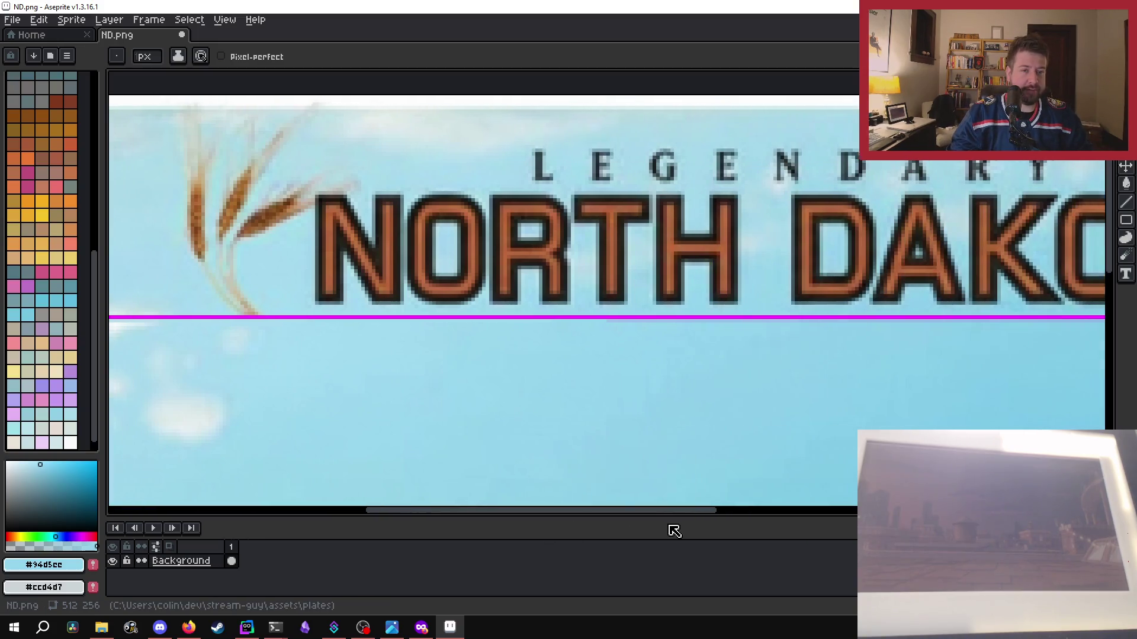
{"action": "key", "text": "minus"}
{"action": "scroll", "coordinate": [300, 336], "scroll_direction": "up", "scroll_amount": 2}
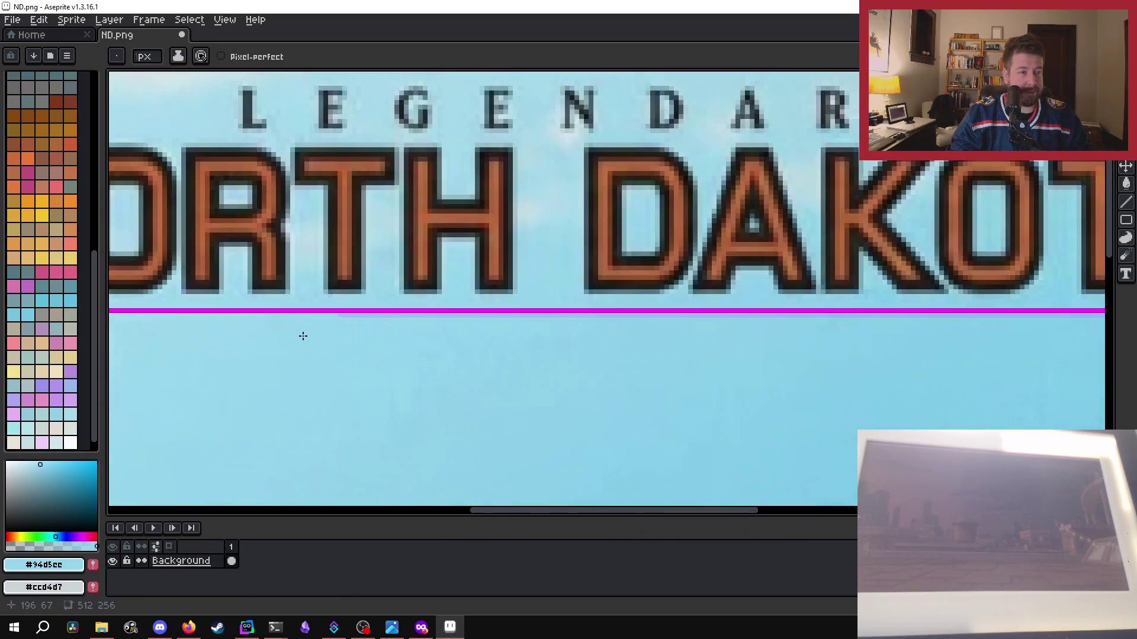
{"action": "scroll", "coordinate": [349, 284], "scroll_direction": "up", "scroll_amount": 2}
{"action": "scroll", "coordinate": [344, 318], "scroll_direction": "up", "scroll_amount": 2}
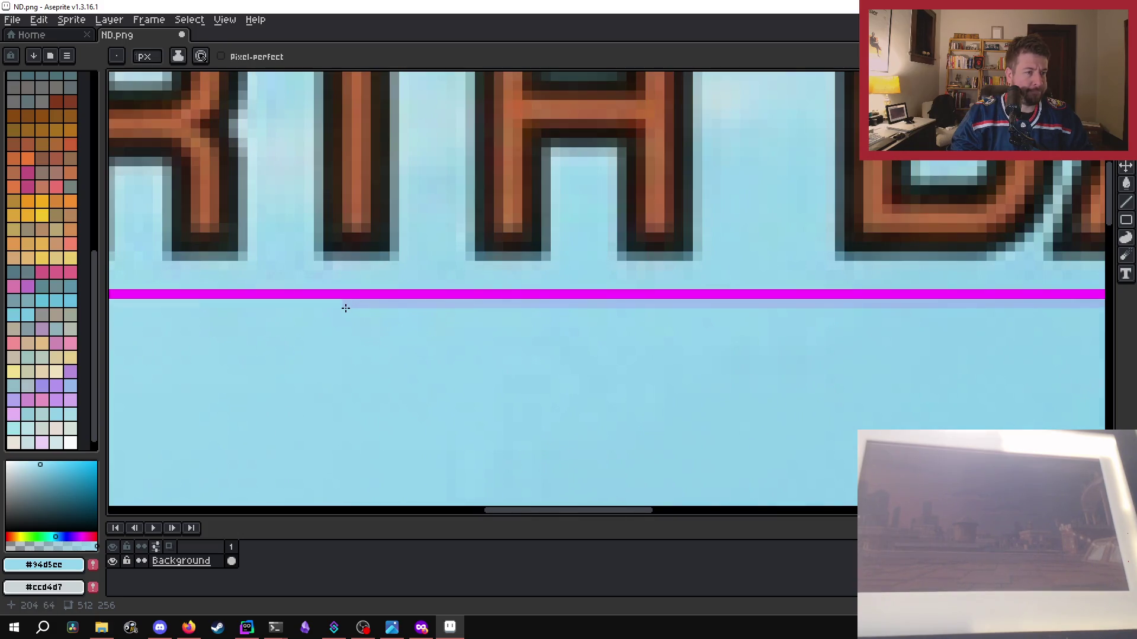
{"action": "left_click_drag", "start_coordinate": [346, 303], "coordinate": [929, 314]}
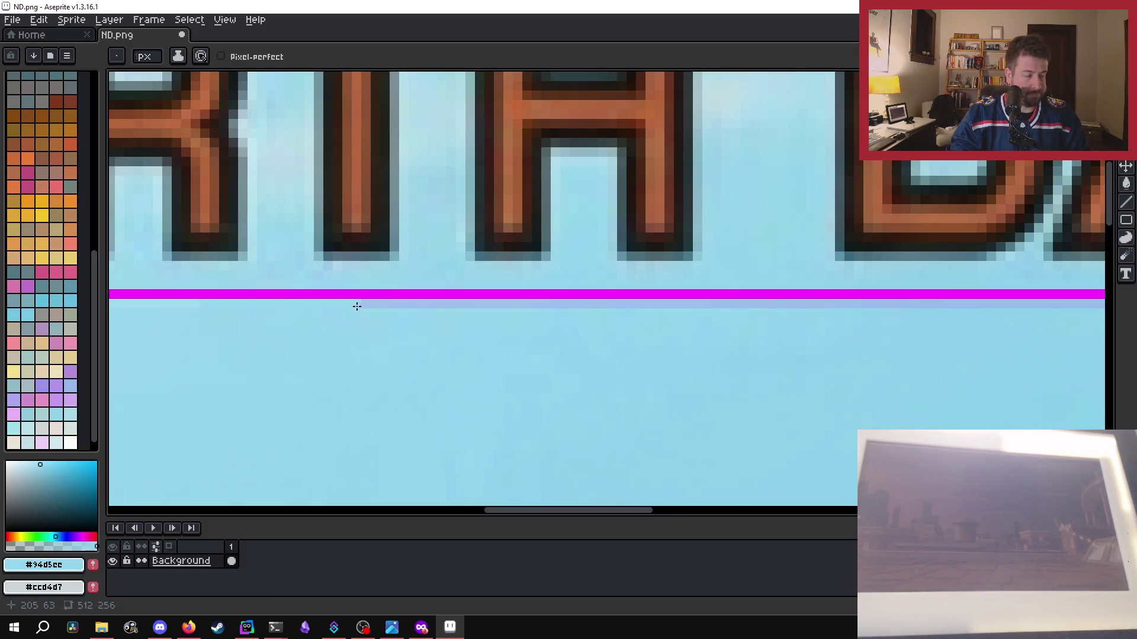
{"action": "left_click_drag", "start_coordinate": [351, 304], "coordinate": [906, 302]}
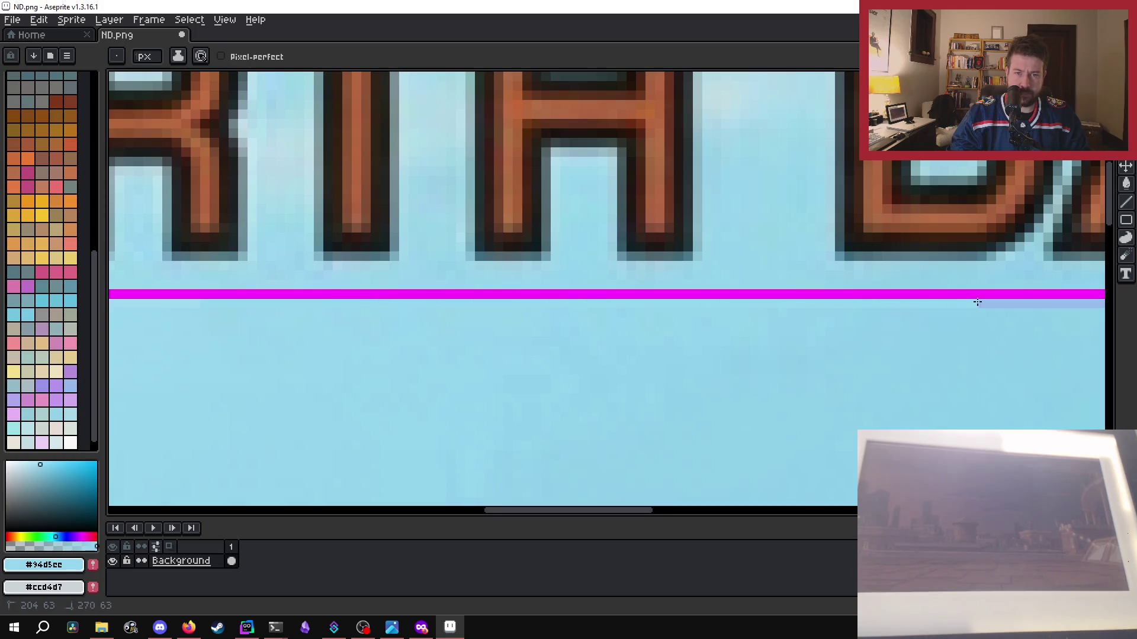
{"action": "left_click_drag", "start_coordinate": [1034, 302], "coordinate": [1104, 302]}
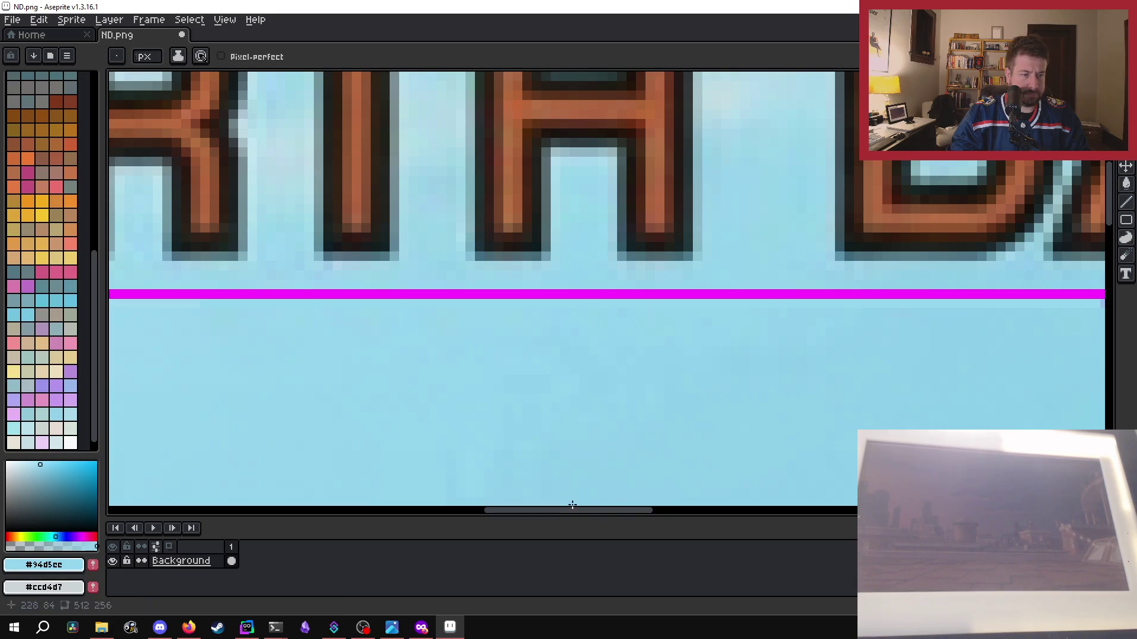
- Paint more of the row below the edge, undo the stray light line, and sample the sky colour
{"action": "left_click_drag", "start_coordinate": [619, 510], "coordinate": [789, 509]}
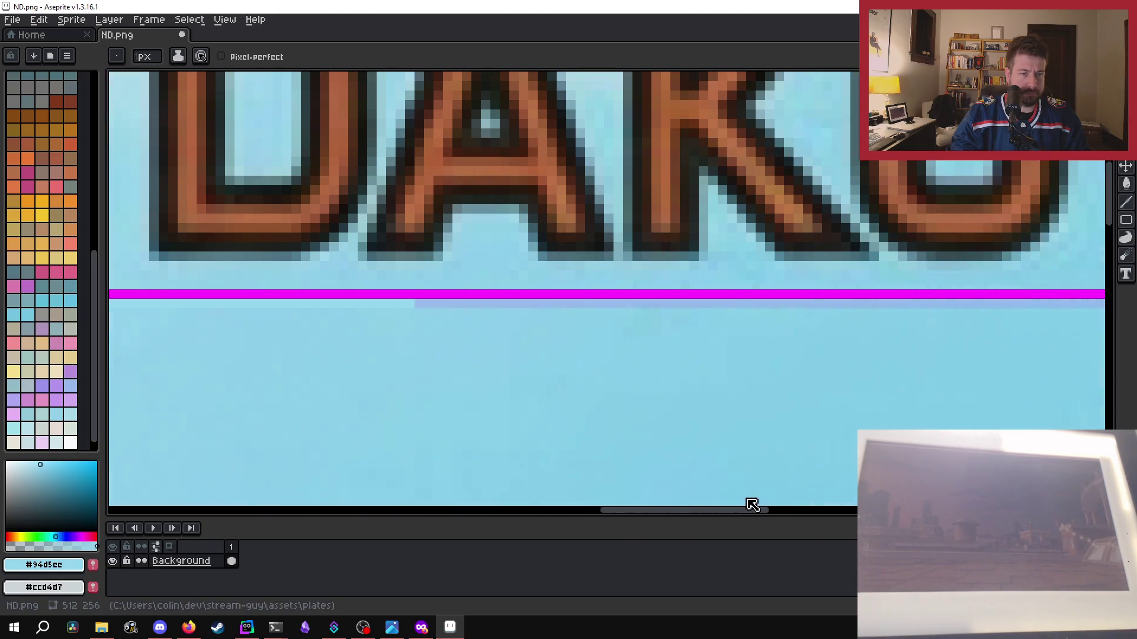
{"action": "left_click_drag", "start_coordinate": [971, 308], "coordinate": [704, 308]}
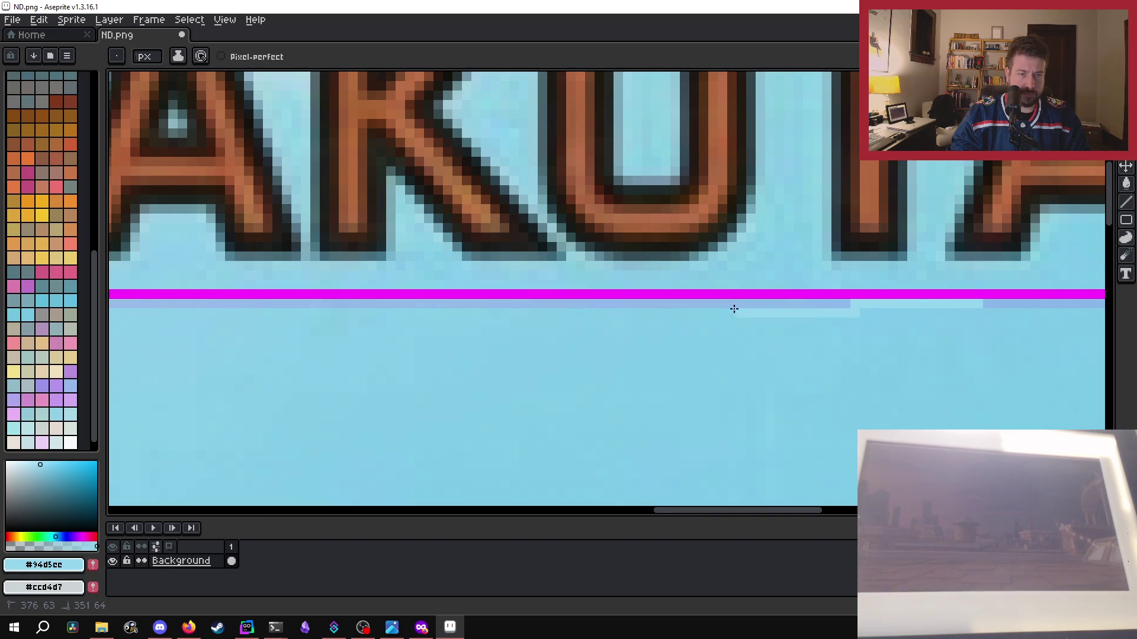
{"action": "key", "text": "v"}
{"action": "key", "text": "ctrl+z"}
{"action": "key", "text": "b"}
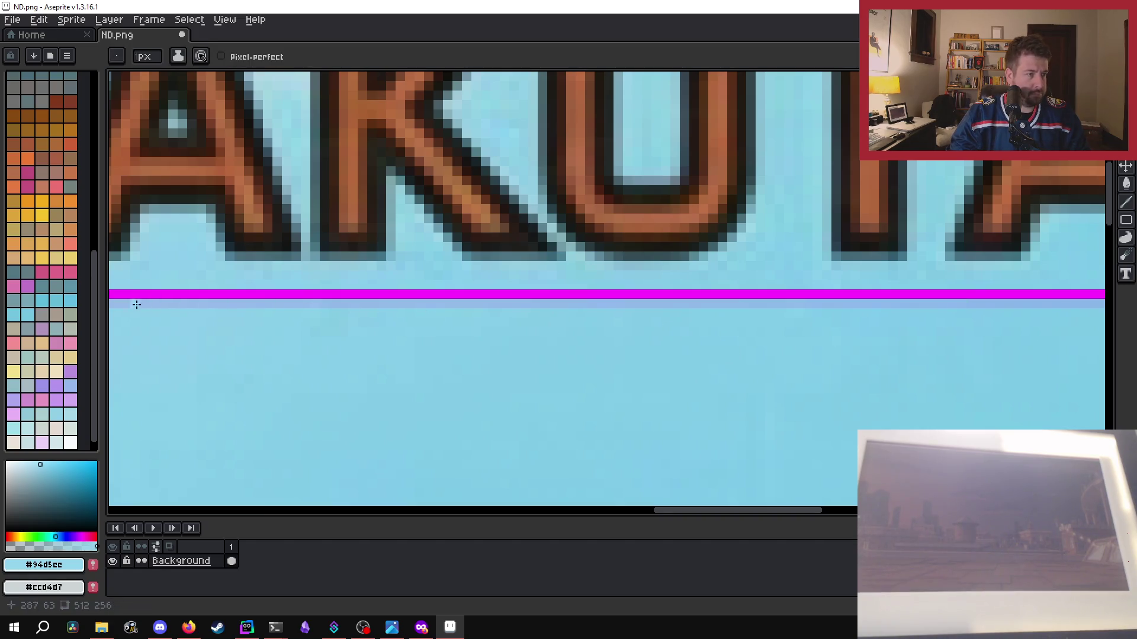
{"action": "left_click", "coordinate": [549, 388], "text": "alt"}
{"action": "scroll", "coordinate": [548, 399], "scroll_direction": "down", "scroll_amount": 5}
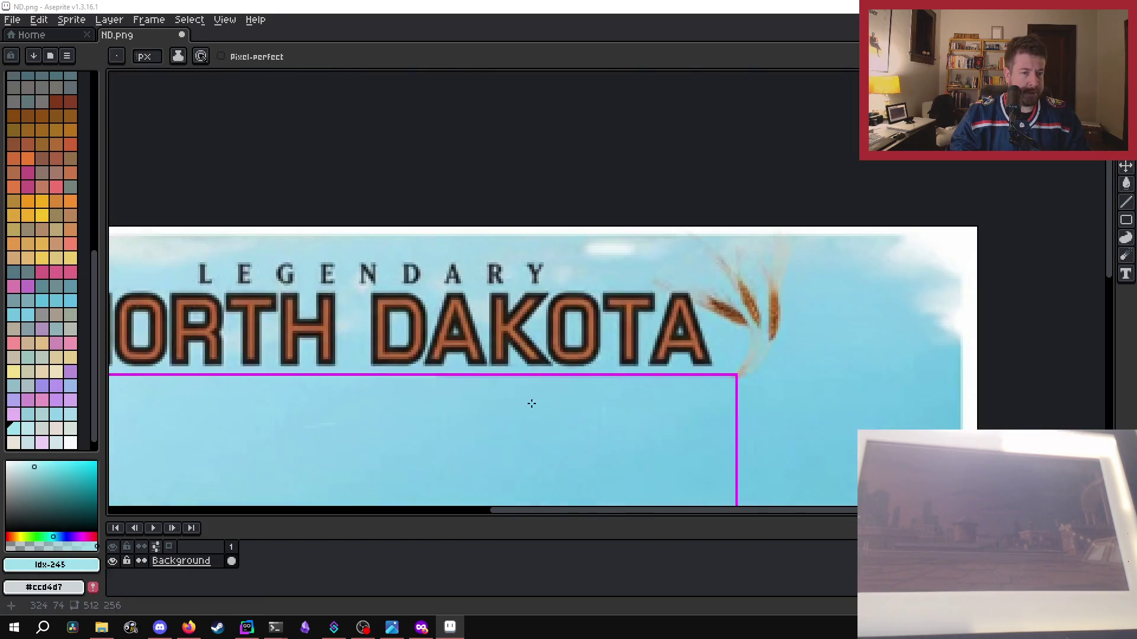
- Sample the sky blue beside the line and repaint the pale strip under the magenta edge
{"action": "key", "text": "super"}
{"action": "key", "text": "super"}
{"action": "scroll", "coordinate": [474, 398], "scroll_direction": "up", "scroll_amount": 5}
{"action": "scroll", "coordinate": [594, 297], "scroll_direction": "down", "scroll_amount": 1}
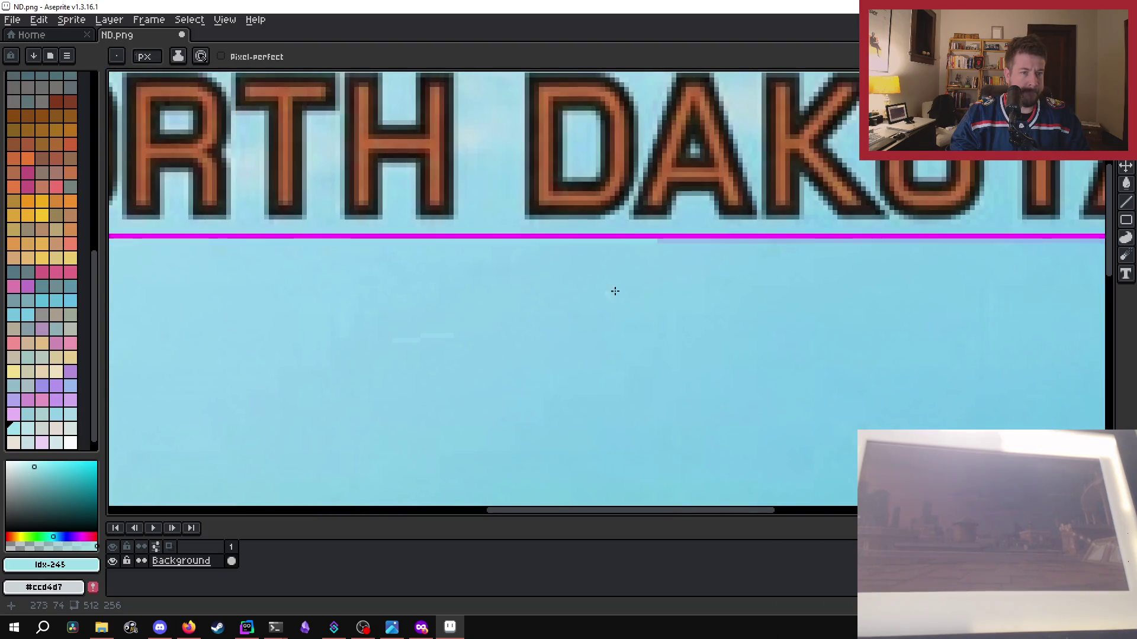
{"action": "scroll", "coordinate": [663, 269], "scroll_direction": "up", "scroll_amount": 1}
{"action": "left_click_drag", "start_coordinate": [986, 237], "coordinate": [616, 236]}
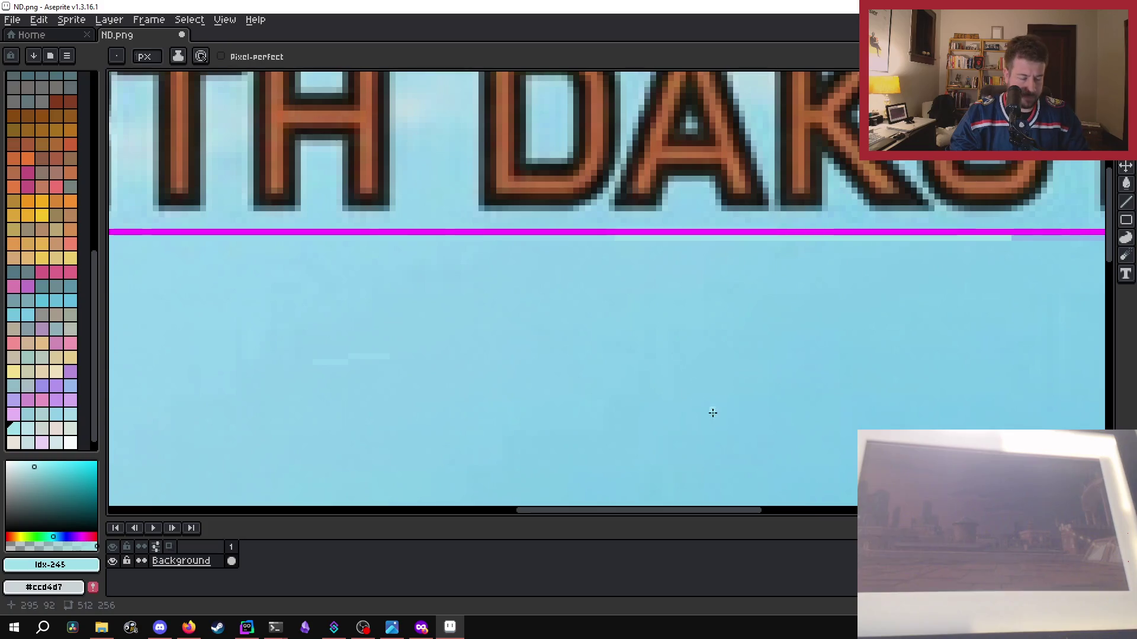
{"action": "key", "text": "i"}
{"action": "left_click", "coordinate": [919, 269]}
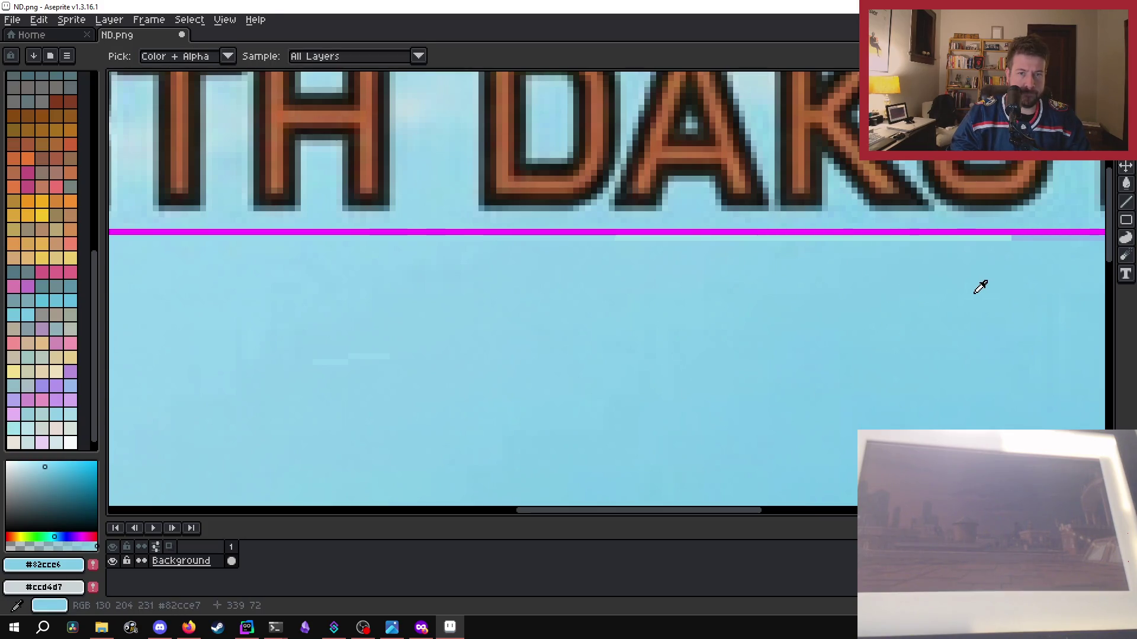
{"action": "key", "text": "b"}
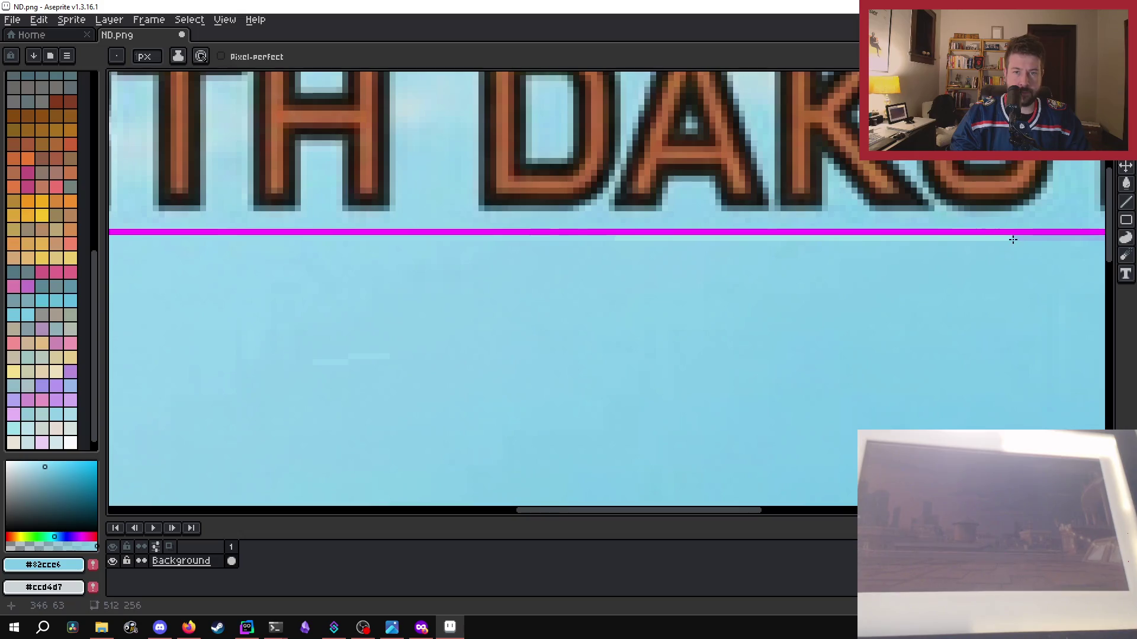
{"action": "left_click_drag", "start_coordinate": [1003, 239], "coordinate": [902, 240]}
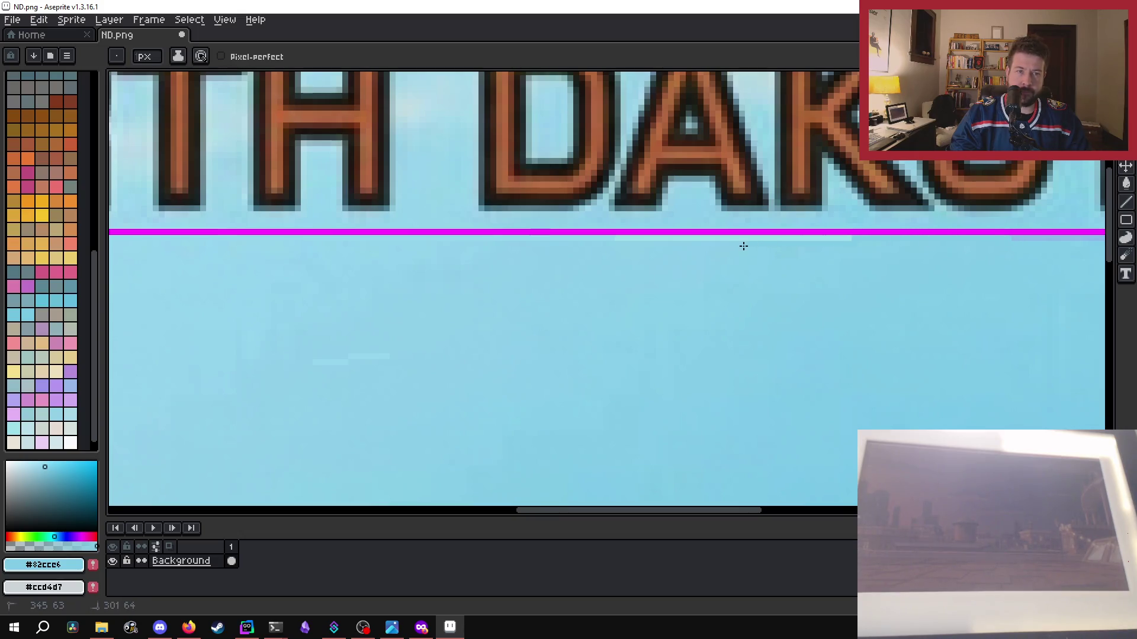
{"action": "left_click_drag", "start_coordinate": [759, 237], "coordinate": [626, 237]}
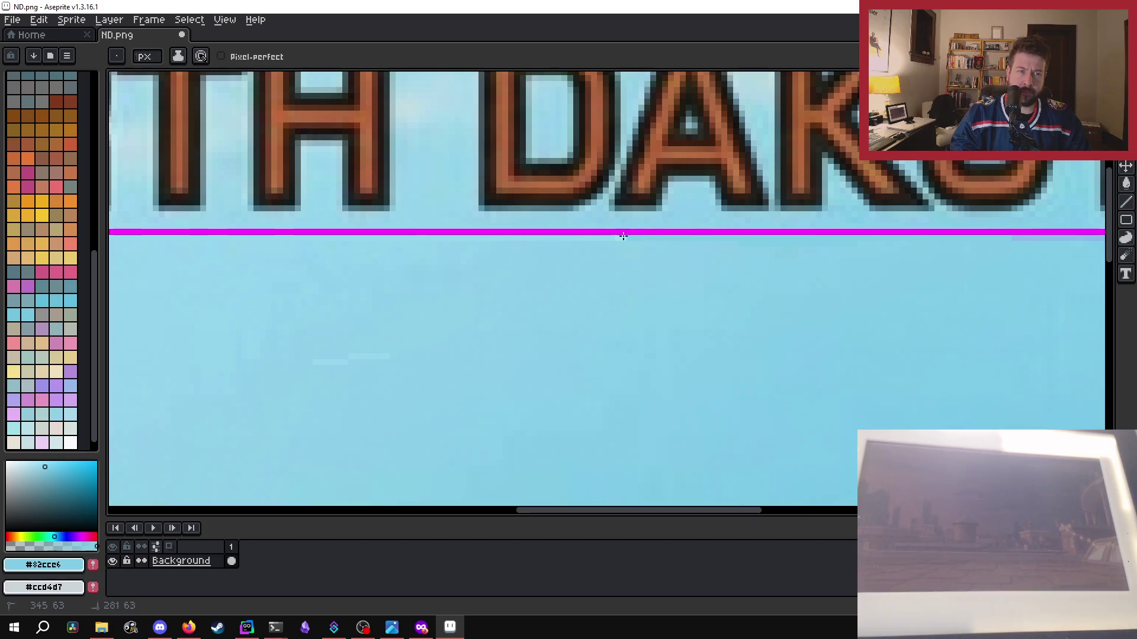
- Cover the pale stripe under DAKOTA with a slightly different sampled blue, then save ND.png
{"action": "left_click_drag", "start_coordinate": [707, 511], "coordinate": [791, 513]}
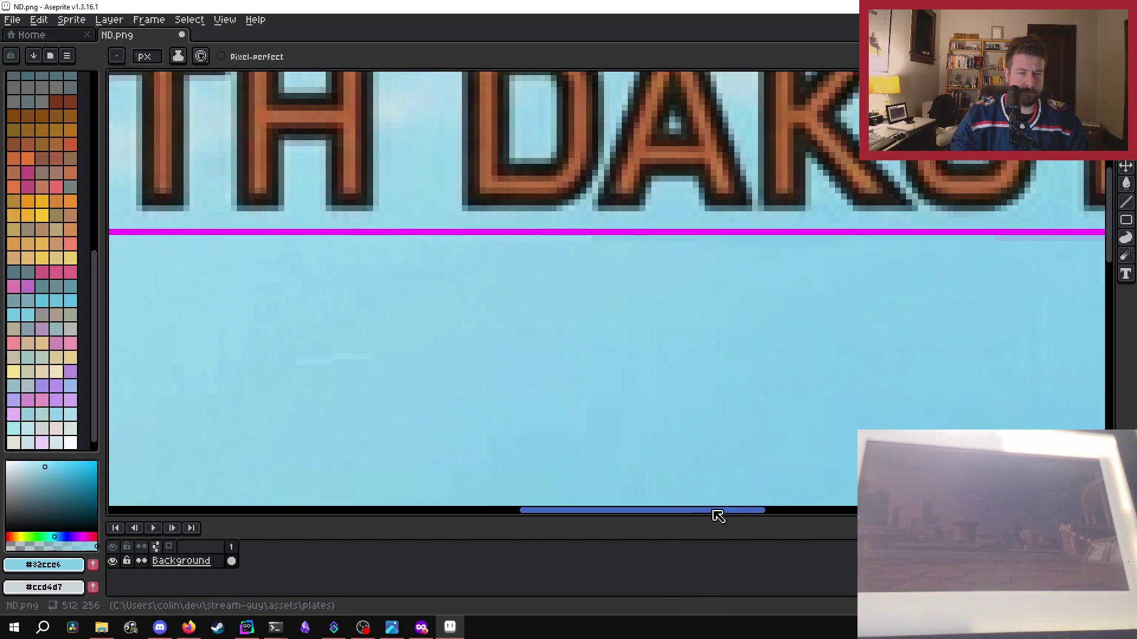
{"action": "left_click", "coordinate": [749, 266], "text": "alt"}
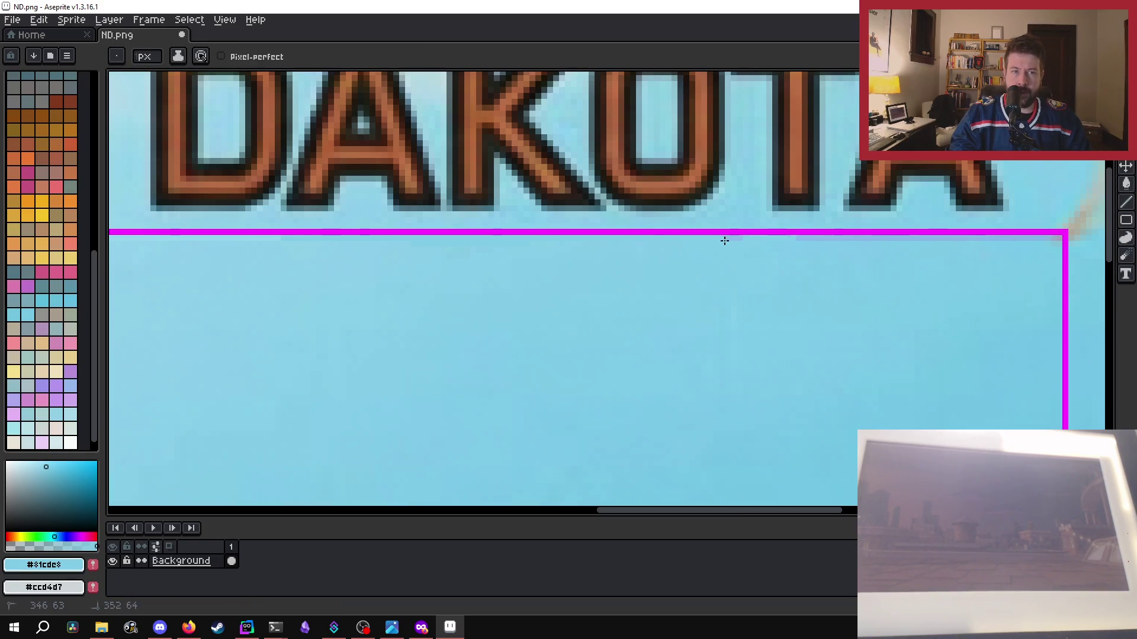
{"action": "left_click_drag", "start_coordinate": [893, 239], "coordinate": [975, 238]}
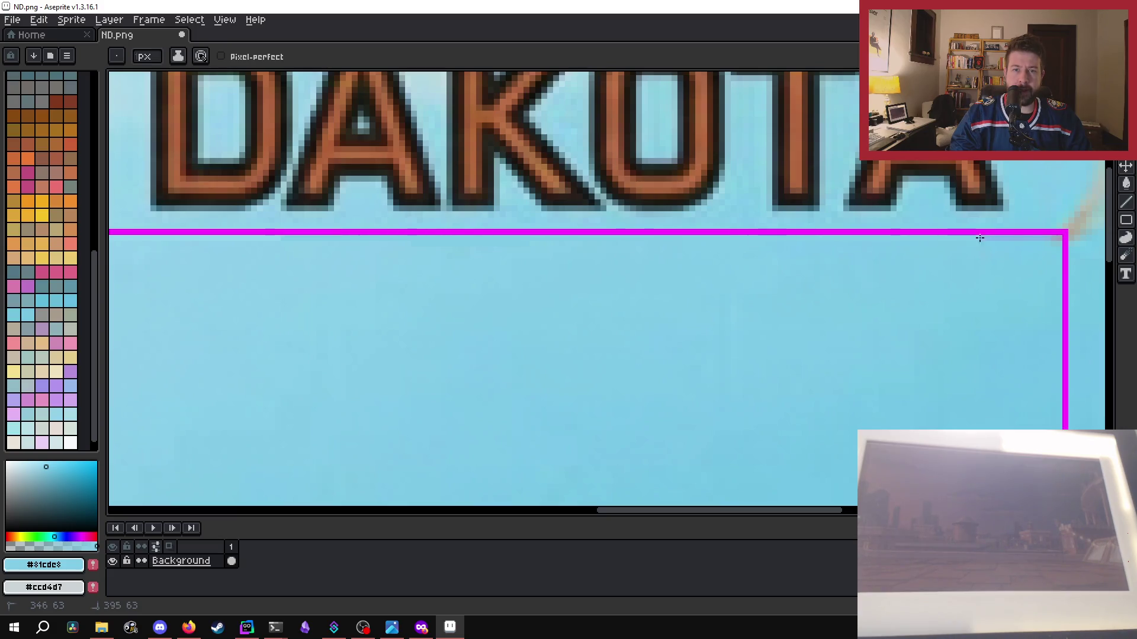
{"action": "scroll", "coordinate": [1053, 242], "scroll_direction": "down", "scroll_amount": 1}
{"action": "scroll", "coordinate": [876, 346], "scroll_direction": "down", "scroll_amount": 1}
{"action": "scroll", "coordinate": [850, 402], "scroll_direction": "down", "scroll_amount": 3}
{"action": "scroll", "coordinate": [850, 402], "scroll_direction": "up", "scroll_amount": 4}
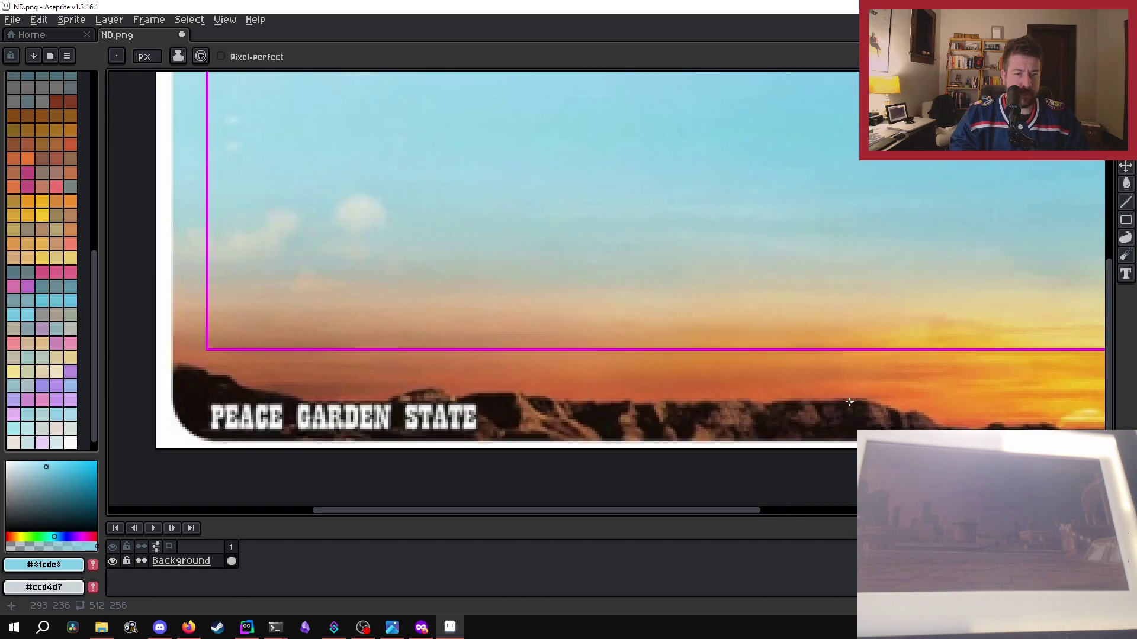
{"action": "scroll", "coordinate": [497, 361], "scroll_direction": "down", "scroll_amount": 3}
{"action": "key", "text": "ctrl+s"}
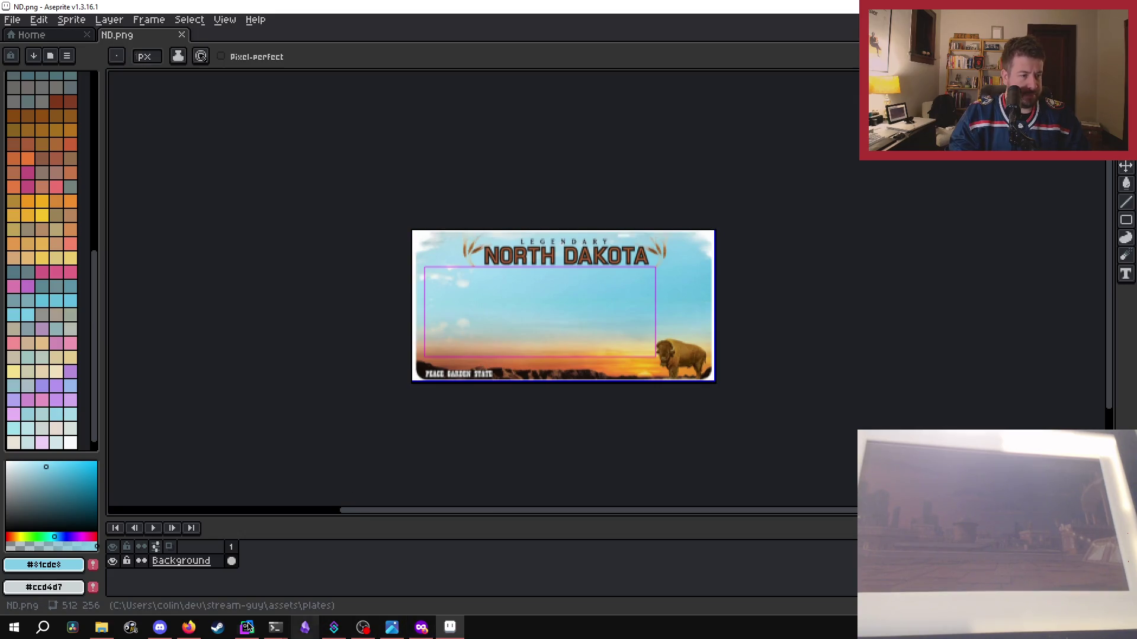
- Clear the PowerShell terminal and launch Stream Guy with 'go run .'
{"action": "mouse_move", "coordinate": [303, 632]}
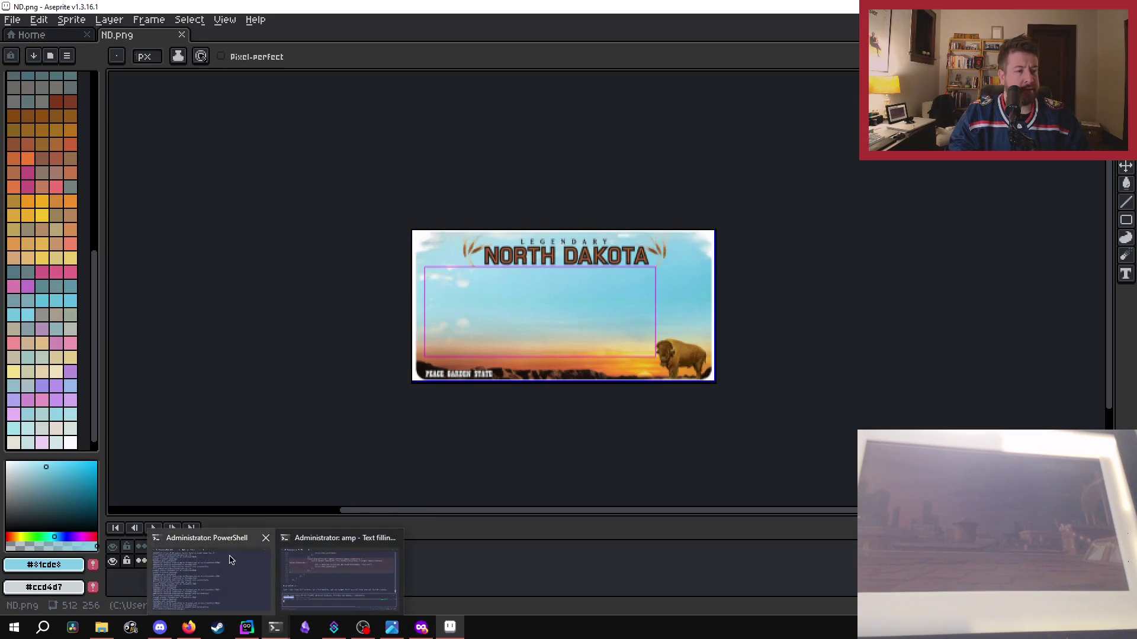
{"action": "left_click", "coordinate": [211, 577]}
{"action": "type", "text": "cls"}
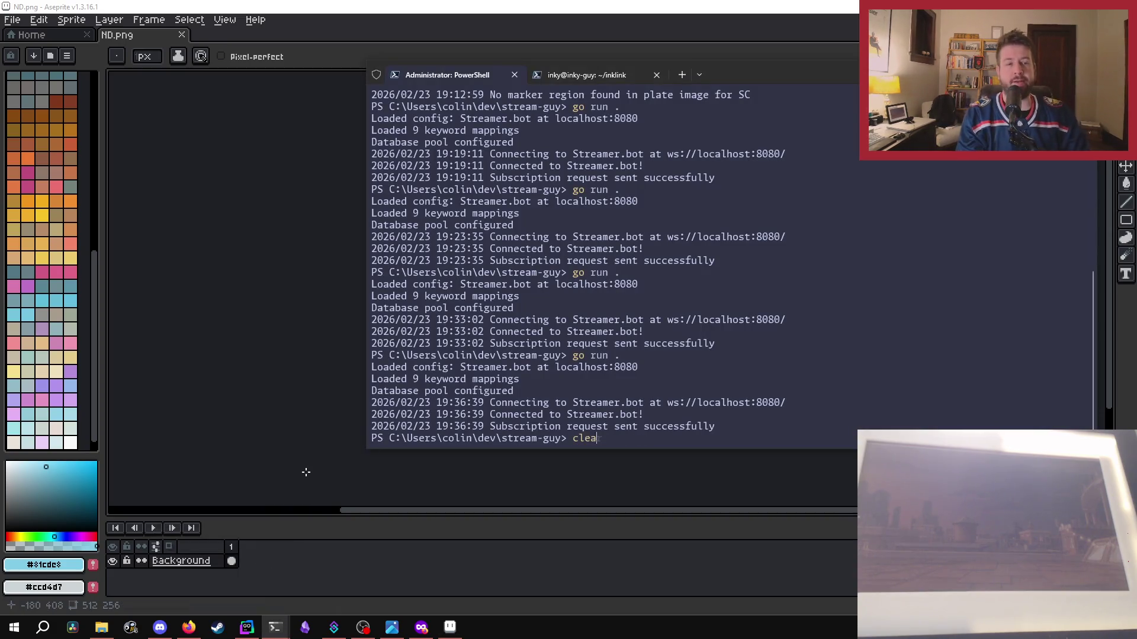
{"action": "key", "text": "Return"}
{"action": "type", "text": "go run ."}
{"action": "key", "text": "Return"}
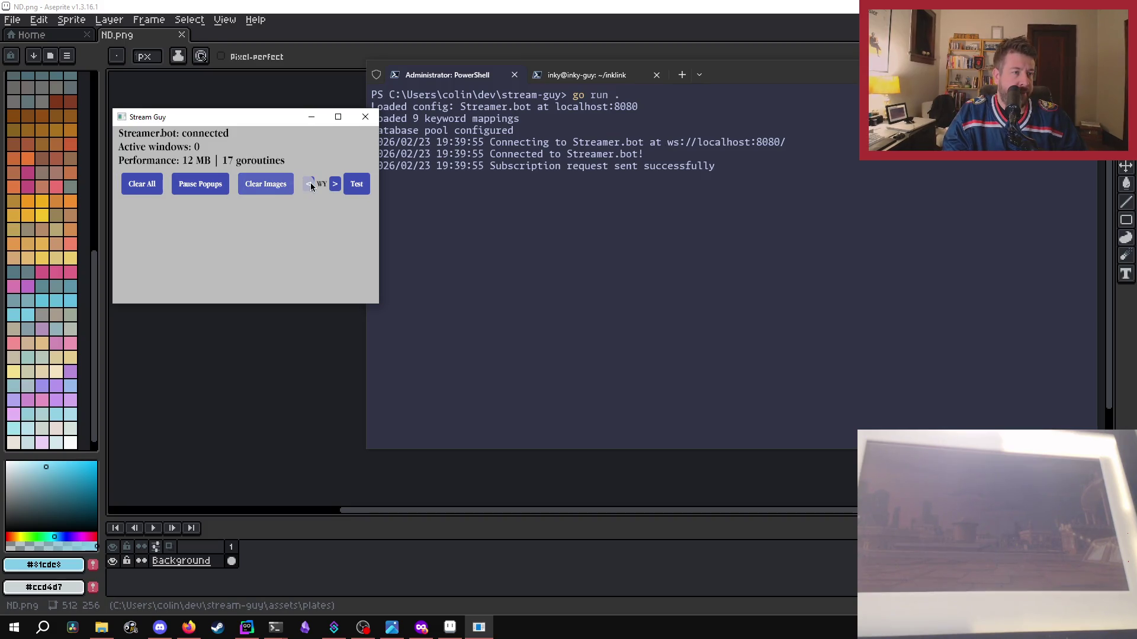
- Step the plate selector back to ND and render a test North Dakota plate
{"action": "left_click", "coordinate": [307, 187]}
{"action": "left_click", "coordinate": [307, 188]}
{"action": "left_click", "coordinate": [307, 187]}
{"action": "left_click", "coordinate": [308, 187]}
{"action": "left_click", "coordinate": [308, 187]}
{"action": "left_click", "coordinate": [309, 187]}
{"action": "left_click", "coordinate": [309, 187]}
{"action": "left_click", "coordinate": [309, 188]}
{"action": "left_click", "coordinate": [309, 187]}
{"action": "left_click", "coordinate": [309, 187]}
{"action": "left_click", "coordinate": [309, 188]}
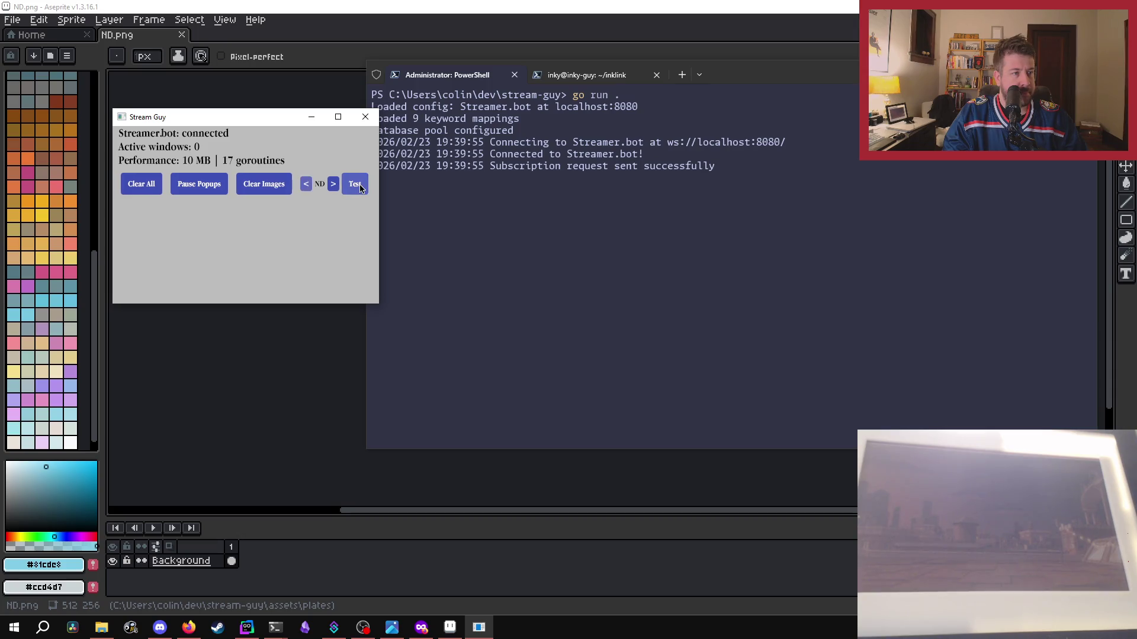
{"action": "left_click", "coordinate": [355, 184]}
- Inspect the test plate preview, then close it, Stream Guy, and ND.png
{"action": "left_click", "coordinate": [86, 124]}
{"action": "left_click_drag", "start_coordinate": [129, 119], "coordinate": [600, 166]}
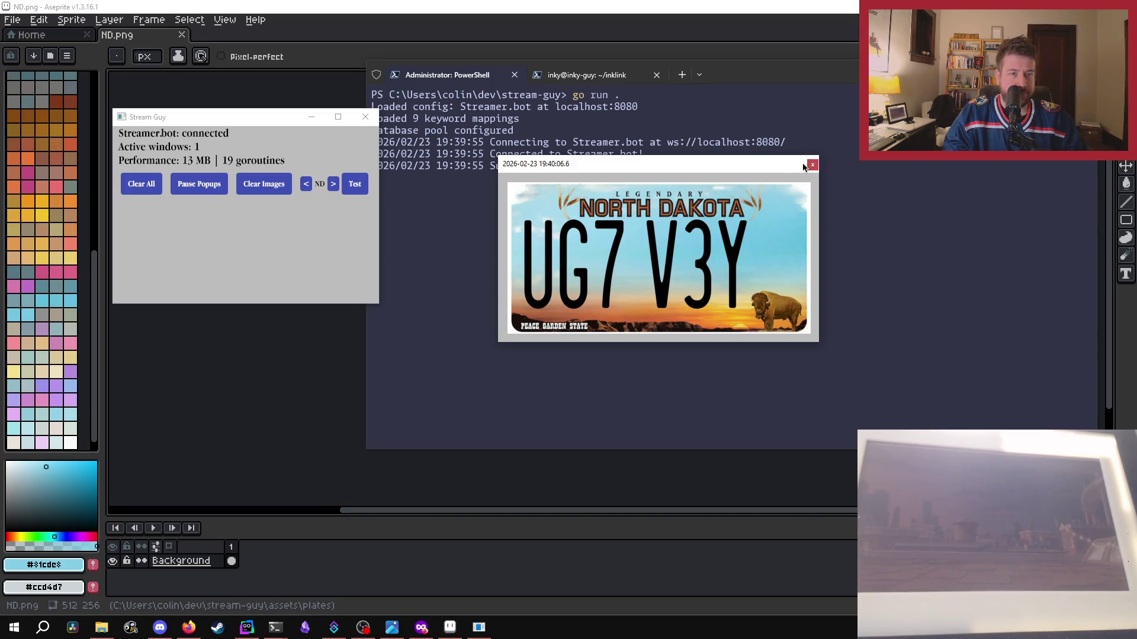
{"action": "left_click", "coordinate": [811, 165]}
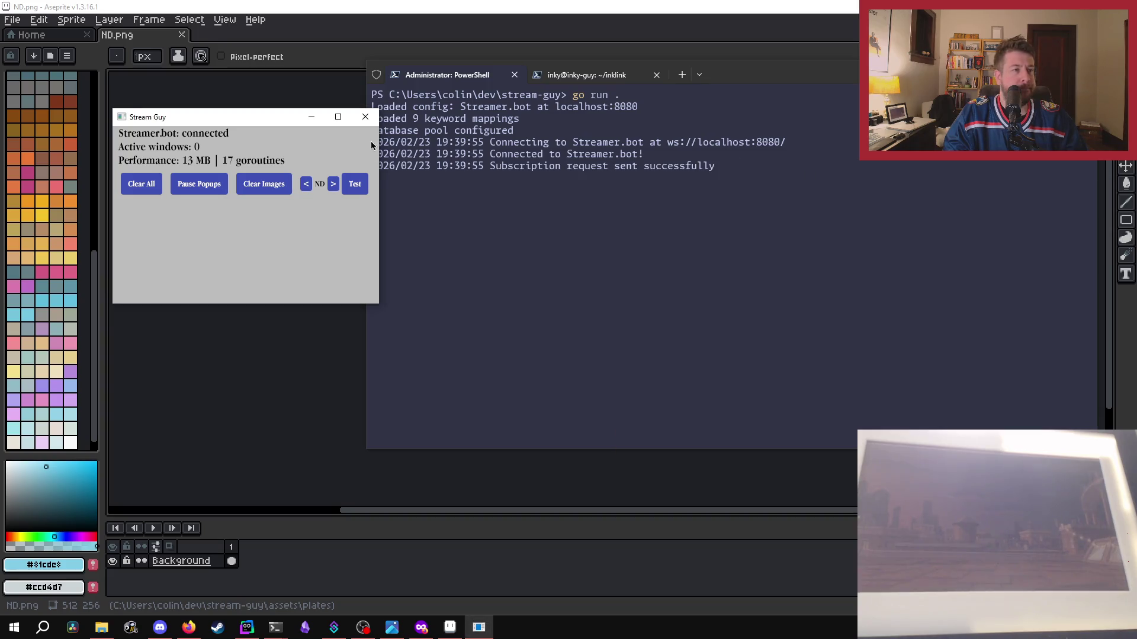
{"action": "left_click_drag", "start_coordinate": [236, 115], "coordinate": [235, 125]}
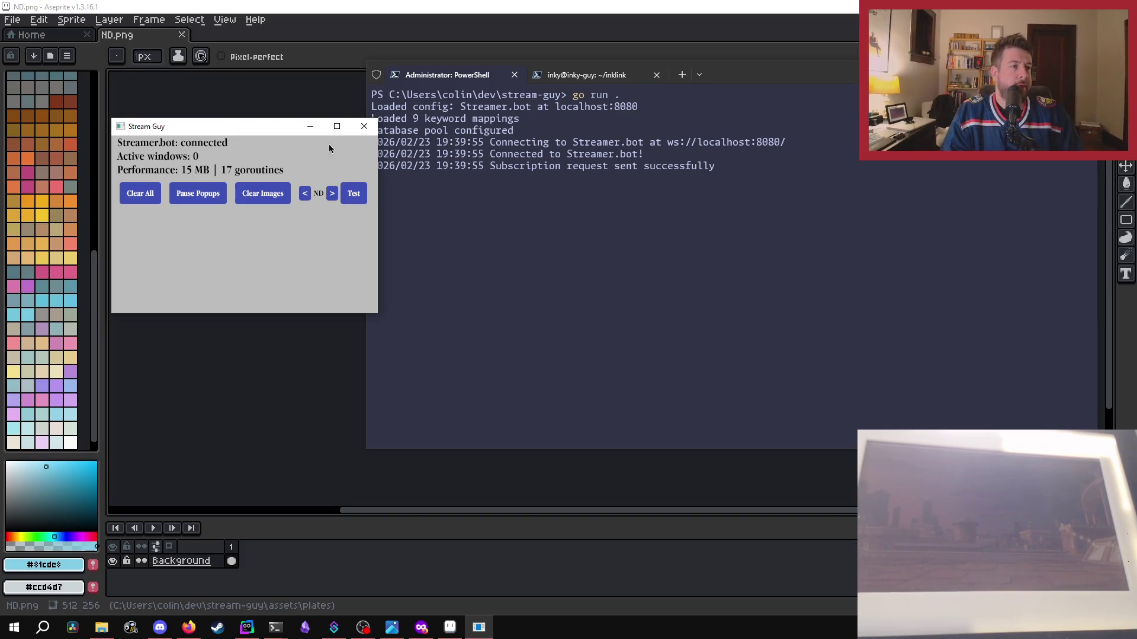
{"action": "left_click", "coordinate": [365, 129]}
{"action": "left_click", "coordinate": [181, 35]}
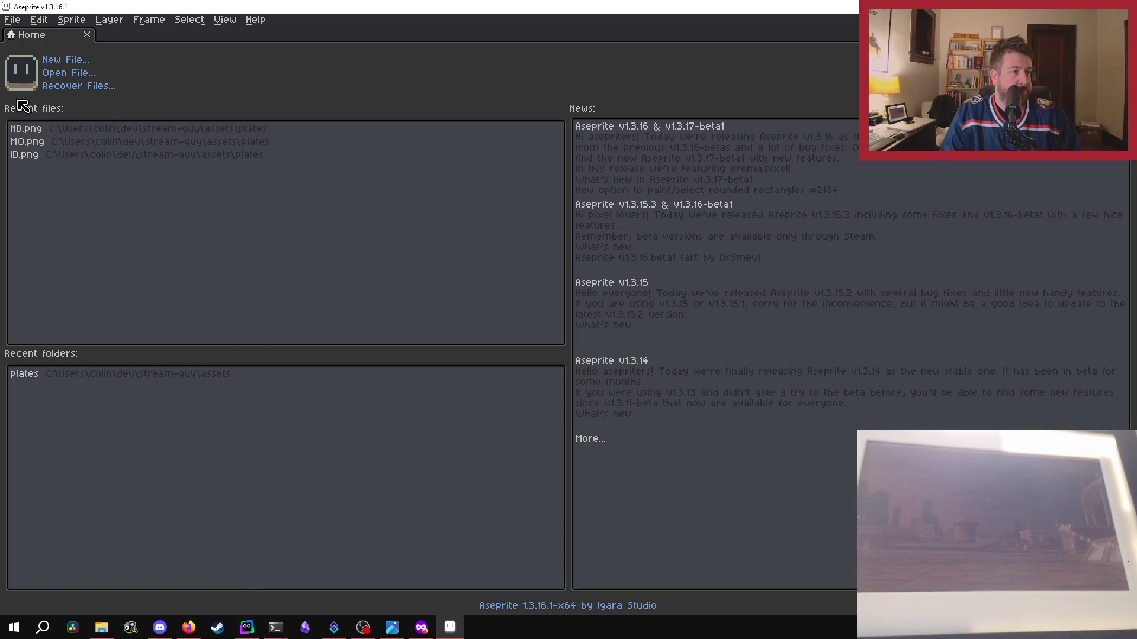
- Clear the recent files list and open the New Mexico plate NM.png
{"action": "left_click", "coordinate": [10, 20]}
{"action": "mouse_move", "coordinate": [66, 62]}
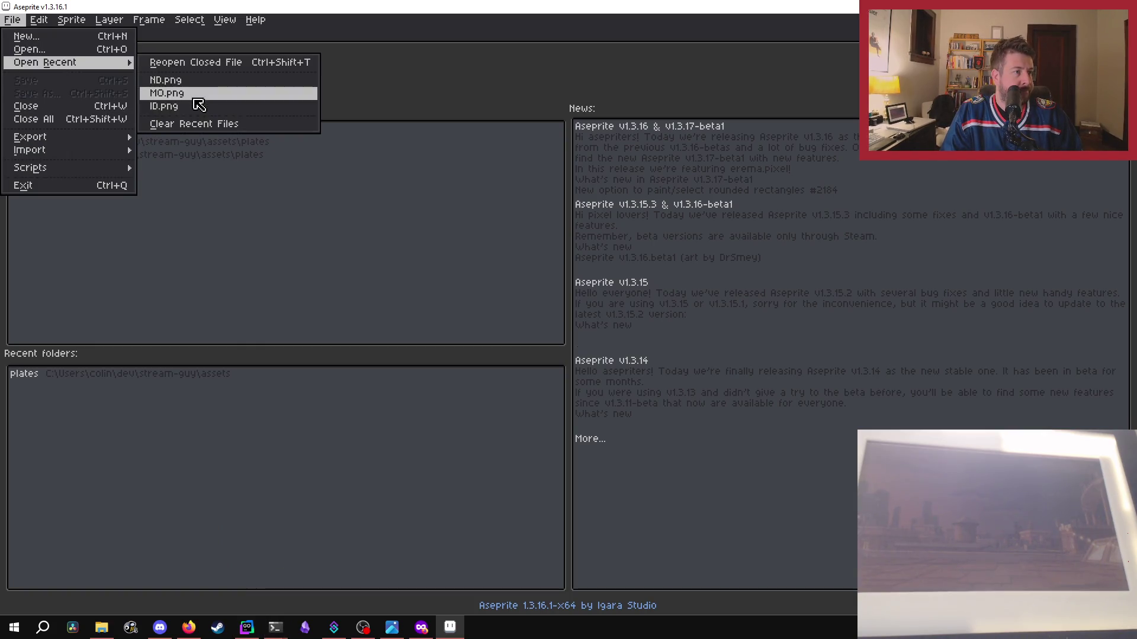
{"action": "left_click", "coordinate": [190, 121]}
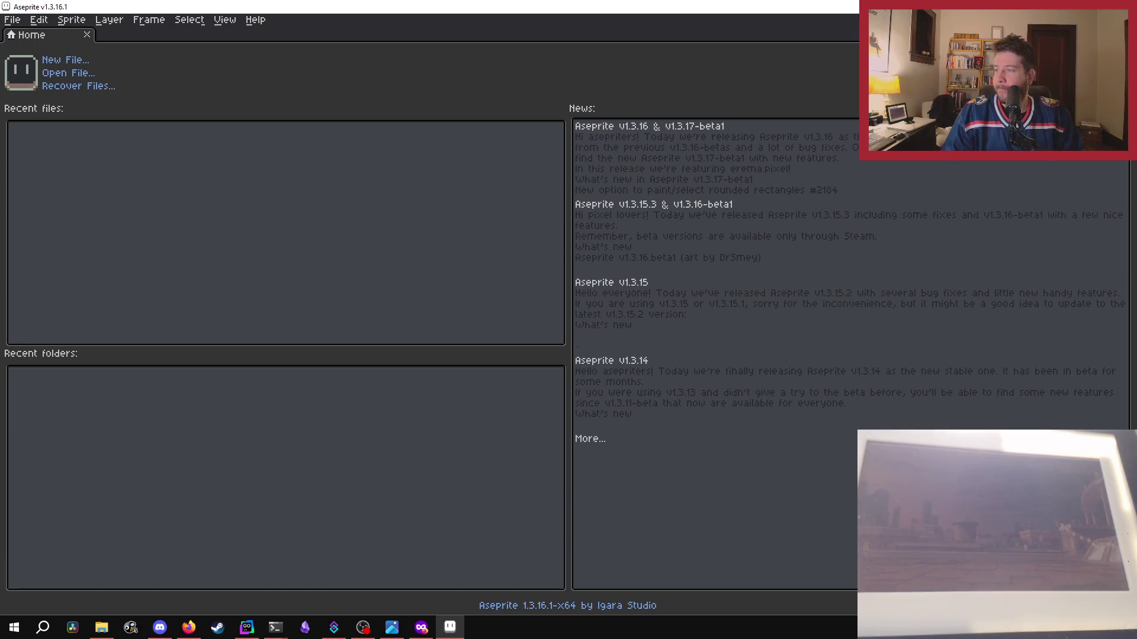
{"action": "left_click_drag", "start_coordinate": [517, 342], "coordinate": [517, 342]}
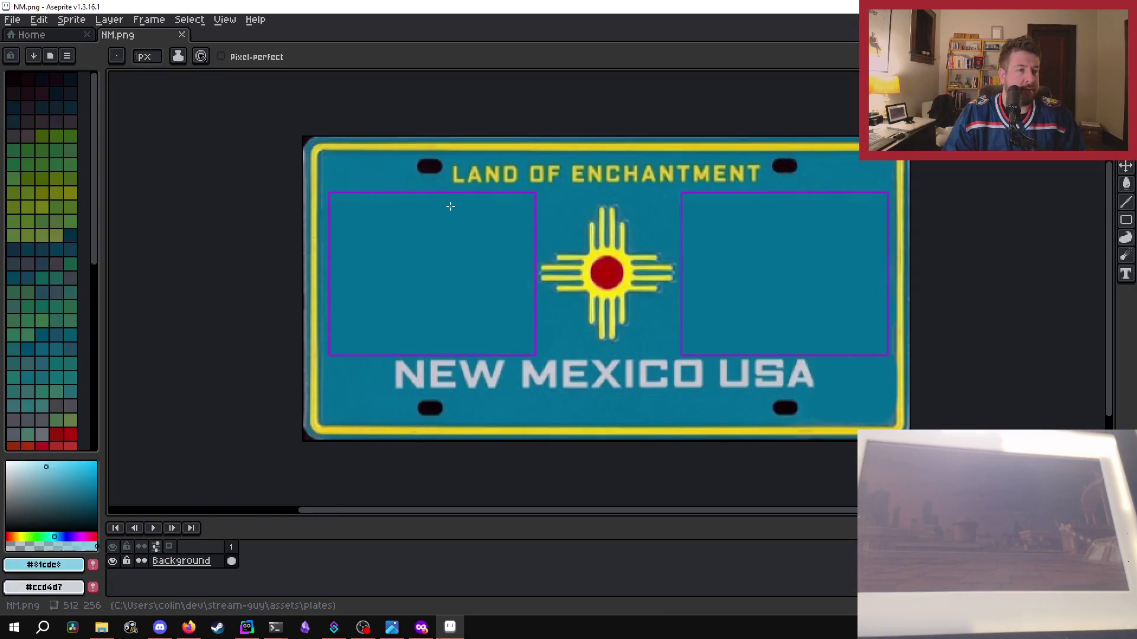
{"action": "scroll", "coordinate": [299, 183], "scroll_direction": "up", "scroll_amount": 2}
{"action": "scroll", "coordinate": [344, 220], "scroll_direction": "up", "scroll_amount": 3}
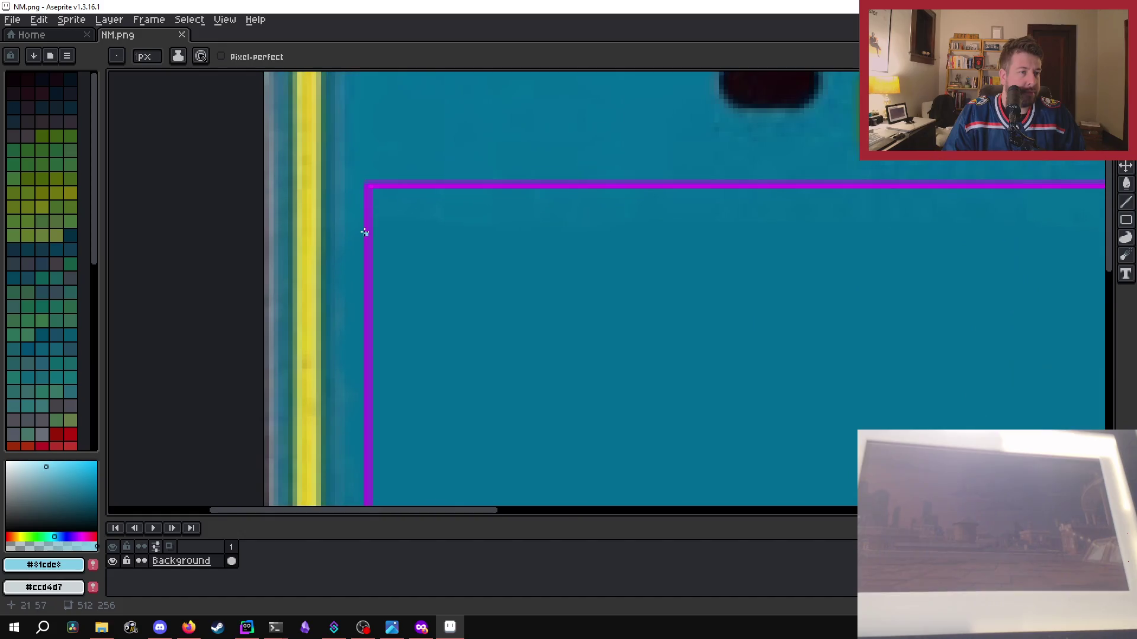
{"action": "scroll", "coordinate": [399, 211], "scroll_direction": "down", "scroll_amount": 2}
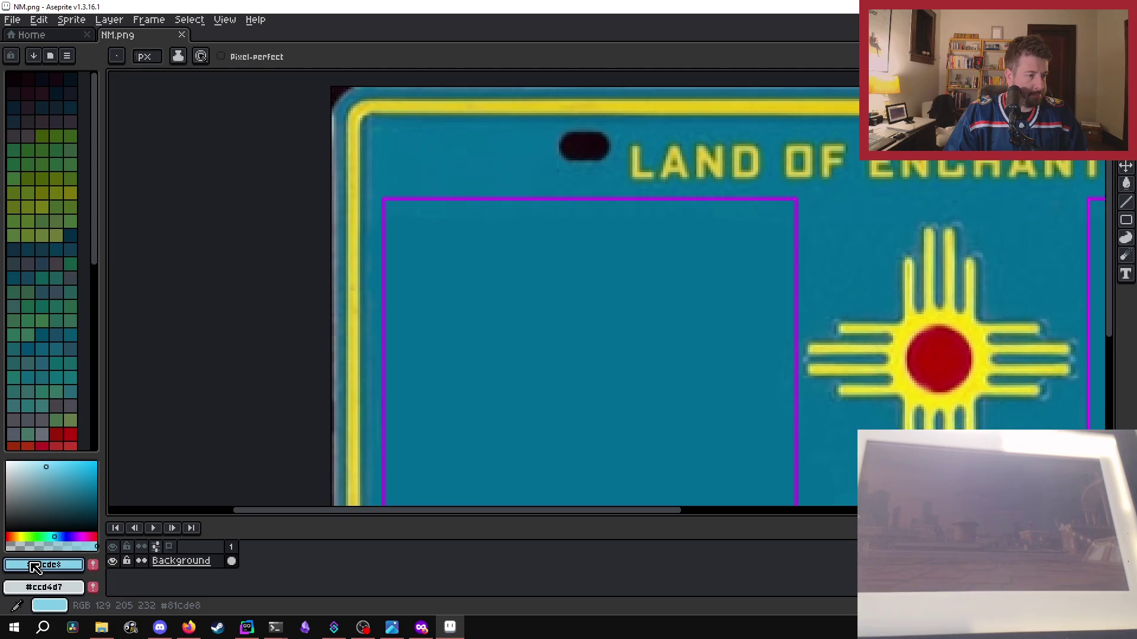
- Set the drawing colour to ff00ff and redraw the left rectangle's top edge in magenta
{"action": "left_click", "coordinate": [43, 565]}
{"action": "double_click", "coordinate": [189, 471]}
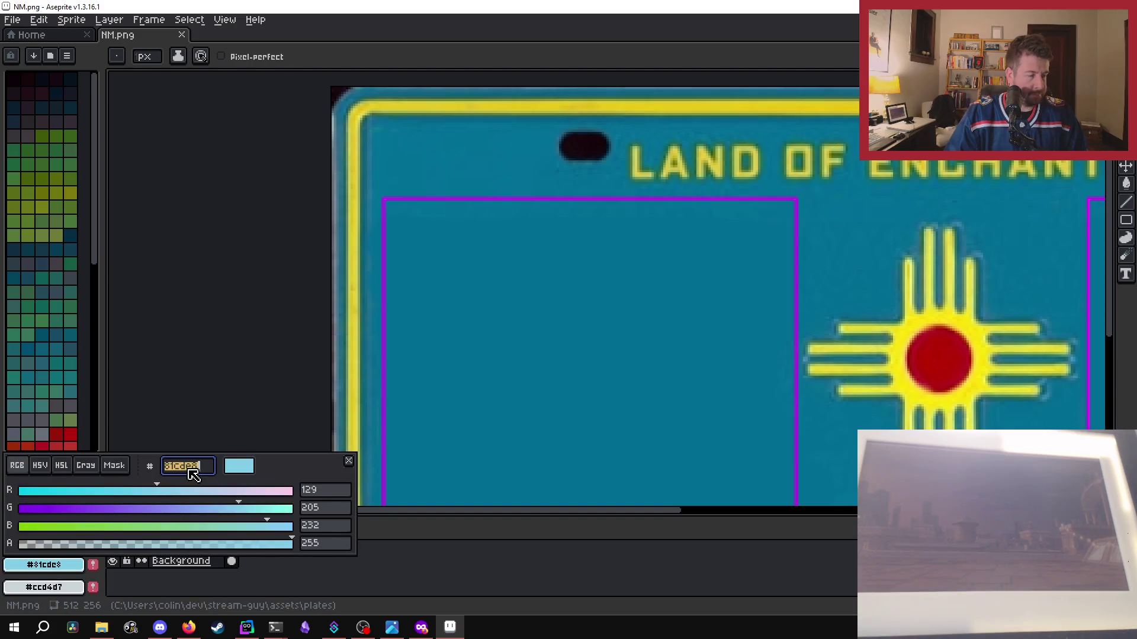
{"action": "type", "text": "ff00ff"}
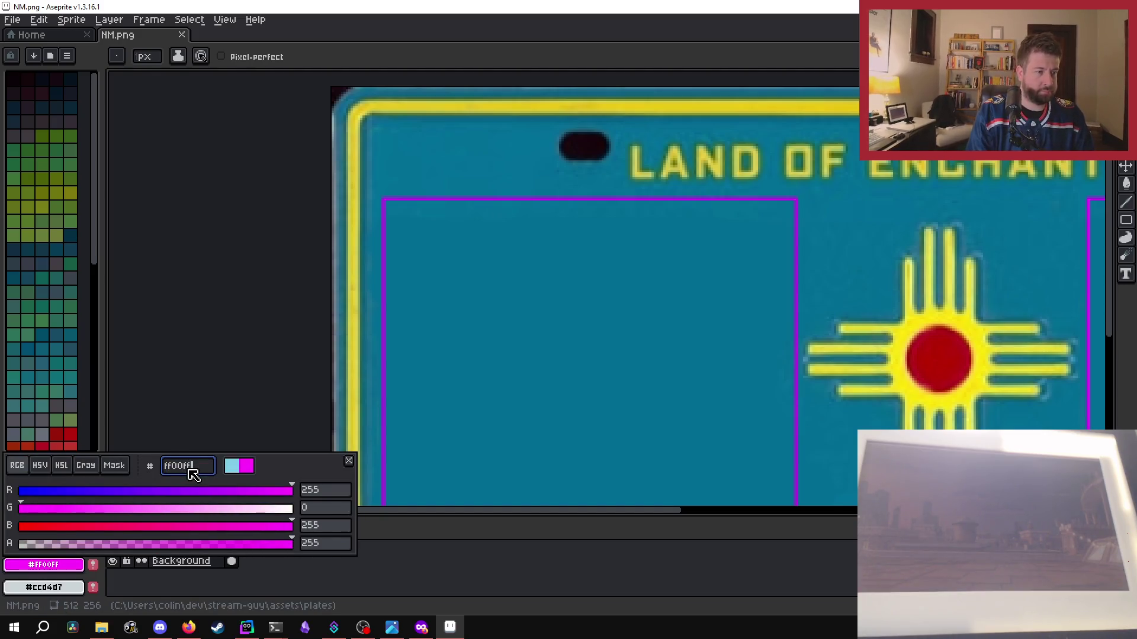
{"action": "key", "text": "Return"}
{"action": "scroll", "coordinate": [353, 252], "scroll_direction": "up", "scroll_amount": 3}
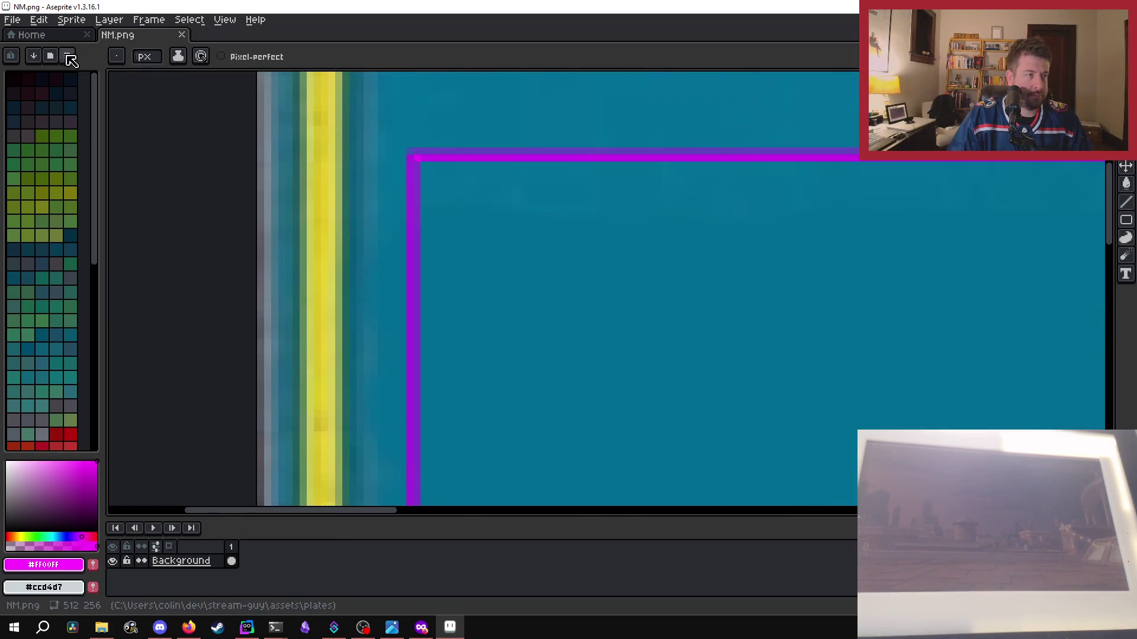
{"action": "scroll", "coordinate": [153, 56], "scroll_direction": "up", "scroll_amount": 1}
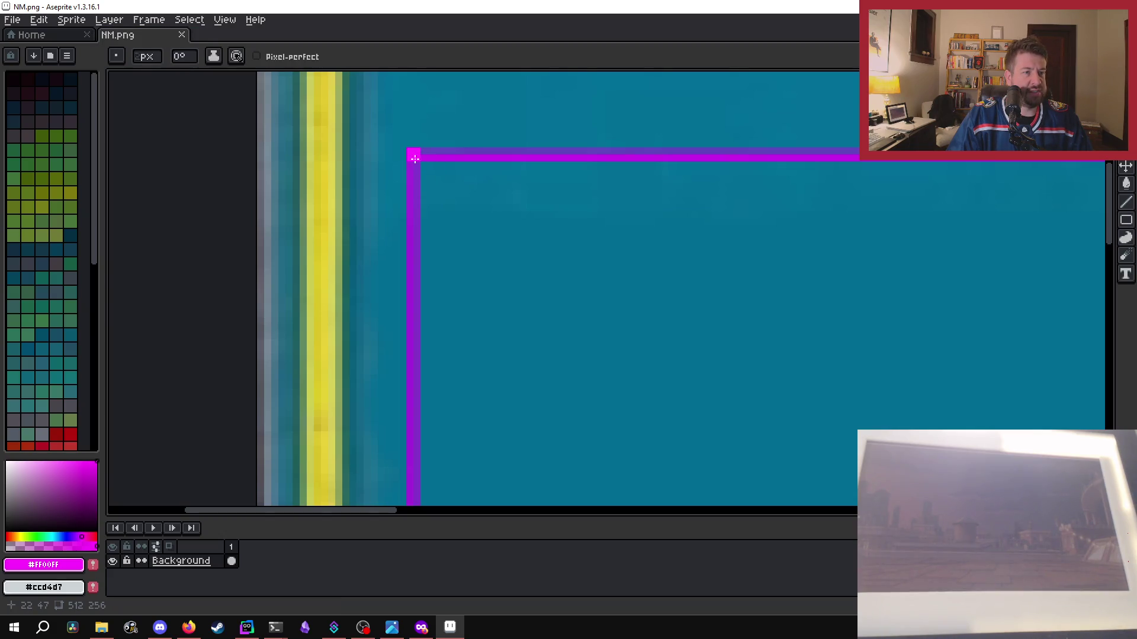
{"action": "scroll", "coordinate": [415, 155], "scroll_direction": "down", "scroll_amount": 2}
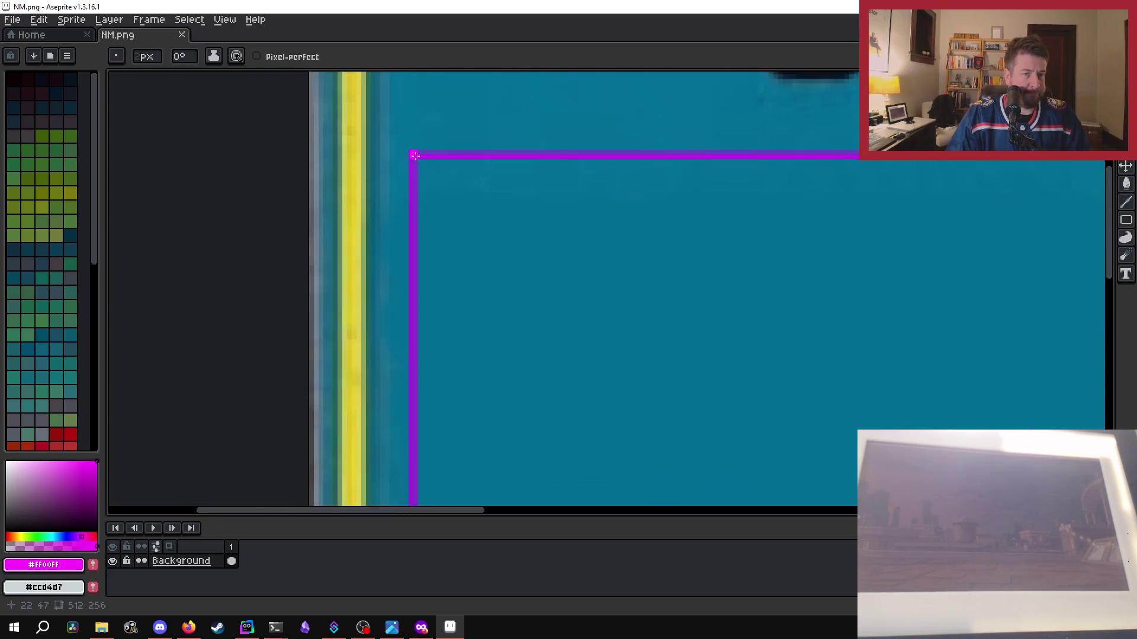
{"action": "scroll", "coordinate": [415, 155], "scroll_direction": "down", "scroll_amount": 1}
{"action": "left_click_drag", "start_coordinate": [415, 155], "coordinate": [965, 155]}
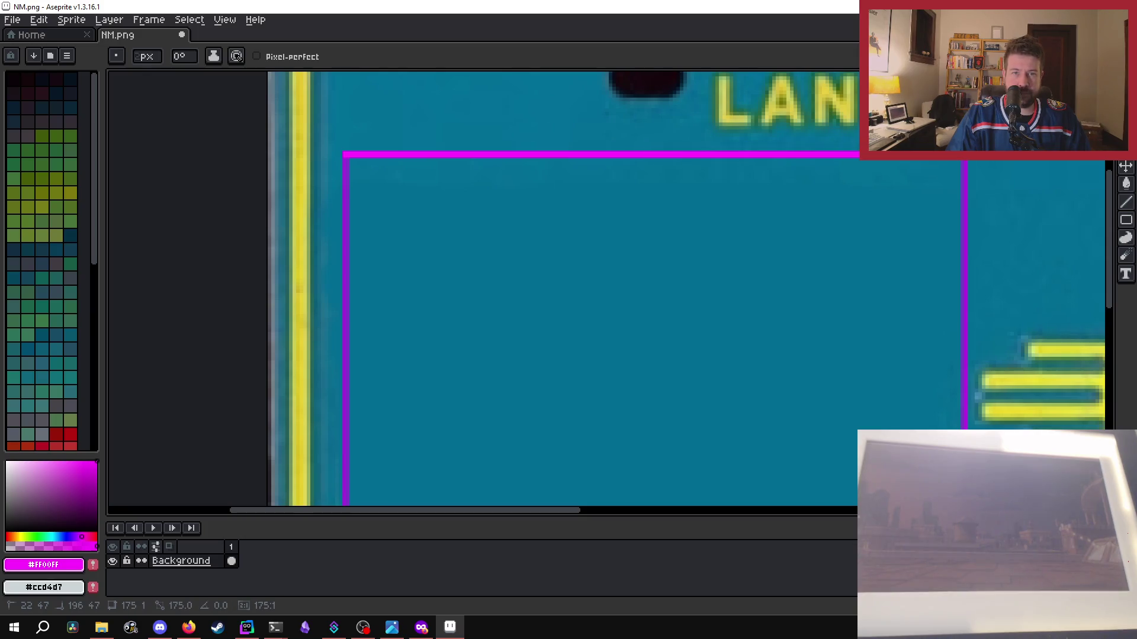
- Redraw the left rectangle's right edge in magenta
{"action": "scroll", "coordinate": [967, 190], "scroll_direction": "down", "scroll_amount": 2}
{"action": "scroll", "coordinate": [772, 168], "scroll_direction": "up", "scroll_amount": 2}
{"action": "scroll", "coordinate": [732, 219], "scroll_direction": "down", "scroll_amount": 2}
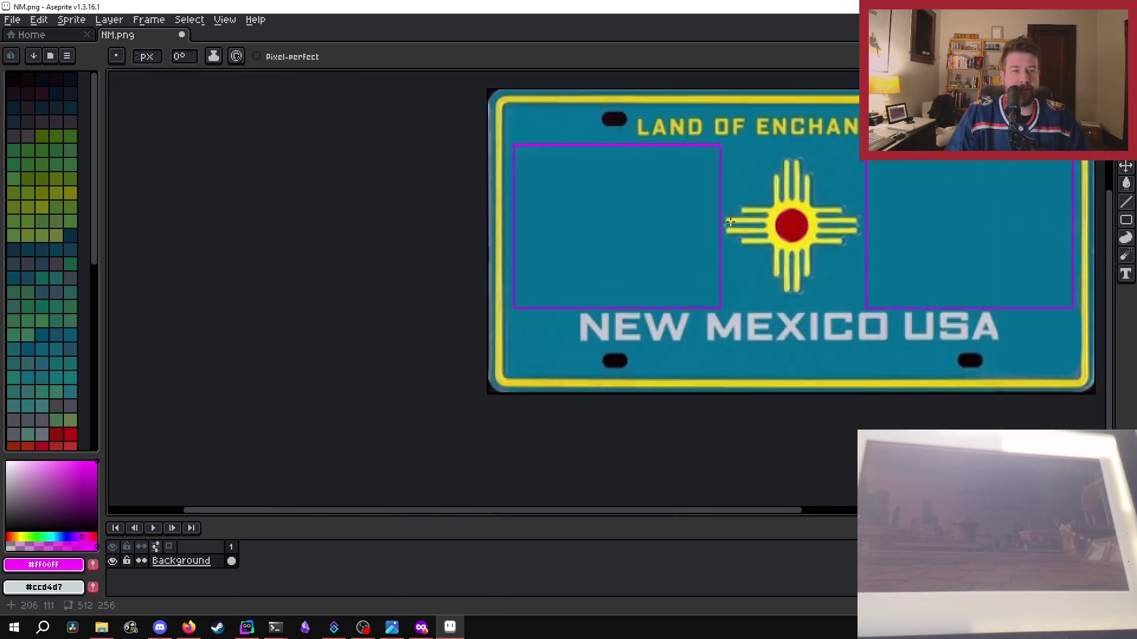
{"action": "scroll", "coordinate": [732, 219], "scroll_direction": "down", "scroll_amount": 2}
{"action": "left_click_drag", "start_coordinate": [1112, 350], "coordinate": [1103, 317]}
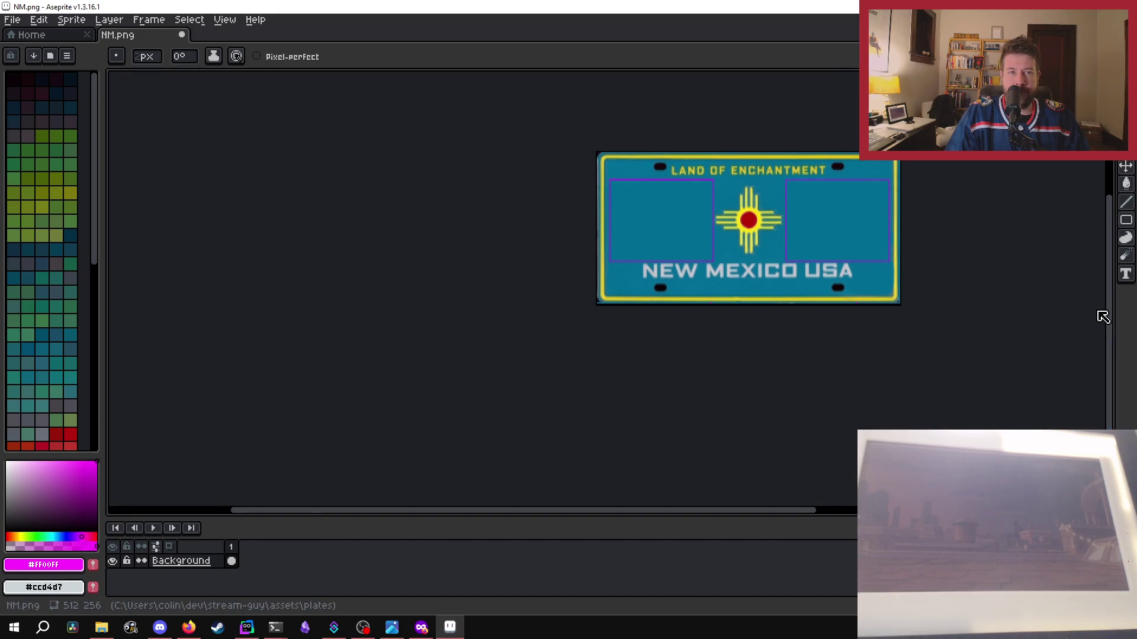
{"action": "scroll", "coordinate": [714, 177], "scroll_direction": "up", "scroll_amount": 1}
{"action": "scroll", "coordinate": [717, 183], "scroll_direction": "up", "scroll_amount": 2}
{"action": "scroll", "coordinate": [721, 221], "scroll_direction": "up", "scroll_amount": 3}
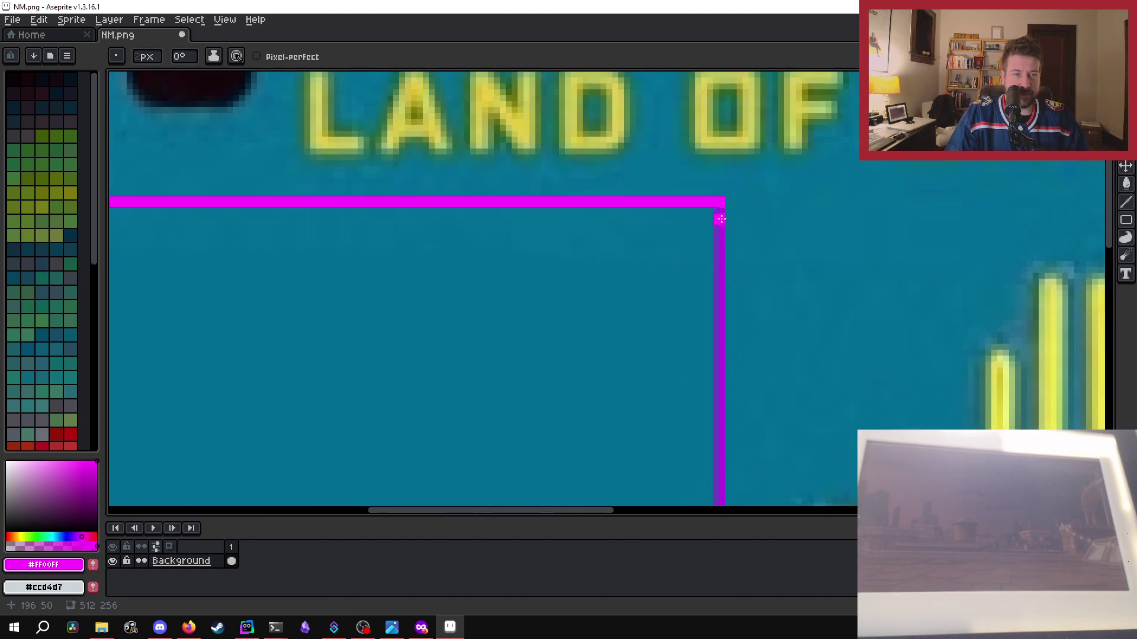
{"action": "mouse_move", "coordinate": [721, 210]}
{"action": "left_mouse_down"}
{"action": "mouse_move", "coordinate": [738, 391]}
{"action": "mouse_move", "coordinate": [721, 505]}
{"action": "mouse_move", "coordinate": [723, 489]}
{"action": "mouse_move", "coordinate": [234, 477]}
{"action": "left_mouse_up"}
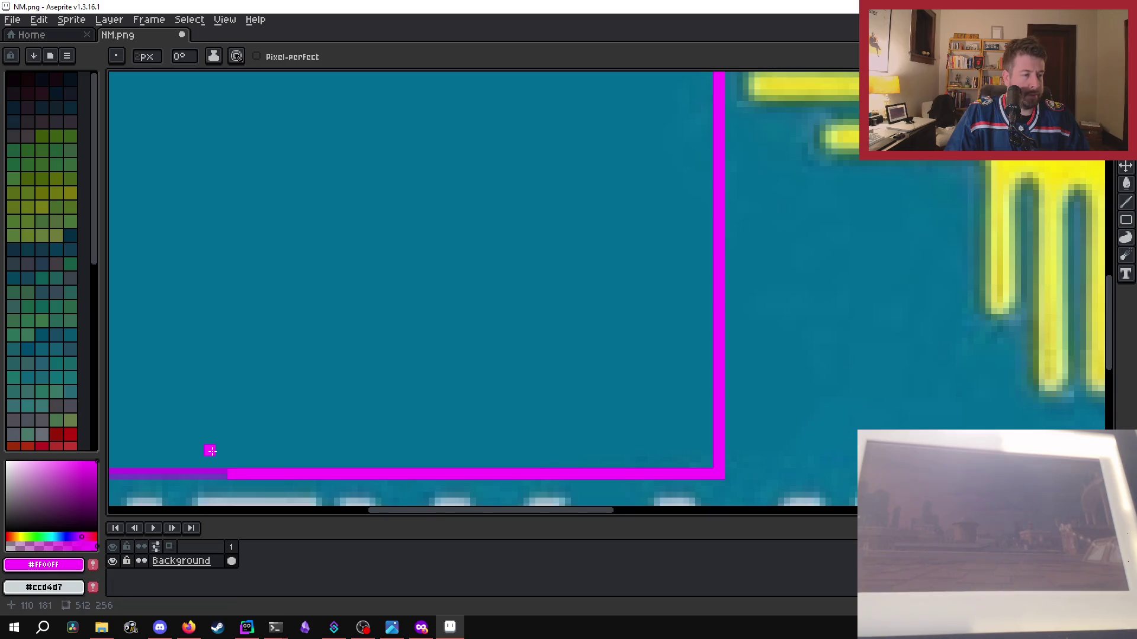
- Redraw the left rectangle's bottom and left edges in magenta
{"action": "scroll", "coordinate": [211, 452], "scroll_direction": "left", "scroll_amount": 10}
{"action": "left_click_drag", "start_coordinate": [240, 514], "coordinate": [361, 515]}
{"action": "mouse_move", "coordinate": [794, 476]}
{"action": "left_mouse_down"}
{"action": "mouse_move", "coordinate": [257, 478]}
{"action": "mouse_move", "coordinate": [259, 164]}
{"action": "left_mouse_up"}
{"action": "scroll", "coordinate": [259, 164], "scroll_direction": "down", "scroll_amount": 3}
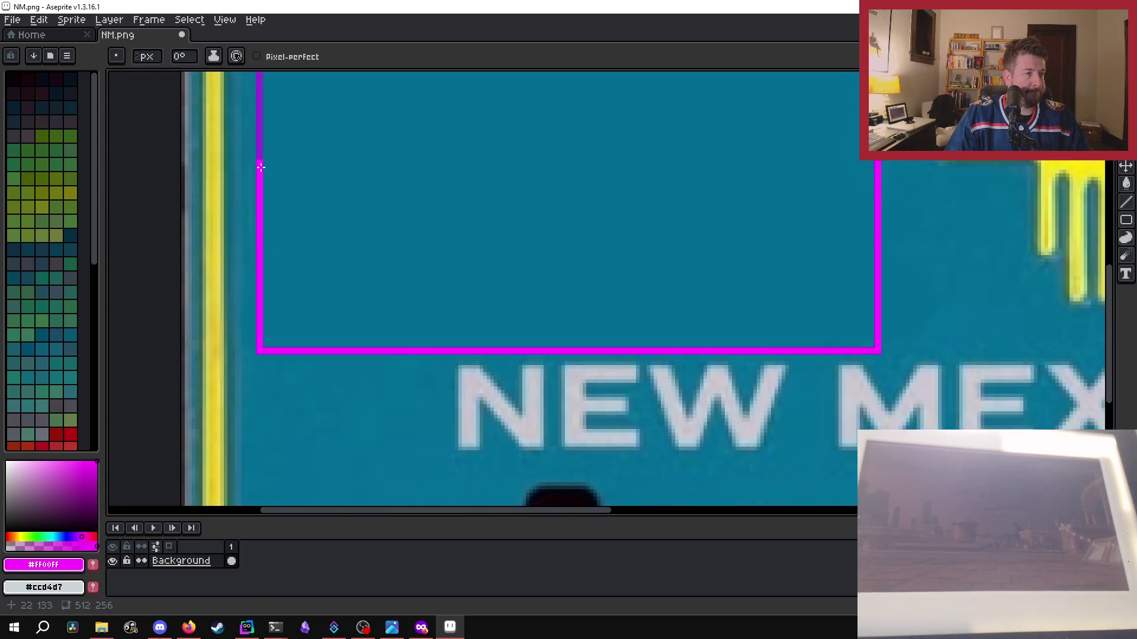
{"action": "scroll", "coordinate": [364, 134], "scroll_direction": "up", "scroll_amount": 2}
{"action": "mouse_move", "coordinate": [307, 211]}
{"action": "left_mouse_down"}
{"action": "mouse_move", "coordinate": [305, 71]}
{"action": "mouse_move", "coordinate": [305, 115]}
{"action": "left_mouse_up"}
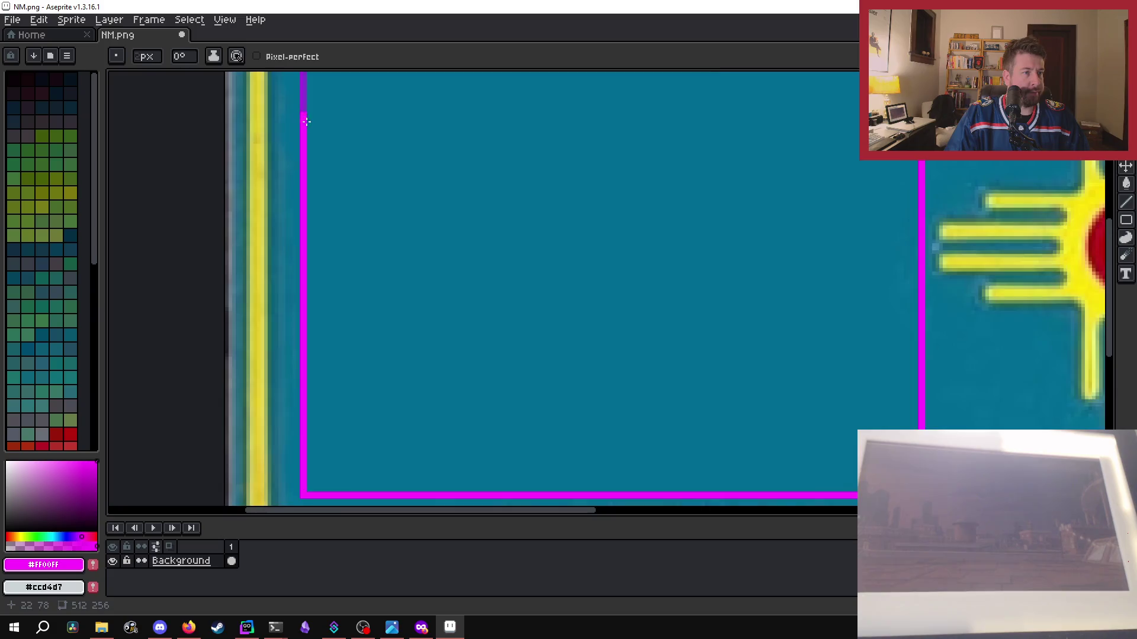
{"action": "scroll", "coordinate": [304, 115], "scroll_direction": "down", "scroll_amount": 3}
{"action": "scroll", "coordinate": [347, 122], "scroll_direction": "up", "scroll_amount": 3}
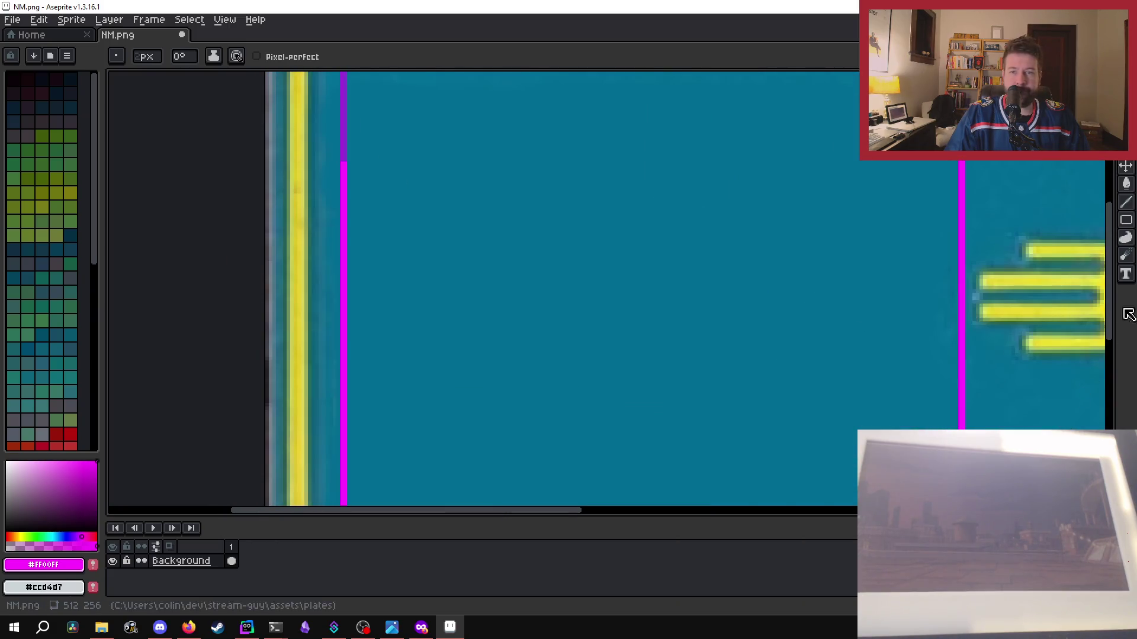
{"action": "left_click_drag", "start_coordinate": [1111, 280], "coordinate": [1115, 259]}
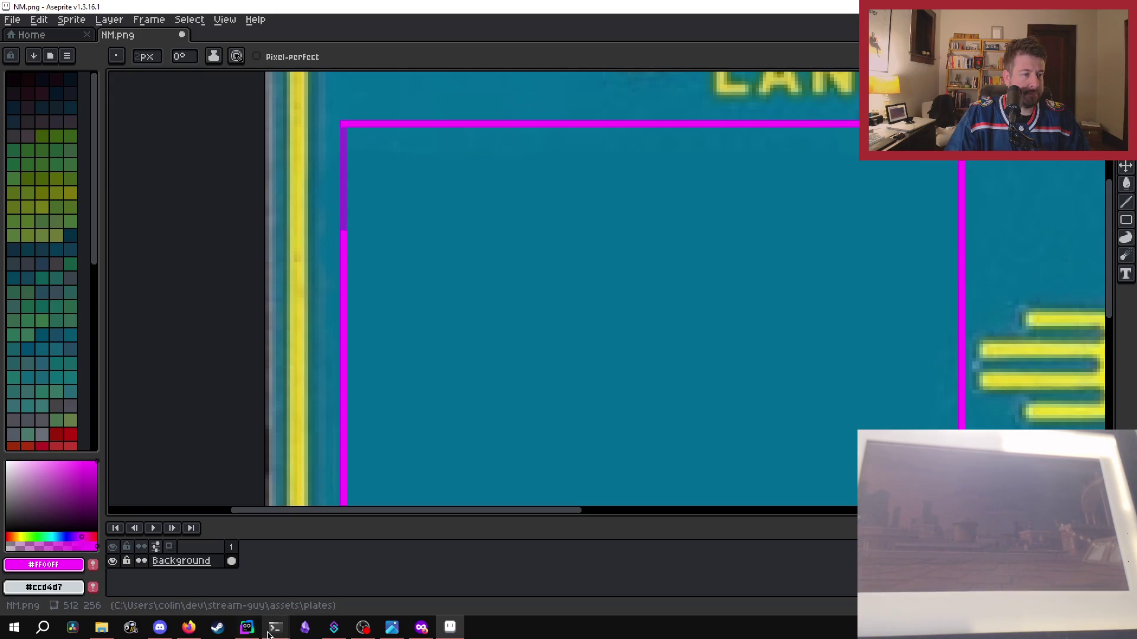
- Rerun Stream Guy with 'go run .' from PowerShell and hide its window
{"action": "mouse_move", "coordinate": [276, 627]}
{"action": "left_click", "coordinate": [234, 584]}
{"action": "type", "text": "go"}
{"action": "key", "text": "Return"}
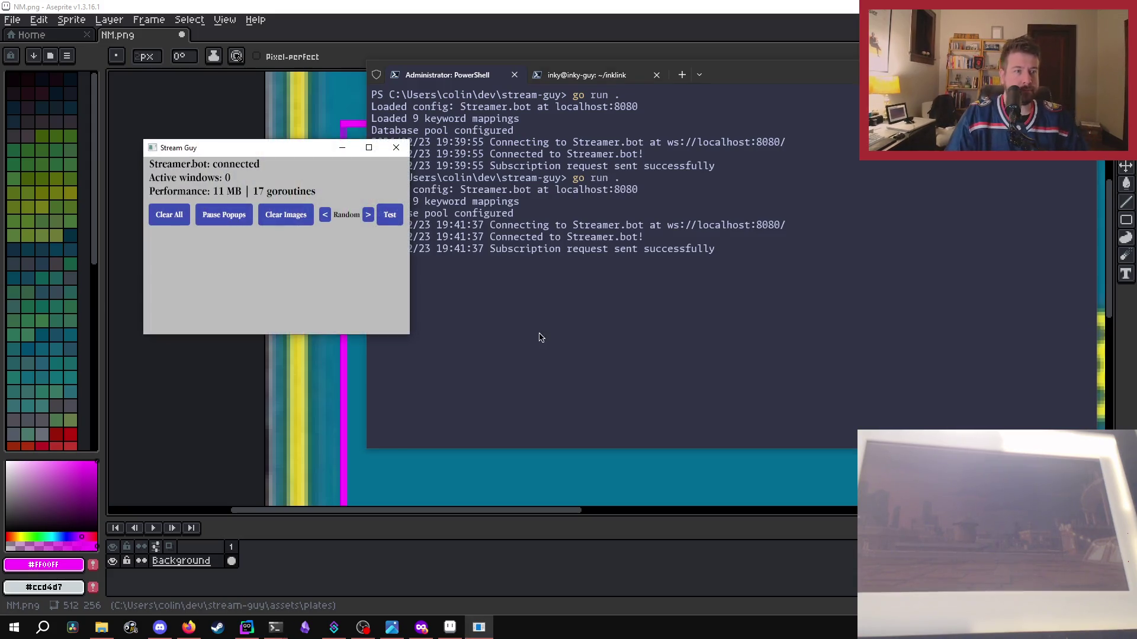
{"action": "left_click", "coordinate": [342, 148]}
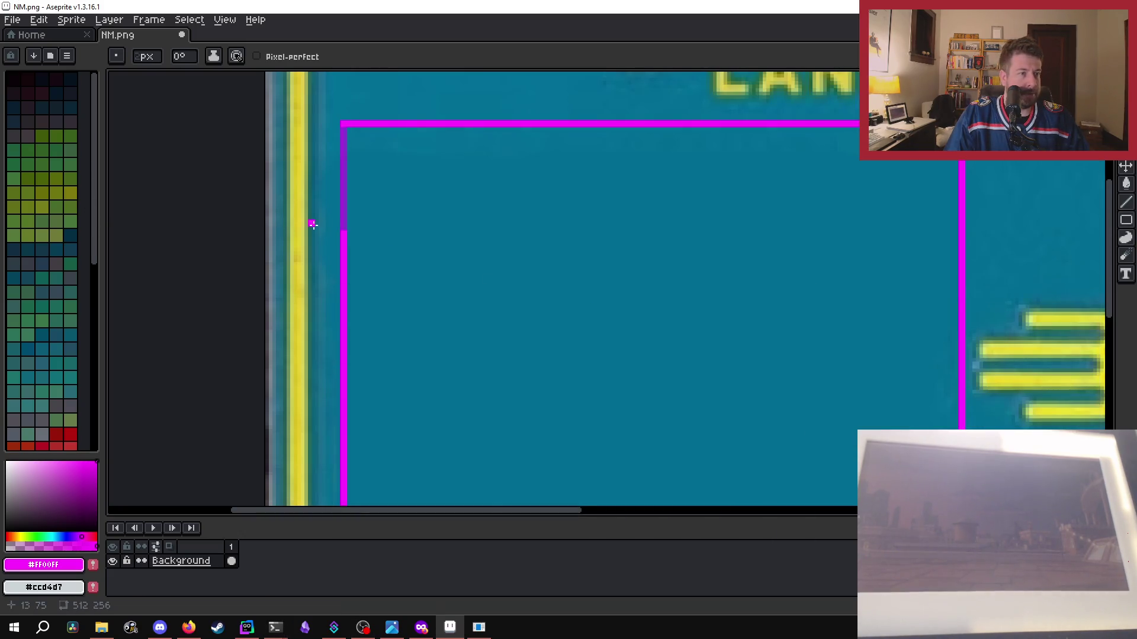
- Fill in the top of the left edge and straighten the right rectangle's left edge
{"action": "scroll", "coordinate": [313, 225], "scroll_direction": "up", "scroll_amount": 2}
{"action": "scroll", "coordinate": [355, 229], "scroll_direction": "down", "scroll_amount": 1}
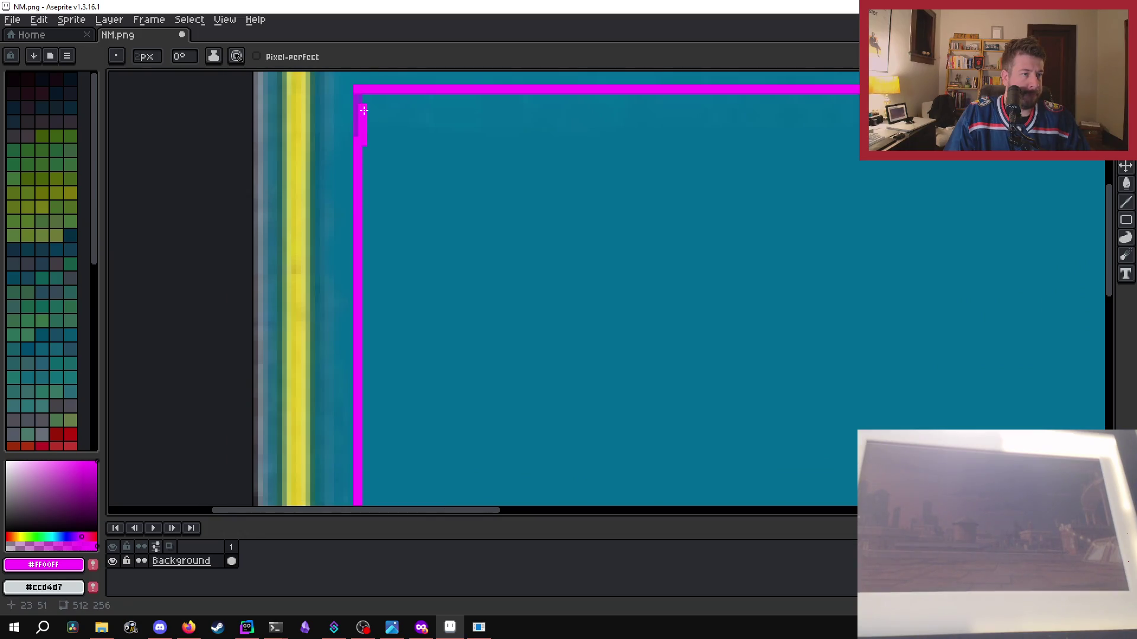
{"action": "left_click_drag", "start_coordinate": [363, 113], "coordinate": [357, 106]}
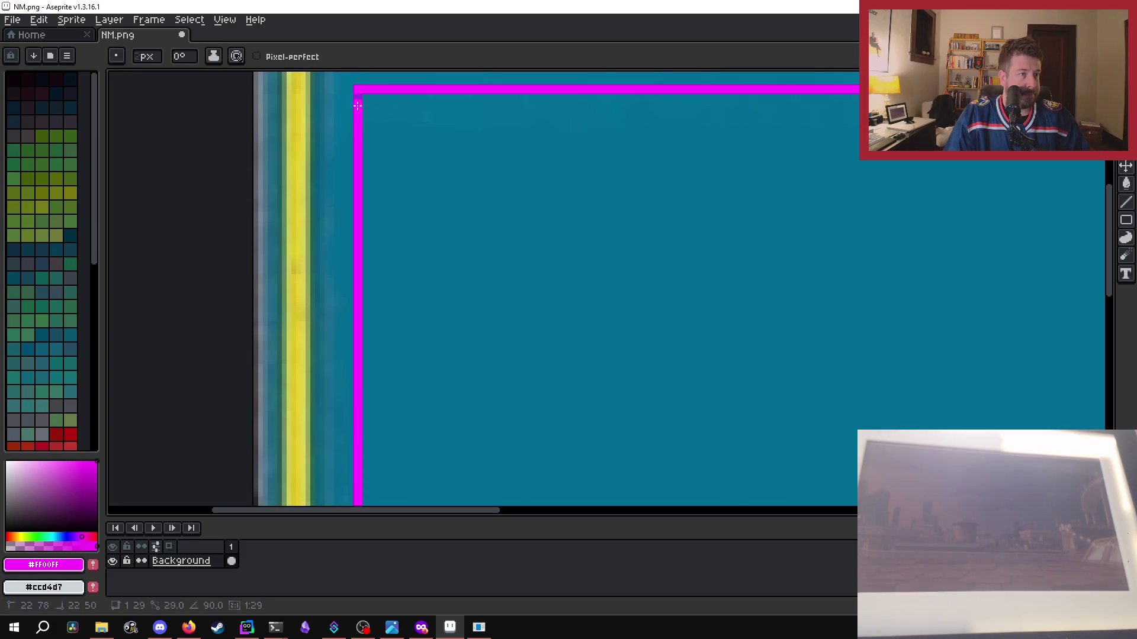
{"action": "scroll", "coordinate": [470, 396], "scroll_direction": "down", "scroll_amount": 4}
{"action": "scroll", "coordinate": [470, 396], "scroll_direction": "down", "scroll_amount": 2}
{"action": "scroll", "coordinate": [652, 292], "scroll_direction": "up", "scroll_amount": 5}
{"action": "scroll", "coordinate": [562, 245], "scroll_direction": "up", "scroll_amount": 3}
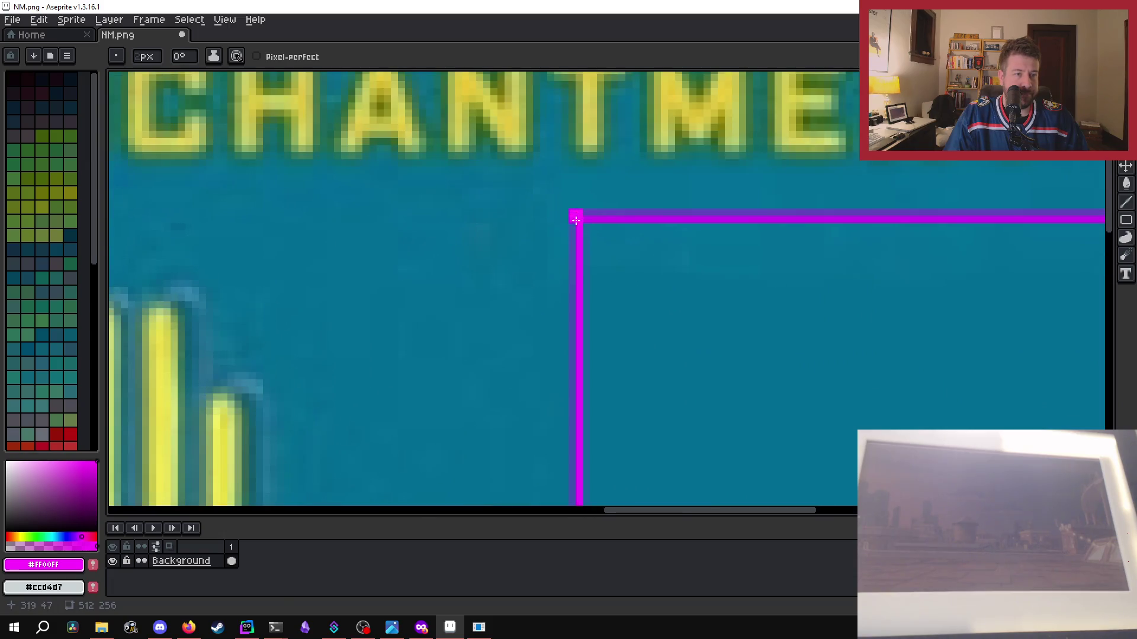
{"action": "mouse_move", "coordinate": [577, 216]}
{"action": "left_mouse_down"}
{"action": "mouse_move", "coordinate": [577, 504]}
{"action": "mouse_move", "coordinate": [509, 81]}
{"action": "left_mouse_up"}
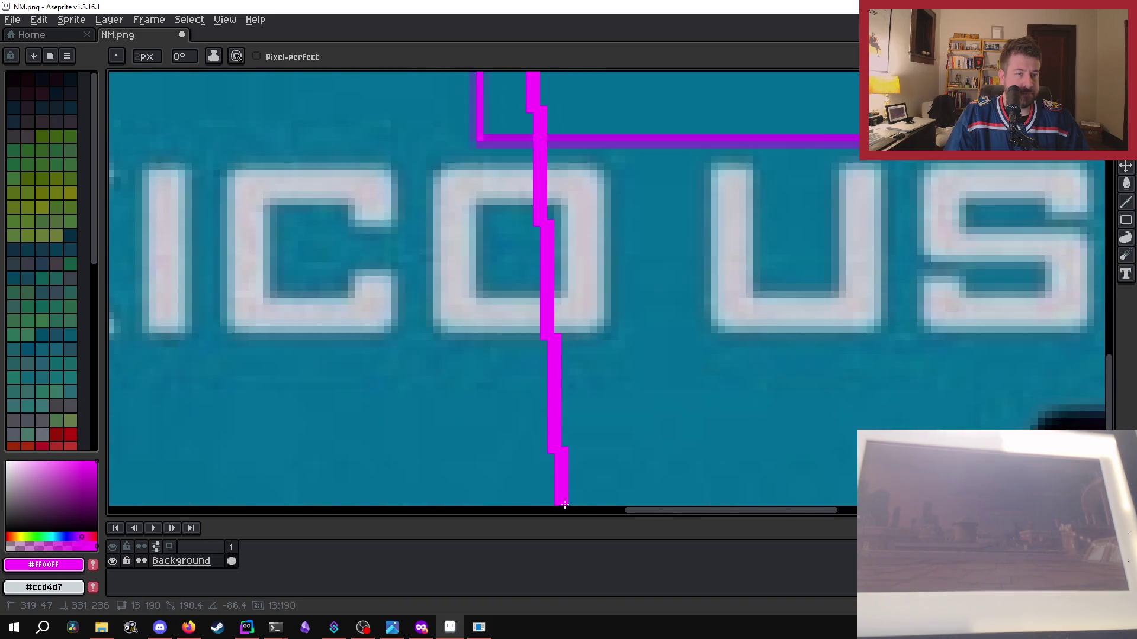
{"action": "mouse_move", "coordinate": [510, 80]}
{"action": "left_mouse_down"}
{"action": "mouse_move", "coordinate": [479, 294]}
{"action": "mouse_move", "coordinate": [975, 306]}
{"action": "left_mouse_up"}
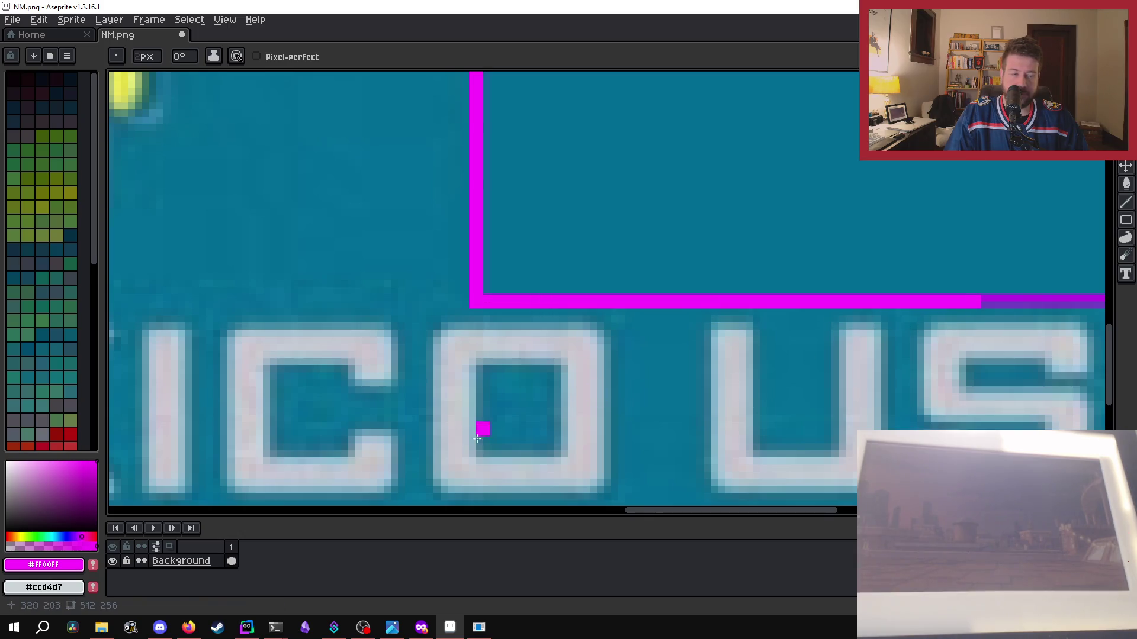
- Draw the right rectangle's bottom and right edges in magenta
{"action": "left_click_drag", "start_coordinate": [673, 517], "coordinate": [832, 519]}
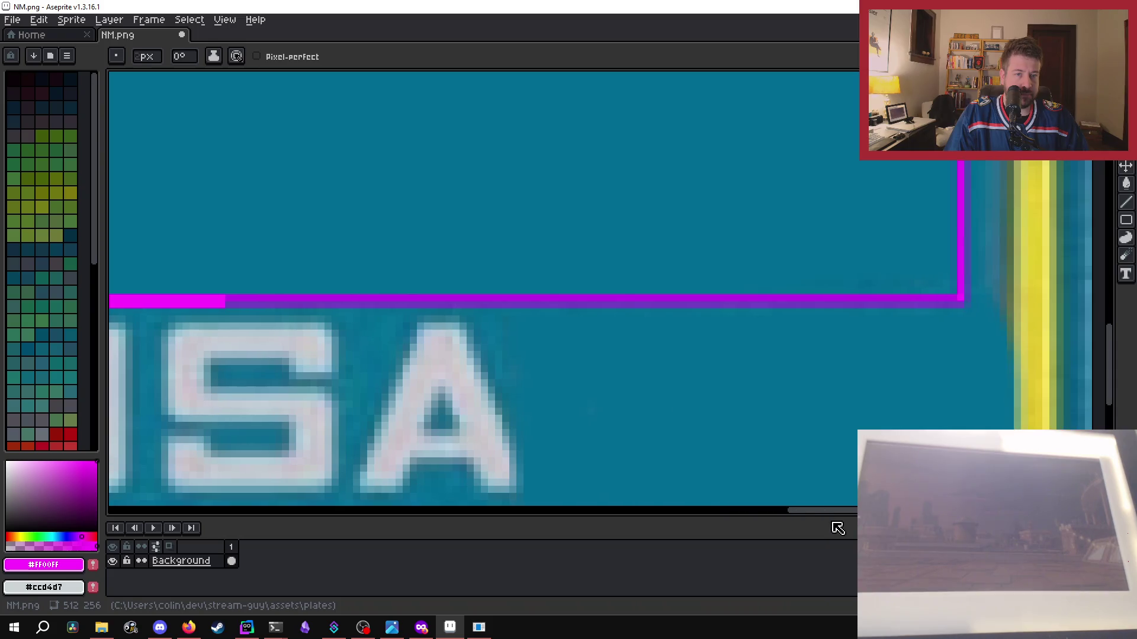
{"action": "left_click", "coordinate": [965, 304], "text": "shift"}
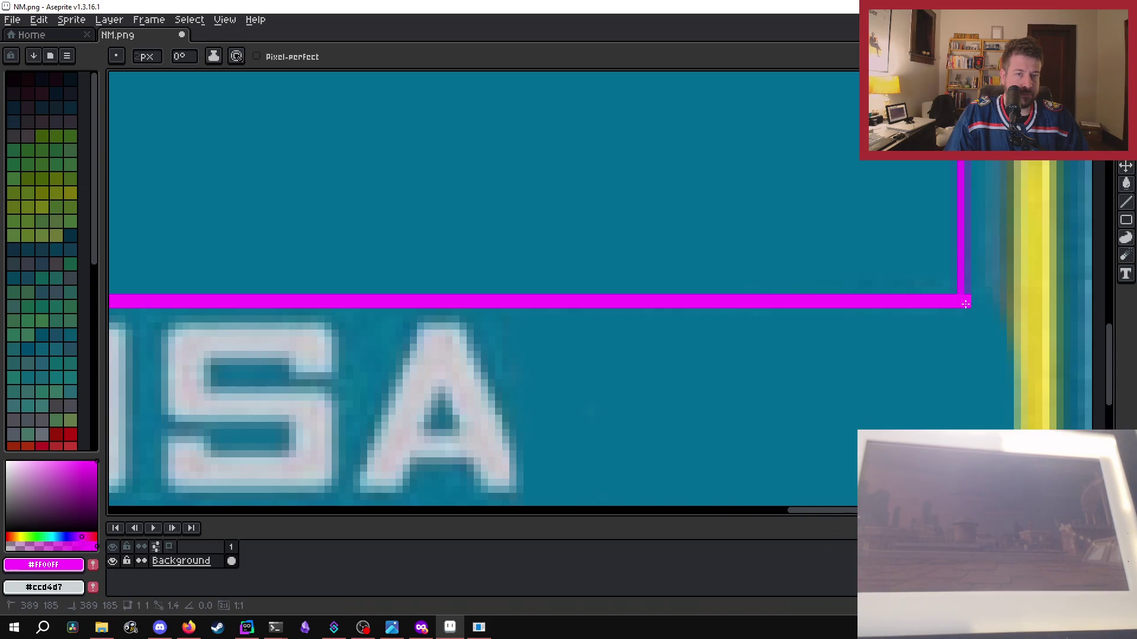
{"action": "mouse_move", "coordinate": [965, 304]}
{"action": "left_mouse_down"}
{"action": "mouse_move", "coordinate": [954, 62]}
{"action": "mouse_move", "coordinate": [964, 61]}
{"action": "left_mouse_up"}
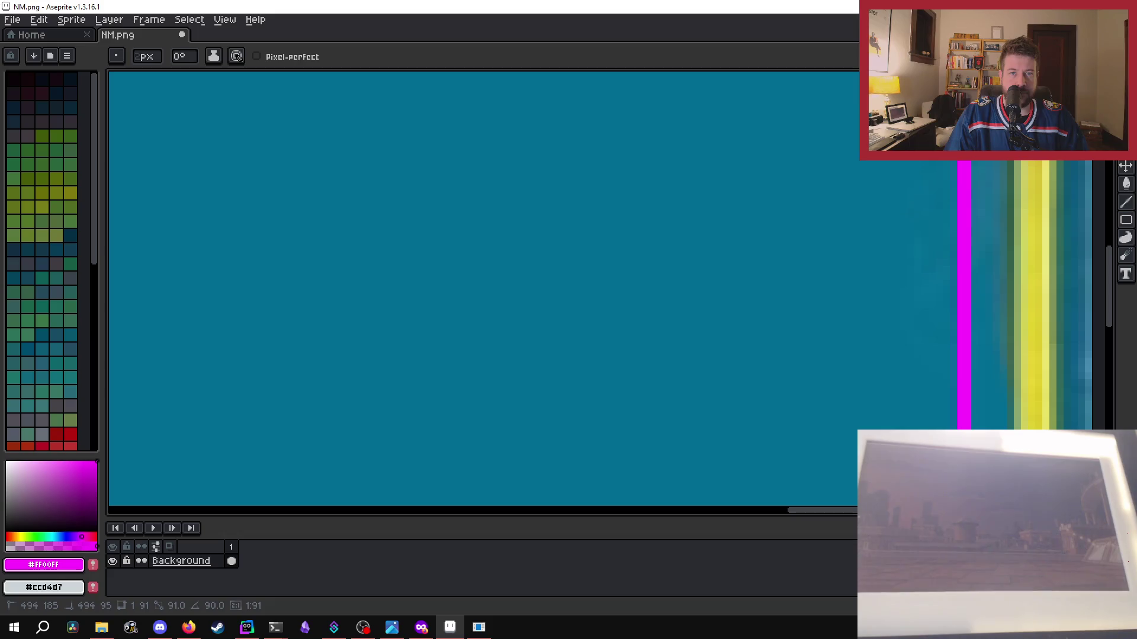
{"action": "left_click_drag", "start_coordinate": [964, 61], "coordinate": [963, 61]}
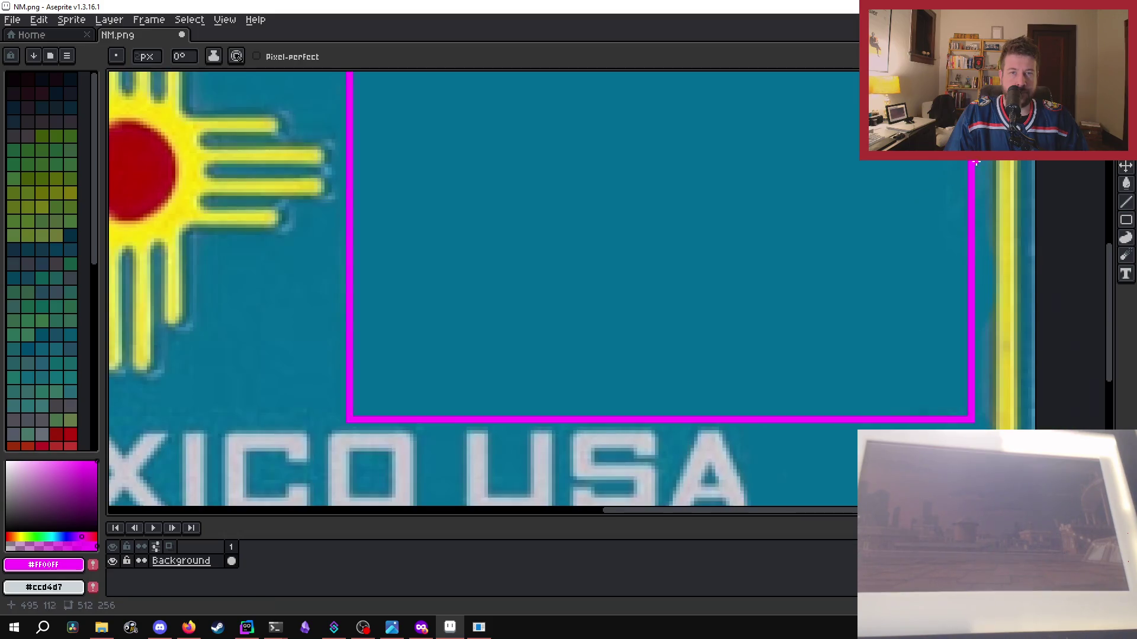
- Draw a straight magenta top edge for the right box and zoom out
{"action": "scroll", "coordinate": [964, 62], "scroll_direction": "down", "scroll_amount": 1}
{"action": "scroll", "coordinate": [964, 62], "scroll_direction": "up", "scroll_amount": 1}
{"action": "scroll", "coordinate": [947, 285], "scroll_direction": "up", "scroll_amount": 1}
{"action": "scroll", "coordinate": [946, 282], "scroll_direction": "up", "scroll_amount": 1}
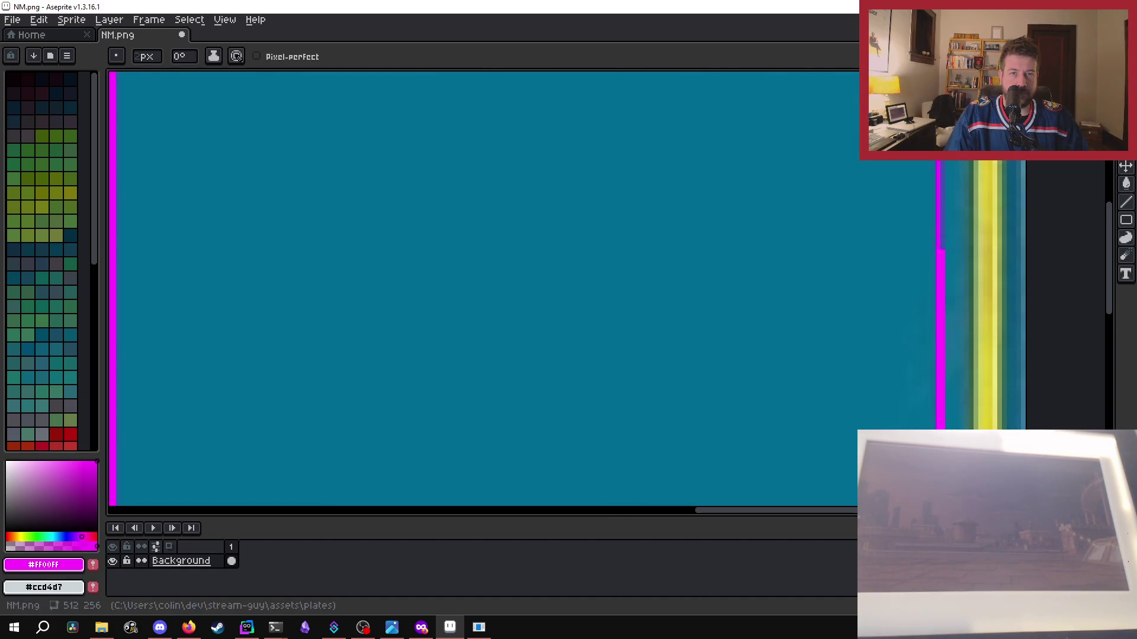
{"action": "scroll", "coordinate": [983, 259], "scroll_direction": "down", "scroll_amount": 1}
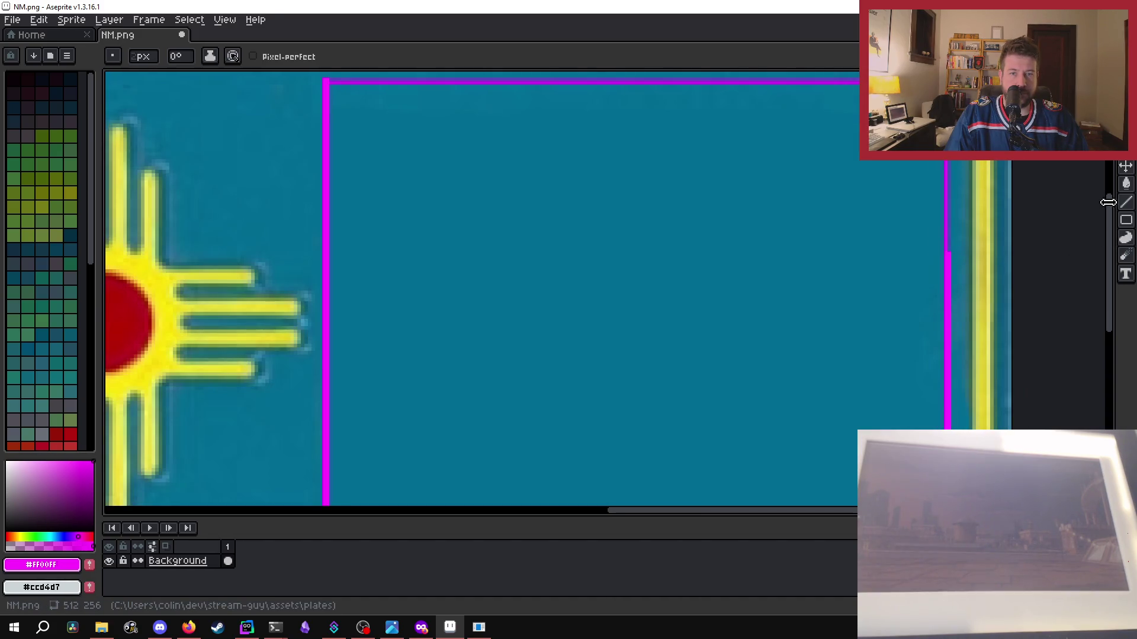
{"action": "scroll", "coordinate": [1116, 229], "scroll_direction": "up", "scroll_amount": 3}
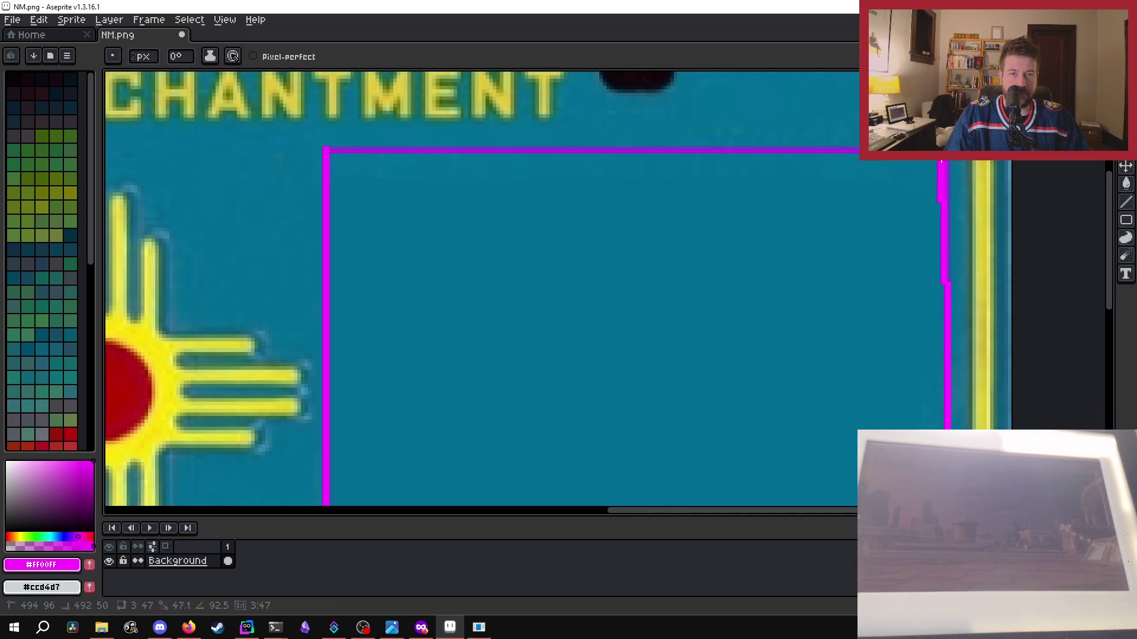
{"action": "left_click_drag", "start_coordinate": [947, 150], "coordinate": [333, 152]}
{"action": "scroll", "coordinate": [333, 152], "scroll_direction": "down", "scroll_amount": 1}
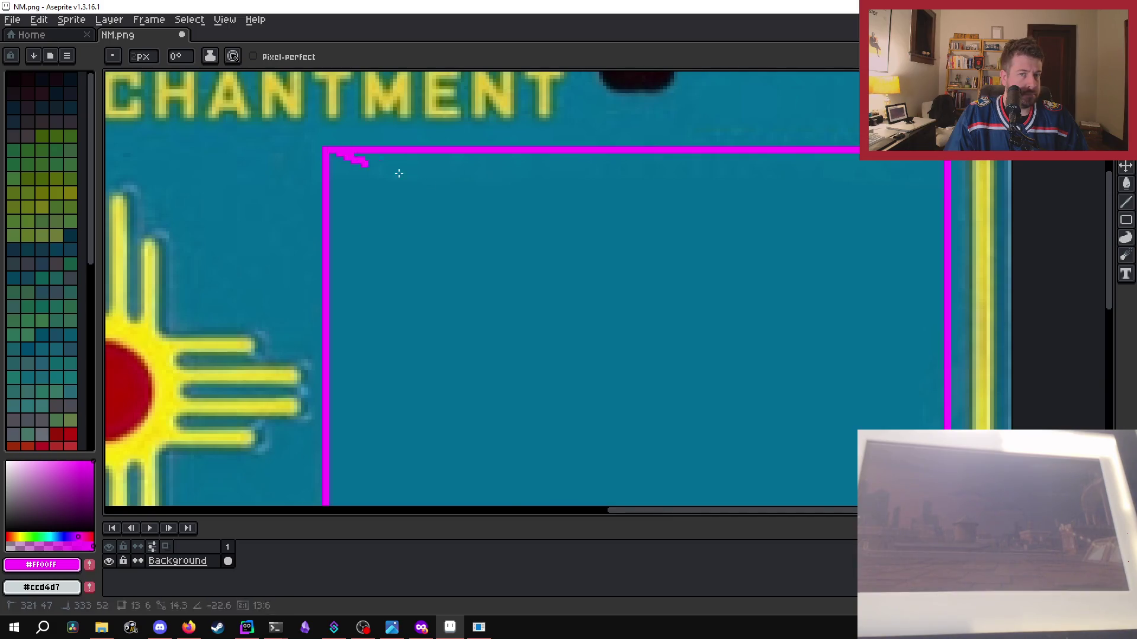
{"action": "scroll", "coordinate": [379, 163], "scroll_direction": "down", "scroll_amount": 1}
- Save NM.png, select NM in Stream Guy, render a test plate, and close the preview
{"action": "key", "text": "v"}
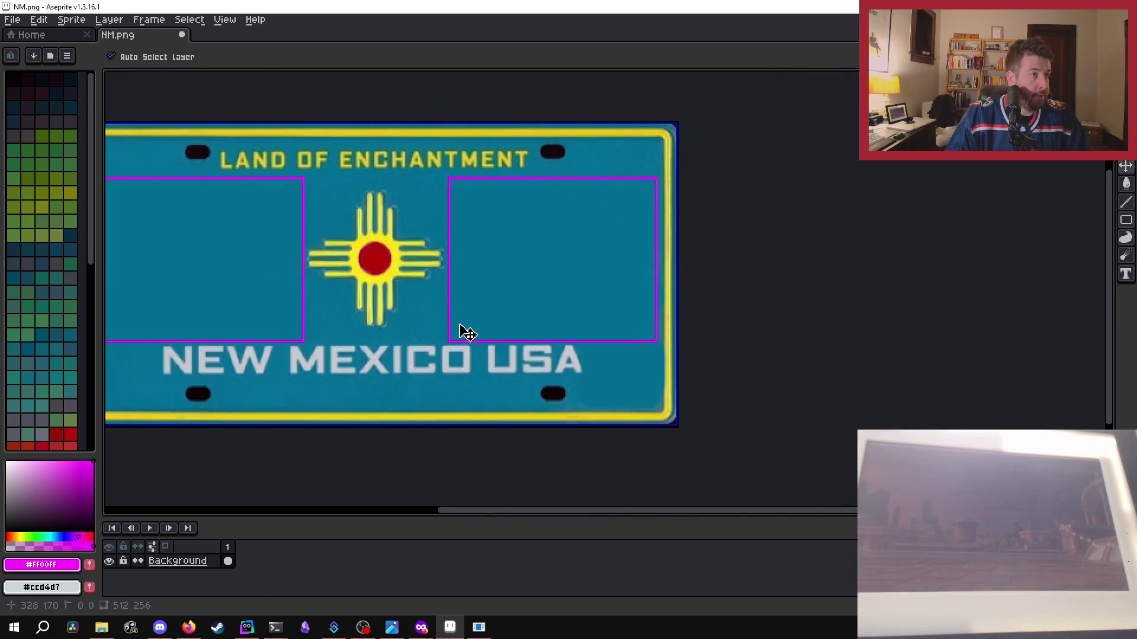
{"action": "key", "text": "b"}
{"action": "key", "text": "ctrl+s"}
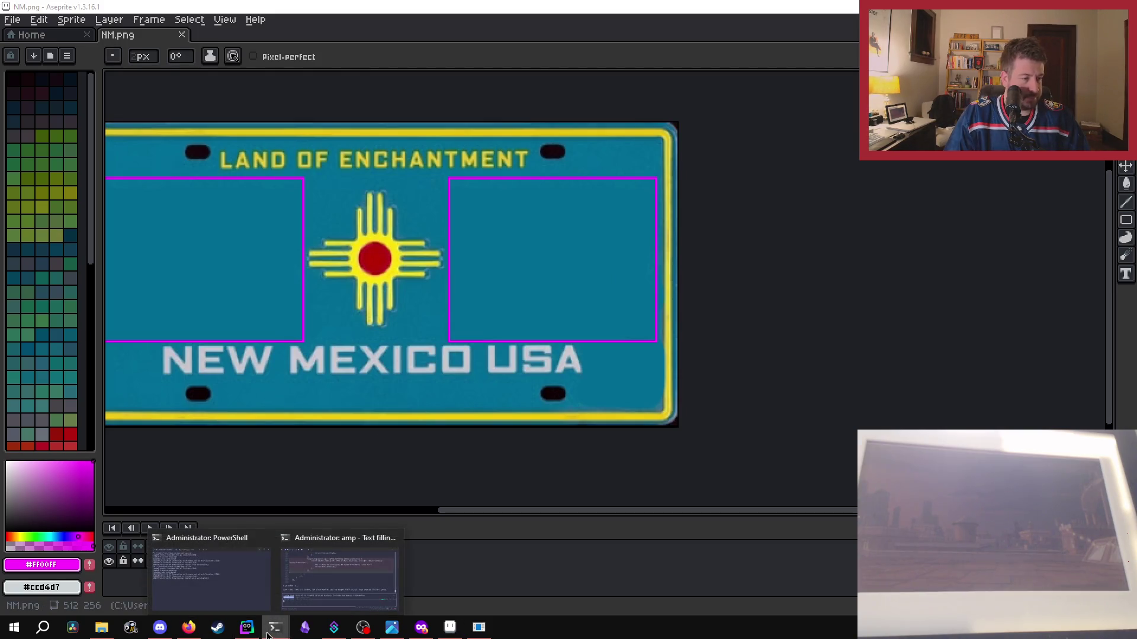
{"action": "left_click", "coordinate": [479, 628]}
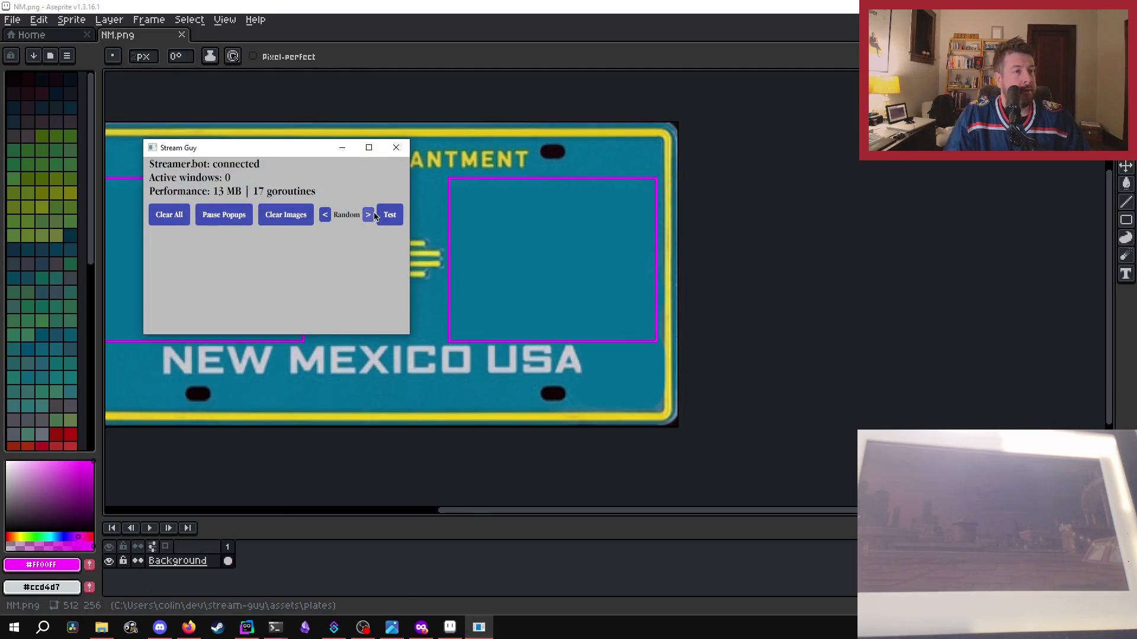
{"action": "left_click", "coordinate": [328, 216]}
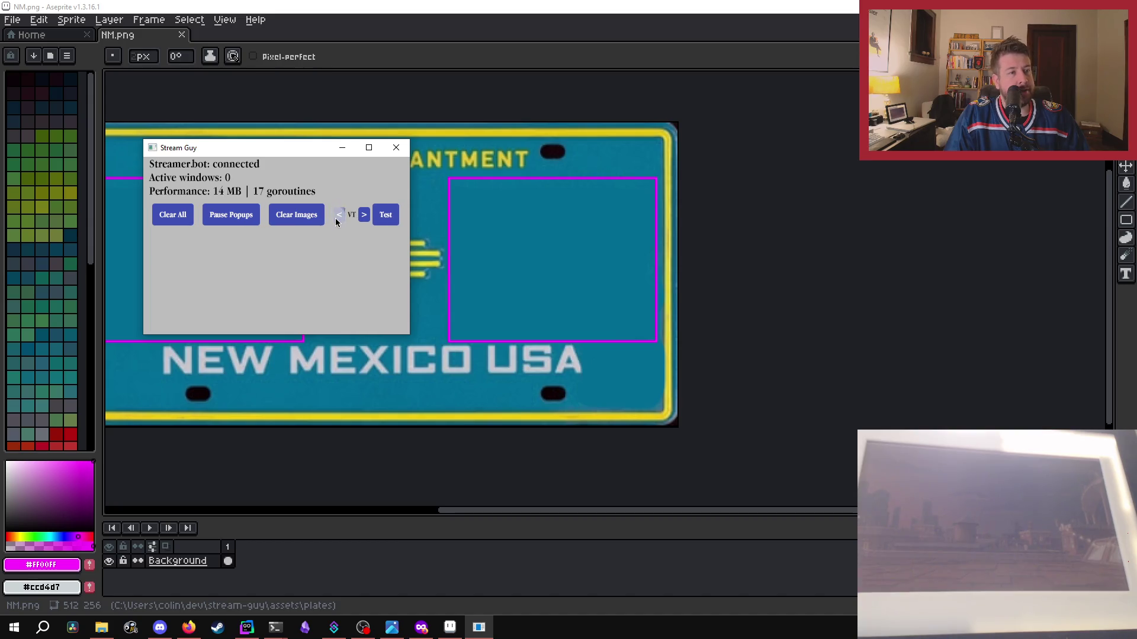
{"action": "left_click", "coordinate": [337, 220]}
{"action": "left_click", "coordinate": [339, 218]}
{"action": "left_click", "coordinate": [339, 218]}
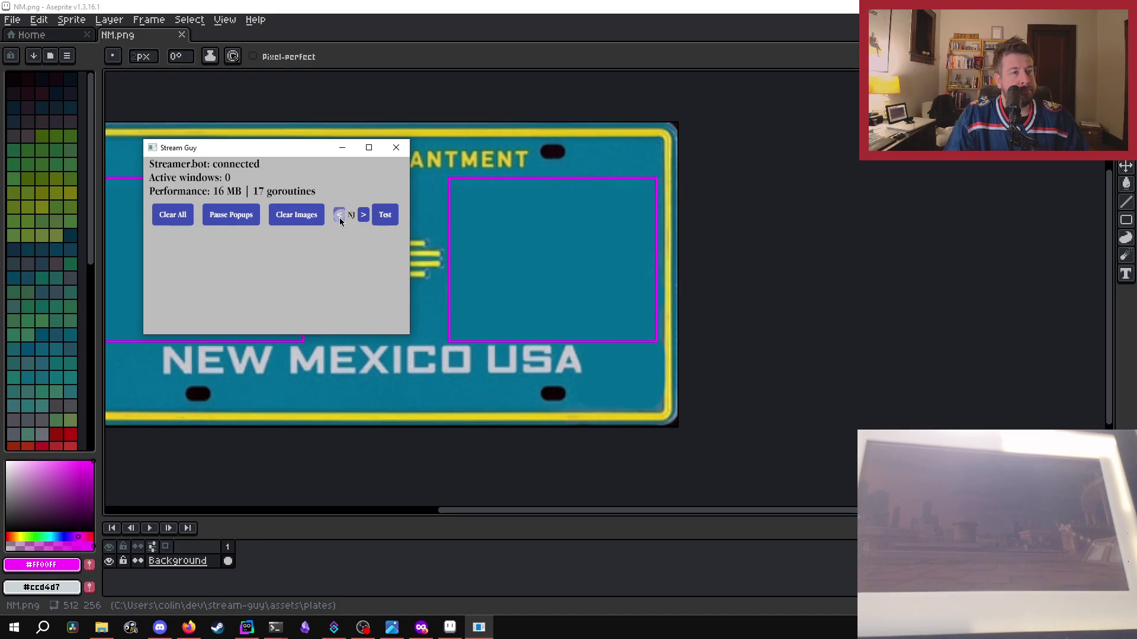
{"action": "left_click", "coordinate": [363, 215]}
{"action": "left_click", "coordinate": [383, 214]}
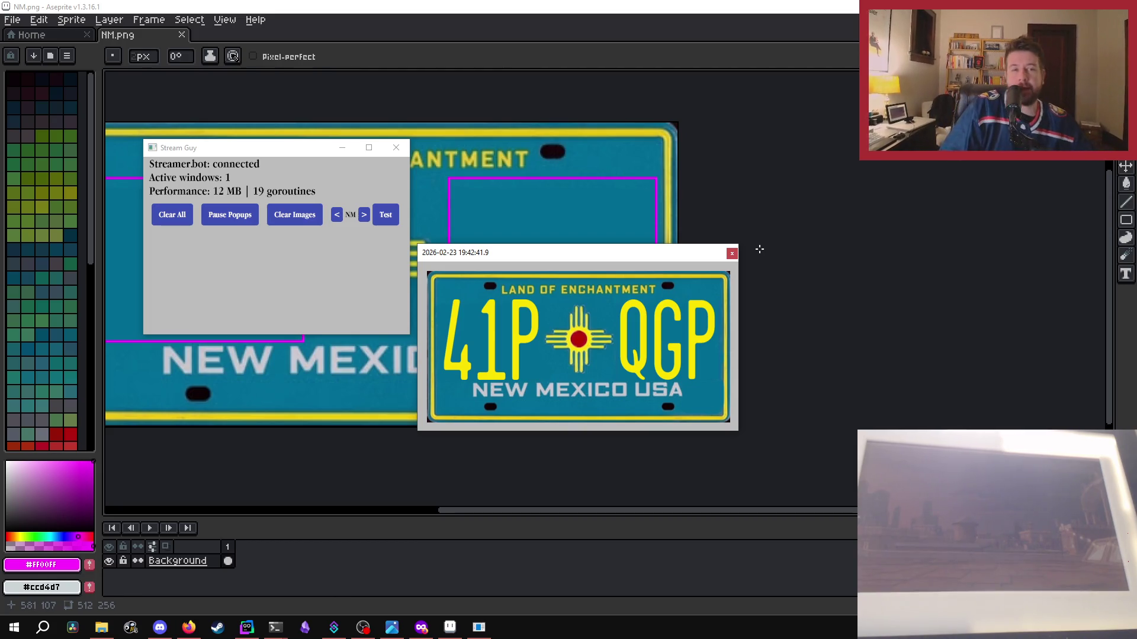
{"action": "left_click", "coordinate": [732, 253]}
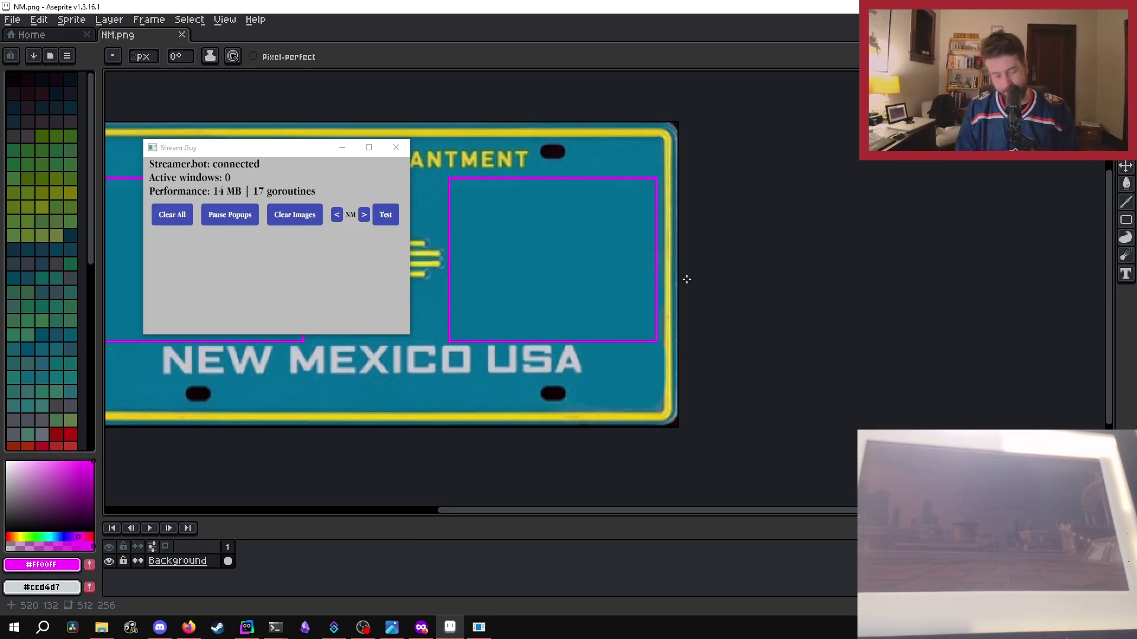
- Render a test Oklahoma plate, then drag OK.png into Aseprite
{"action": "left_click", "coordinate": [366, 215]}
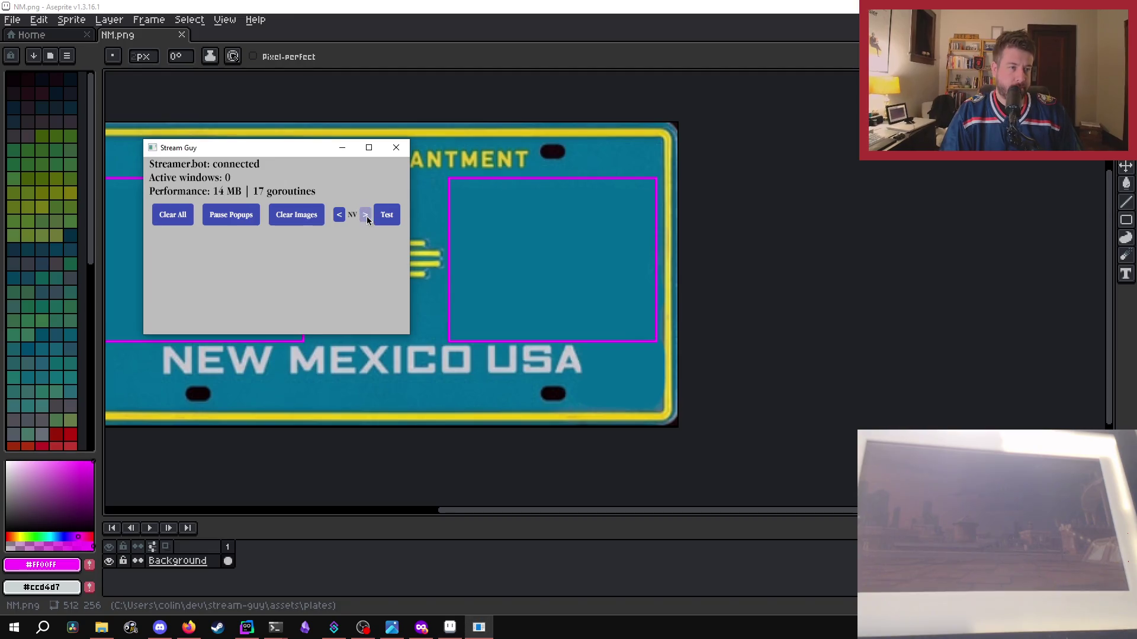
{"action": "left_click", "coordinate": [365, 215]}
{"action": "left_click", "coordinate": [385, 218]}
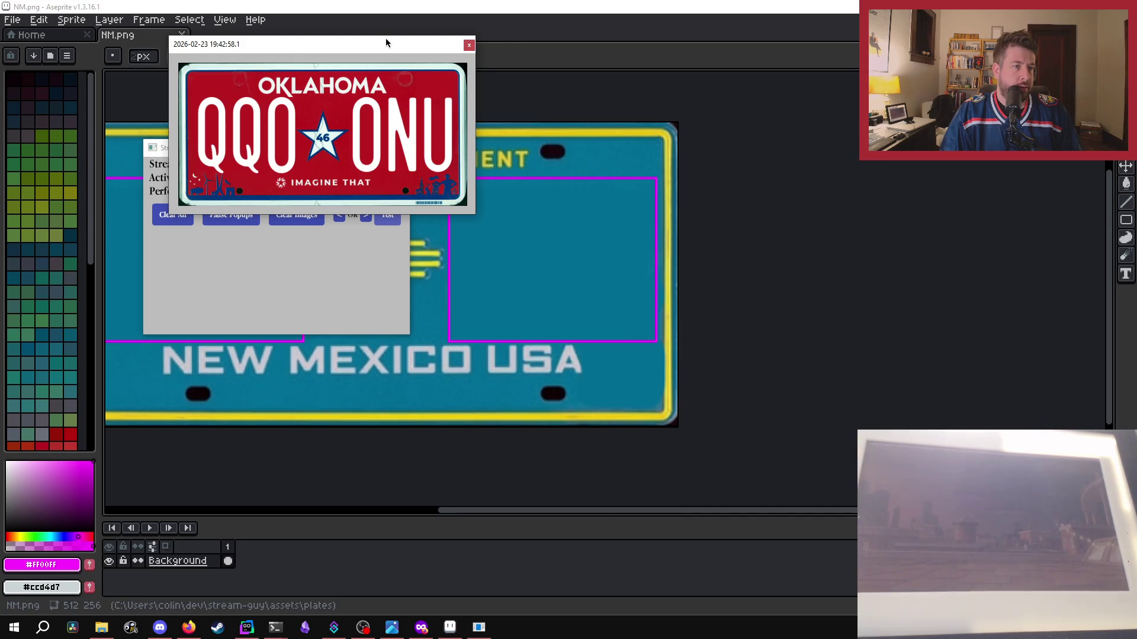
{"action": "left_click_drag", "start_coordinate": [383, 48], "coordinate": [801, 128]}
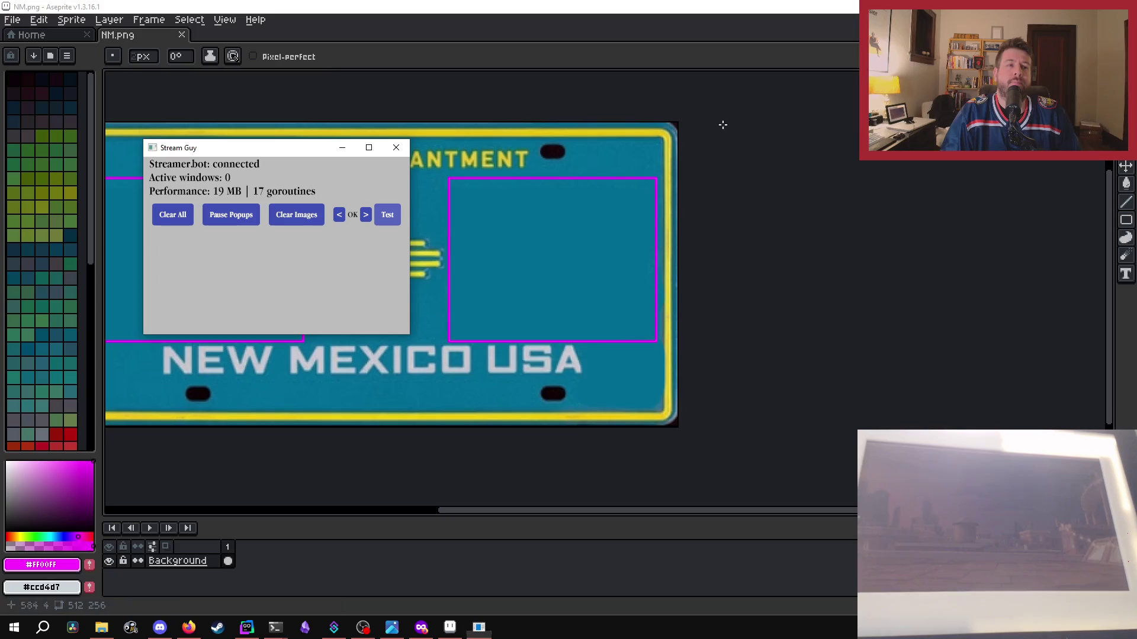
{"action": "left_click_drag", "start_coordinate": [978, 285], "coordinate": [920, 211]}
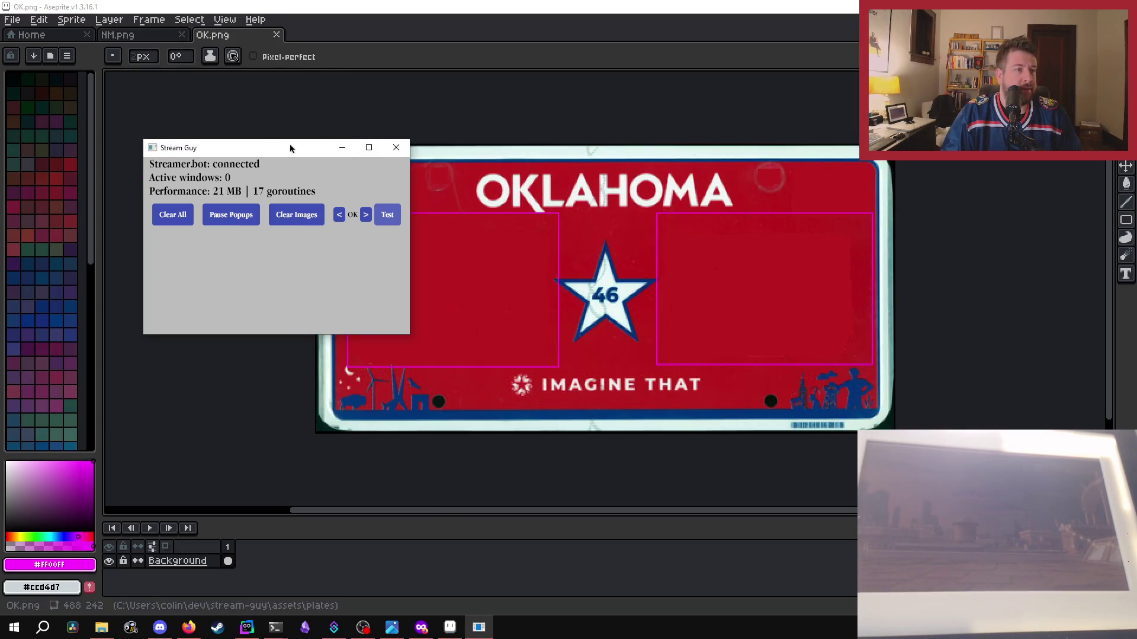
- Close NM.png, sample the plate's red background colour, and set a square pencil brush
{"action": "left_click", "coordinate": [181, 34]}
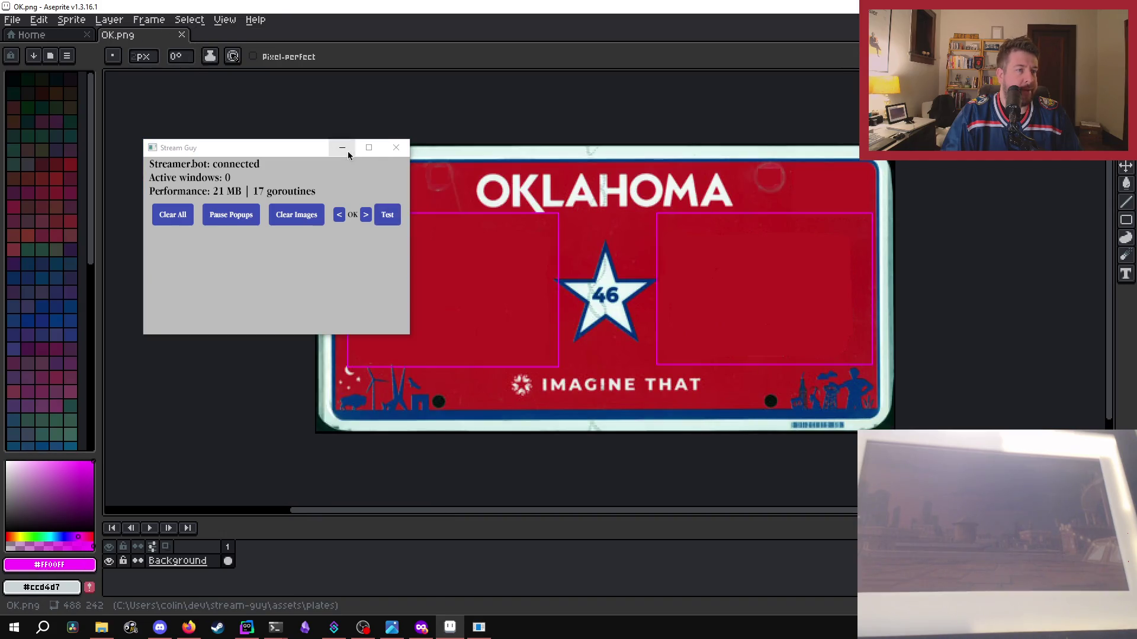
{"action": "left_click", "coordinate": [348, 153]}
{"action": "scroll", "coordinate": [418, 187], "scroll_direction": "up", "scroll_amount": 3}
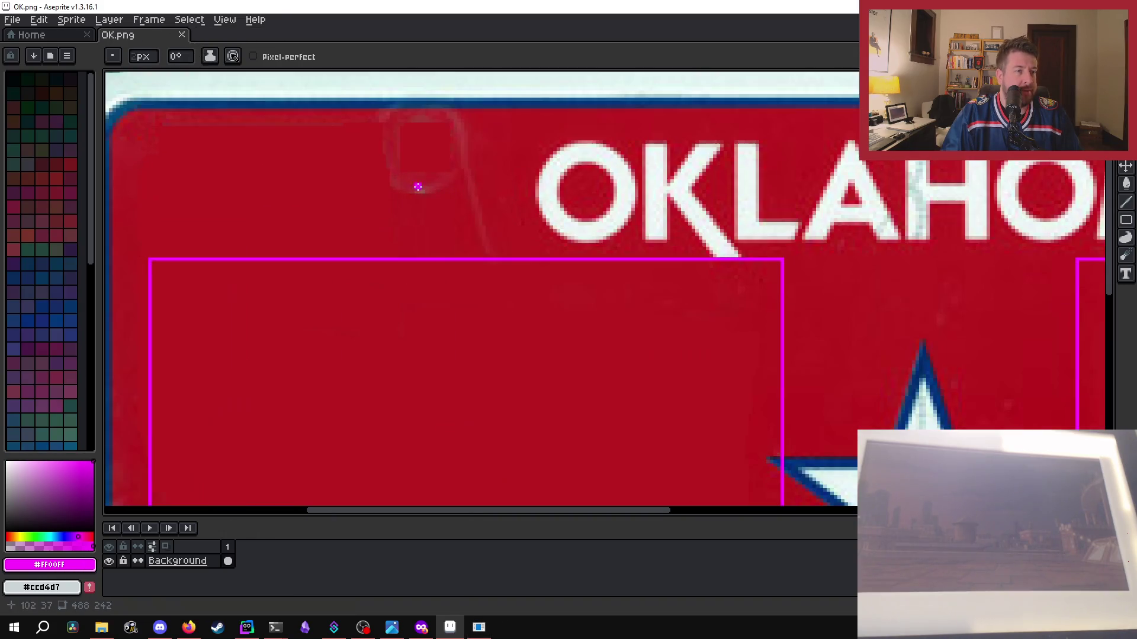
{"action": "key", "text": "i"}
{"action": "left_click", "coordinate": [394, 209]}
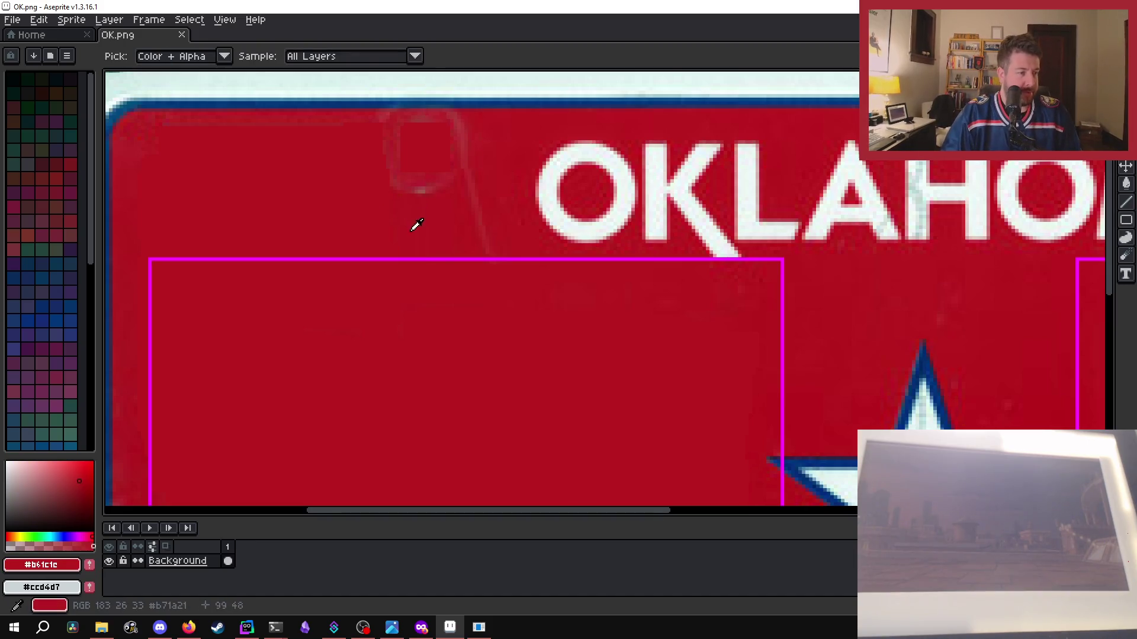
{"action": "key", "text": "b"}
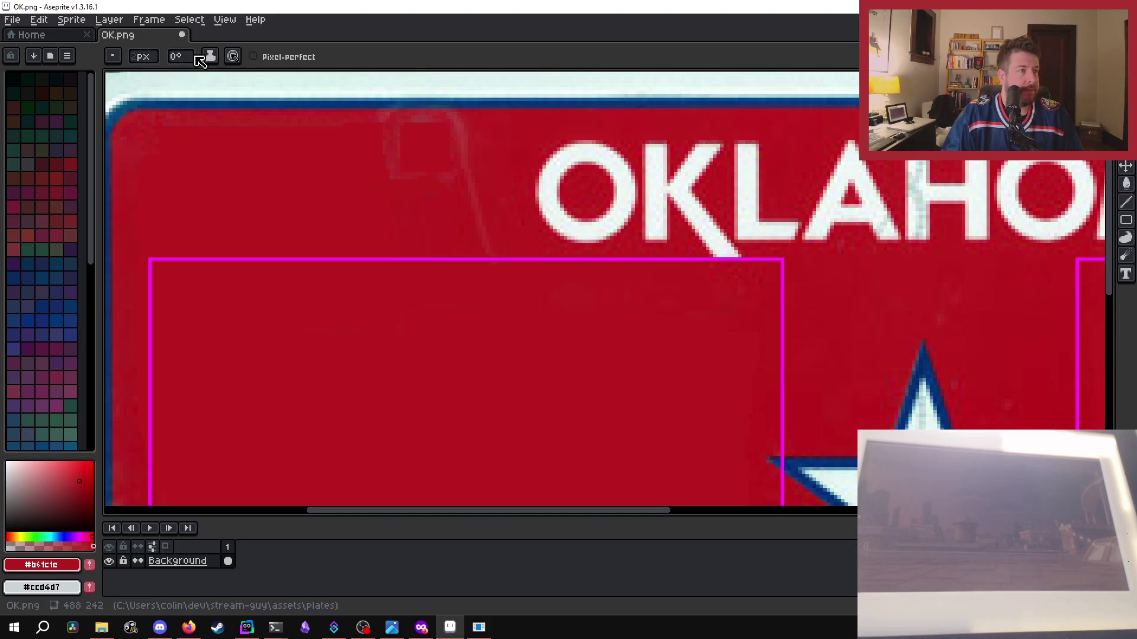
{"action": "left_click", "coordinate": [113, 56]}
{"action": "left_click", "coordinate": [110, 37]}
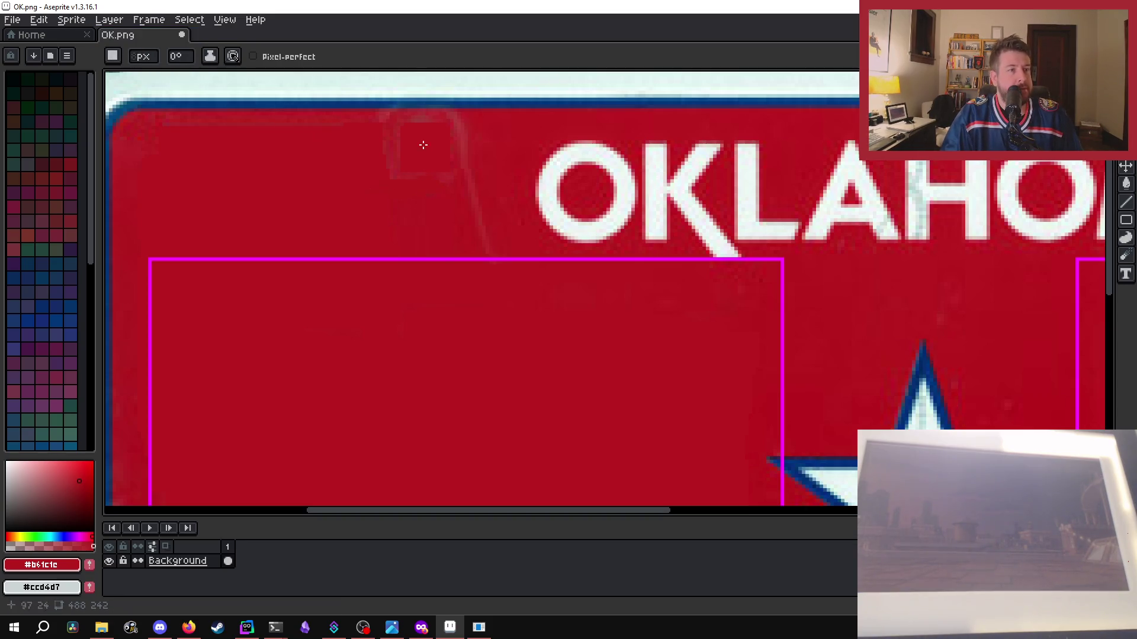
- Paint red over the faint ghost lines near the top and the faint ring's top arc
{"action": "left_click_drag", "start_coordinate": [397, 127], "coordinate": [469, 150]}
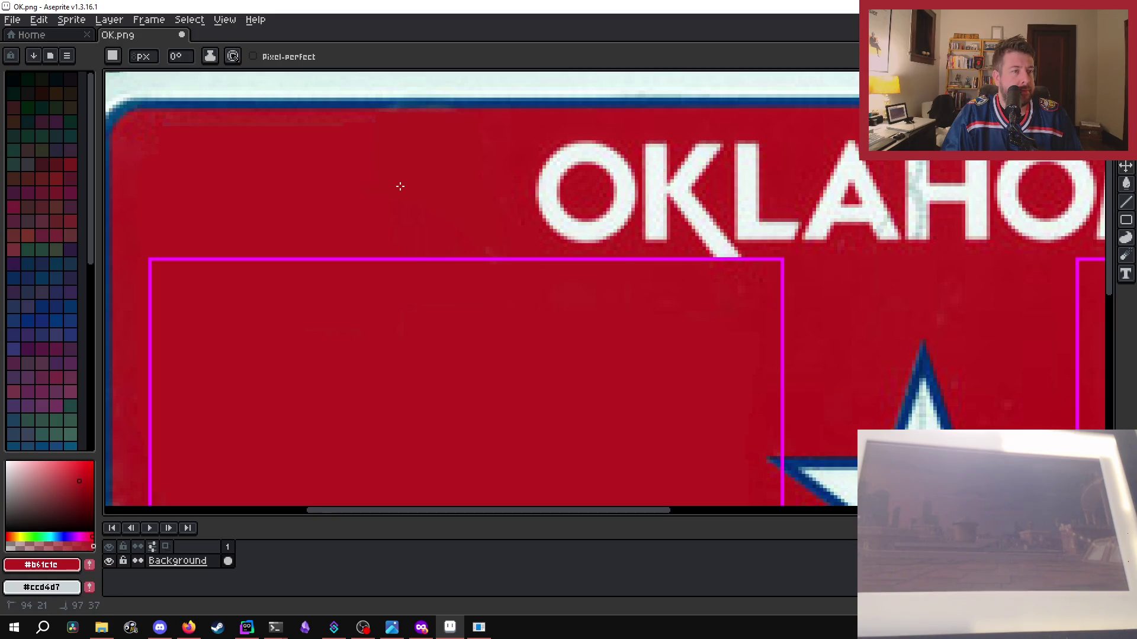
{"action": "scroll", "coordinate": [422, 211], "scroll_direction": "right", "scroll_amount": 5}
{"action": "scroll", "coordinate": [178, 142], "scroll_direction": "left", "scroll_amount": 5}
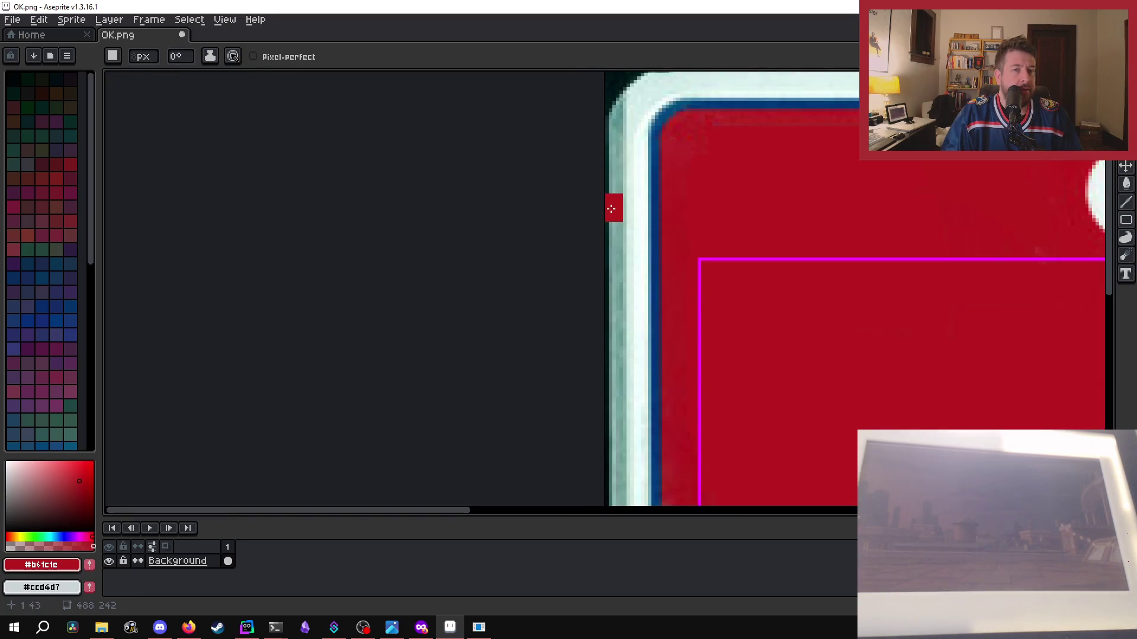
{"action": "scroll", "coordinate": [417, 174], "scroll_direction": "right", "scroll_amount": 5}
{"action": "left_click_drag", "start_coordinate": [226, 192], "coordinate": [266, 145]}
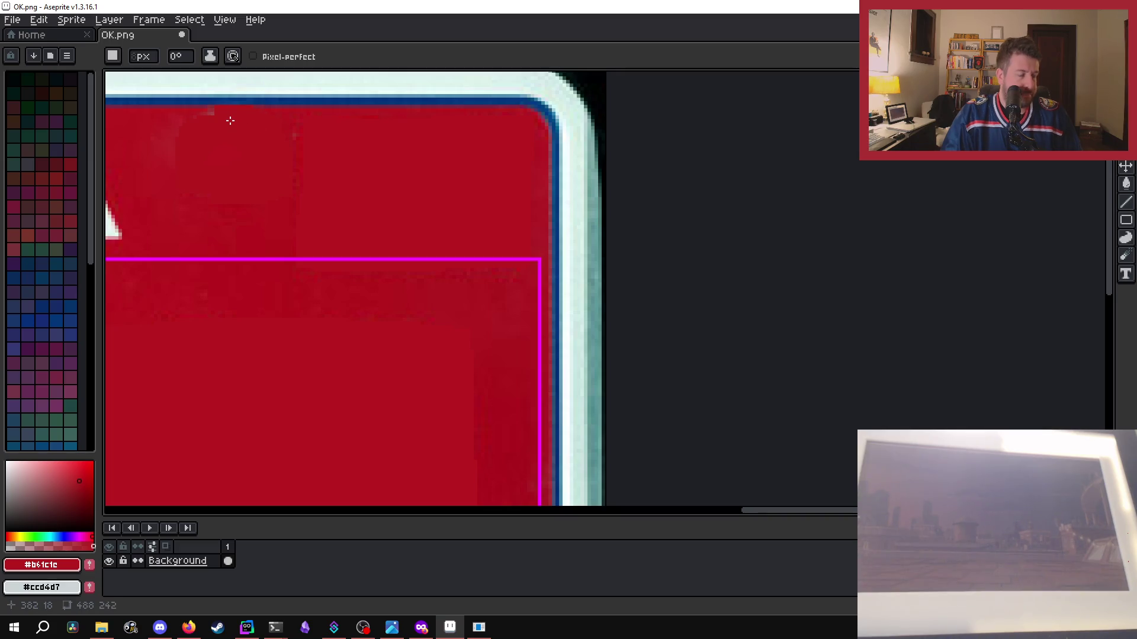
{"action": "key", "text": "ctrl+z"}
{"action": "left_click_drag", "start_coordinate": [183, 127], "coordinate": [245, 129]}
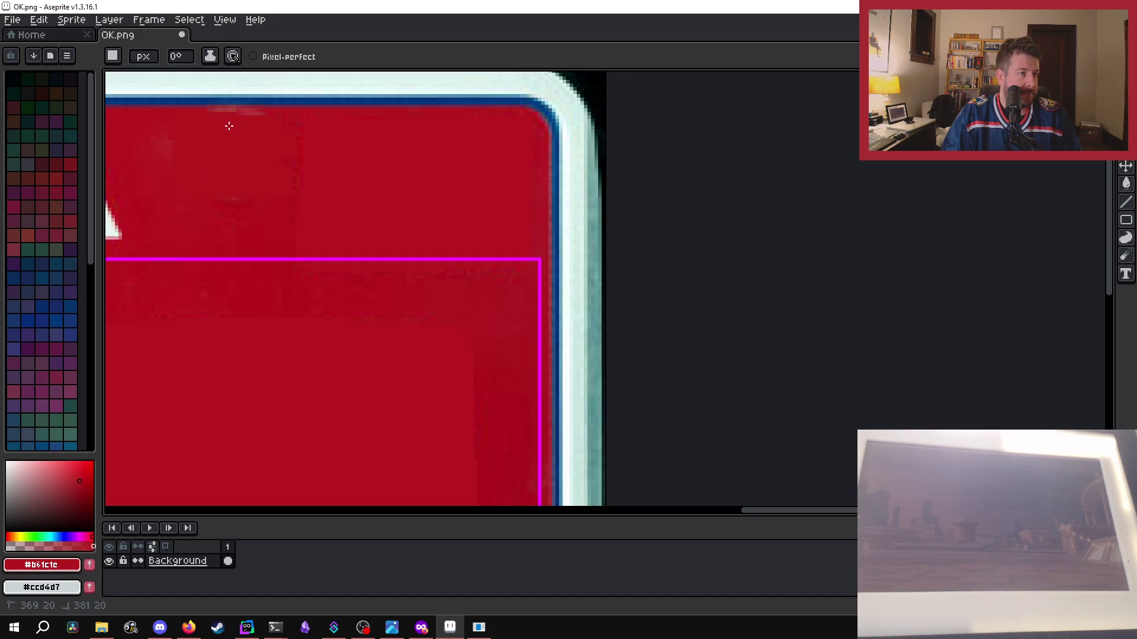
- Cover the dark dot and remaining ghost mark in red, then save OK.png
{"action": "scroll", "coordinate": [759, 272], "scroll_direction": "down", "scroll_amount": 2}
{"action": "scroll", "coordinate": [670, 325], "scroll_direction": "down", "scroll_amount": 3}
{"action": "scroll", "coordinate": [521, 315], "scroll_direction": "up", "scroll_amount": 4}
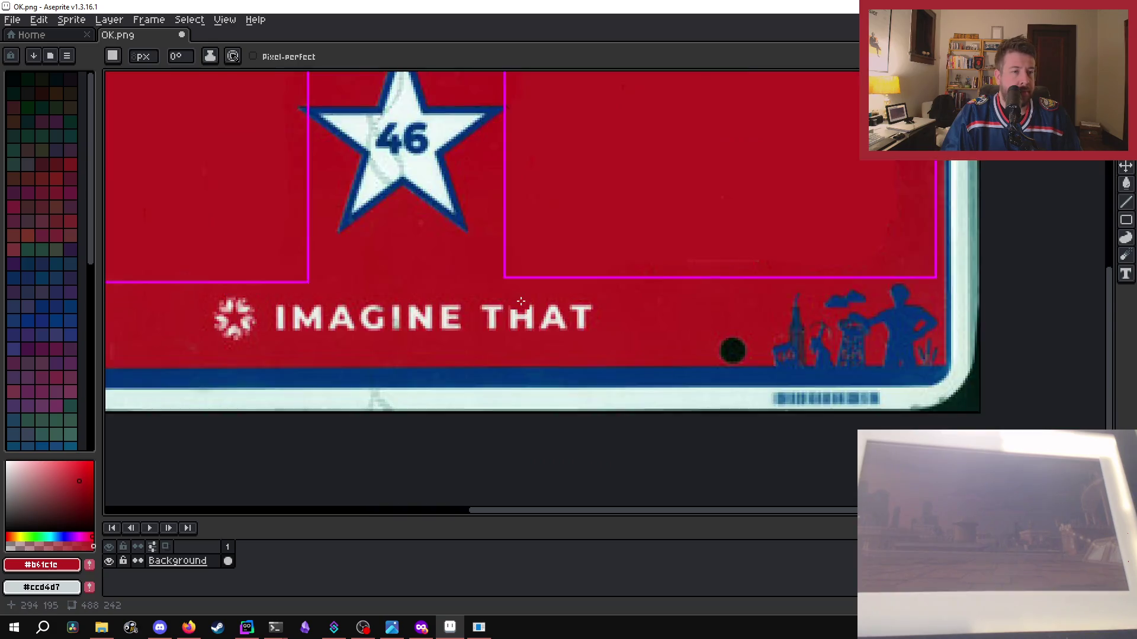
{"action": "scroll", "coordinate": [624, 335], "scroll_direction": "up", "scroll_amount": 2}
{"action": "scroll", "coordinate": [835, 377], "scroll_direction": "down", "scroll_amount": 2}
{"action": "left_click_drag", "start_coordinate": [841, 373], "coordinate": [840, 379]}
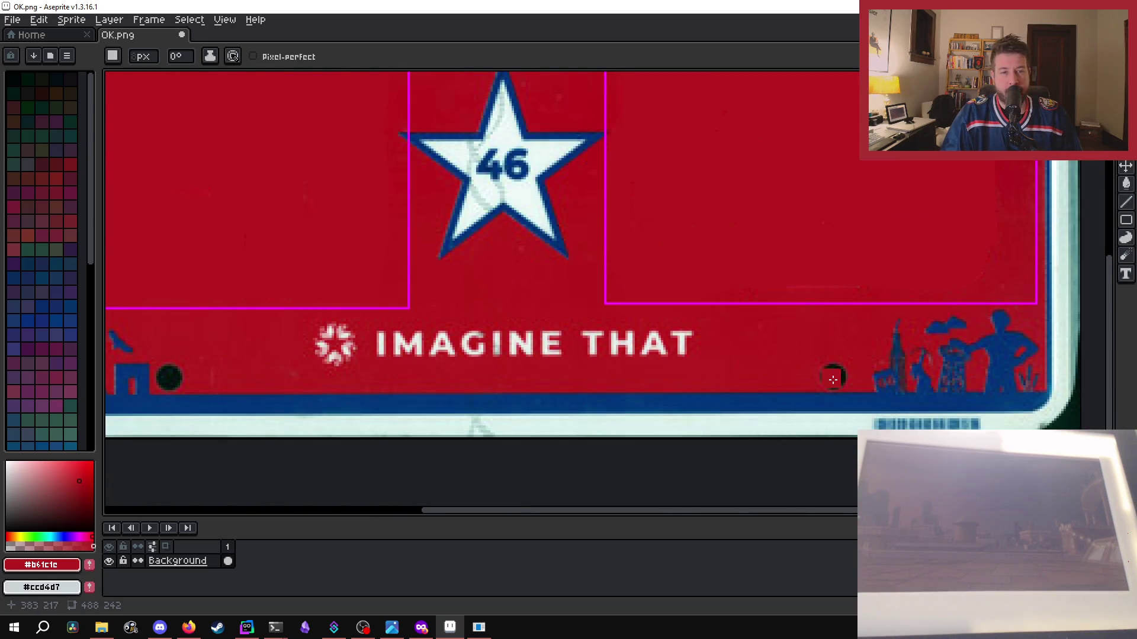
{"action": "scroll", "coordinate": [840, 377], "scroll_direction": "up", "scroll_amount": 2}
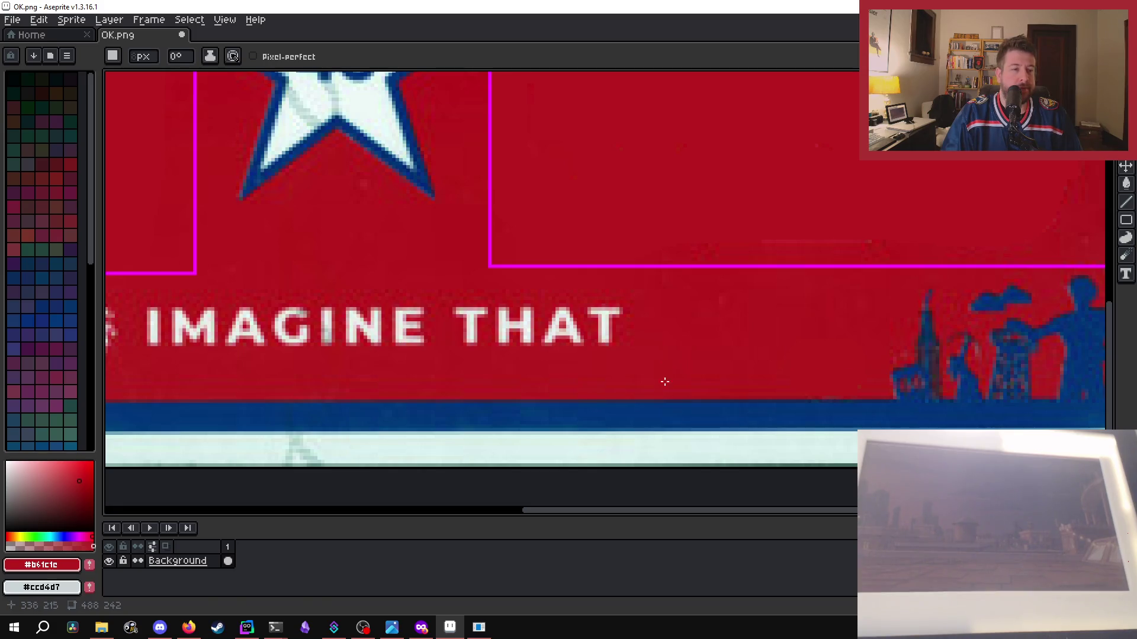
{"action": "left_click_drag", "start_coordinate": [595, 511], "coordinate": [337, 491]}
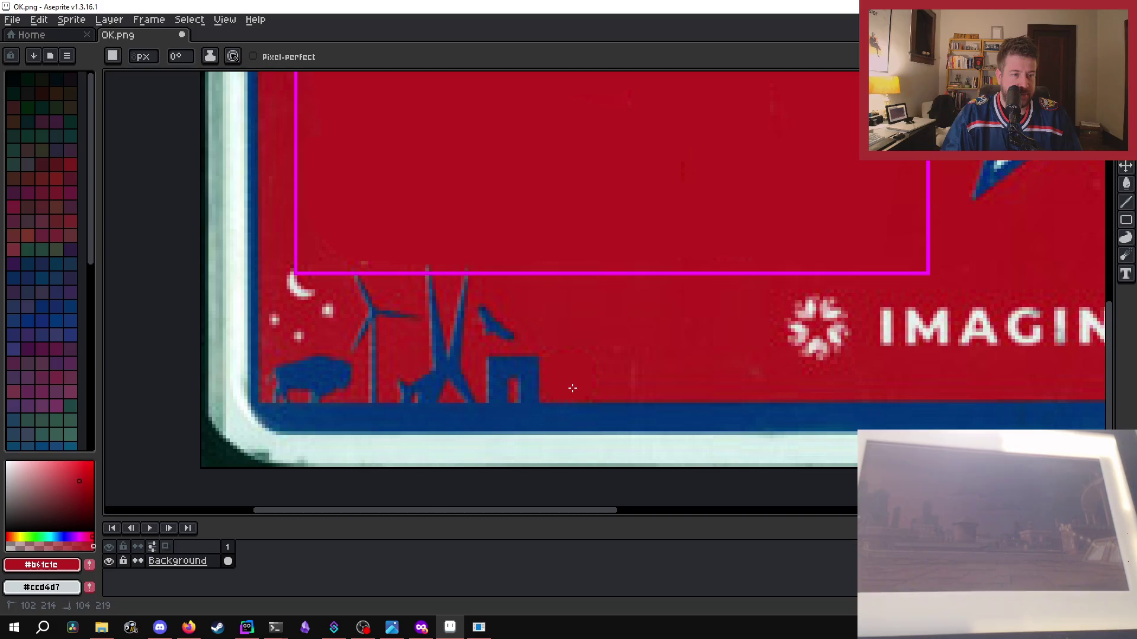
{"action": "key", "text": "ctrl+s"}
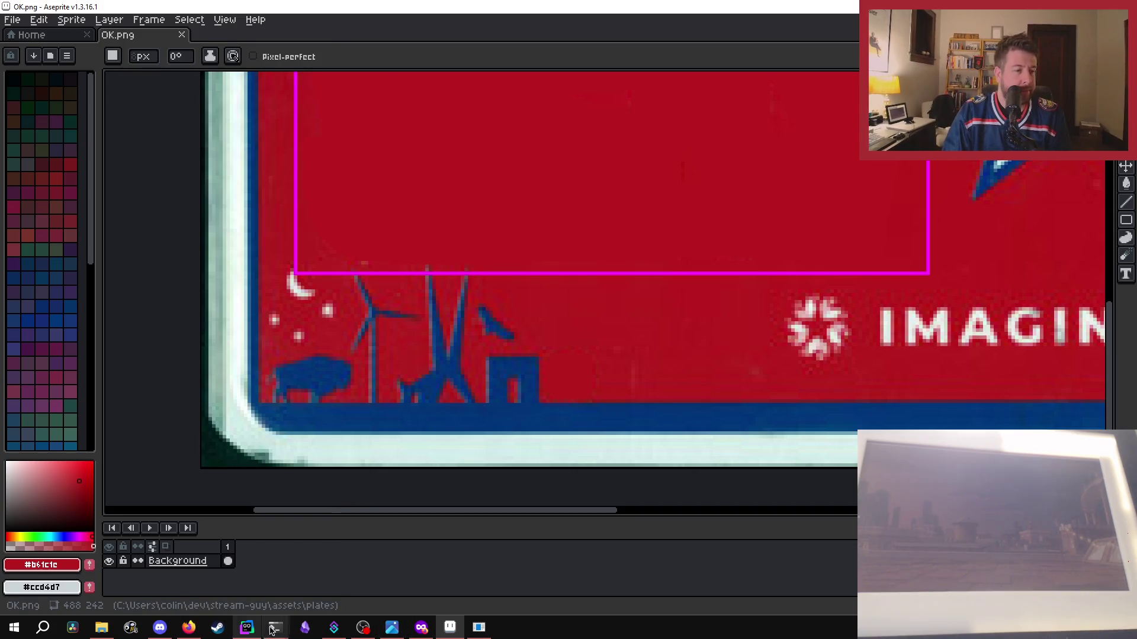
- Restore Stream Guy and step the selected plate from OK through SD to SC
{"action": "left_click", "coordinate": [479, 628]}
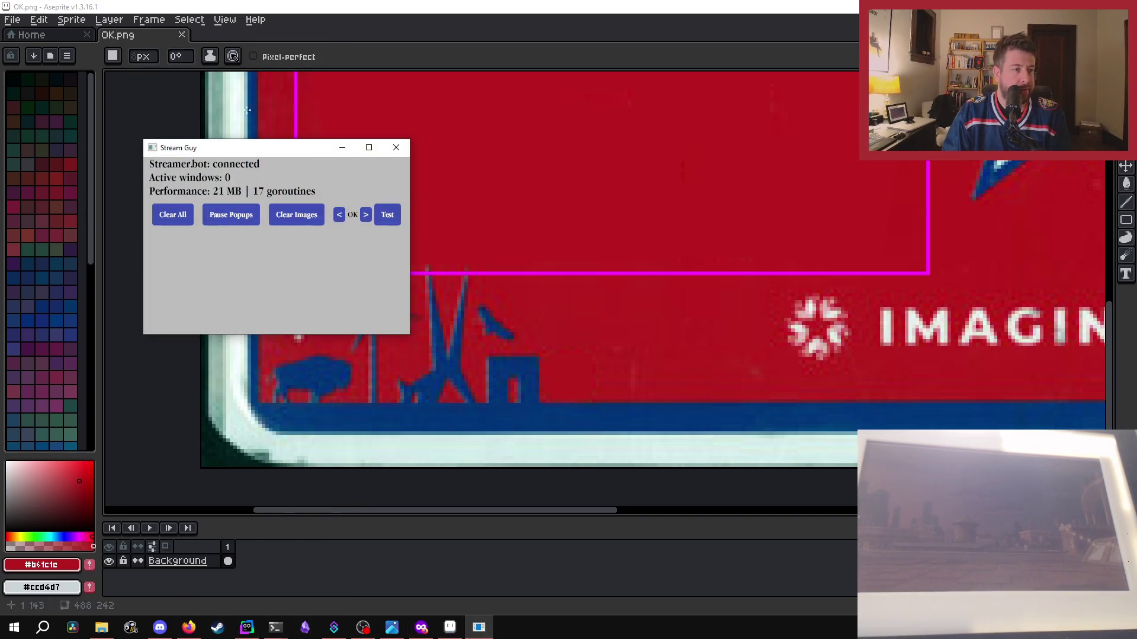
{"action": "left_click", "coordinate": [365, 216]}
{"action": "left_click", "coordinate": [339, 218]}
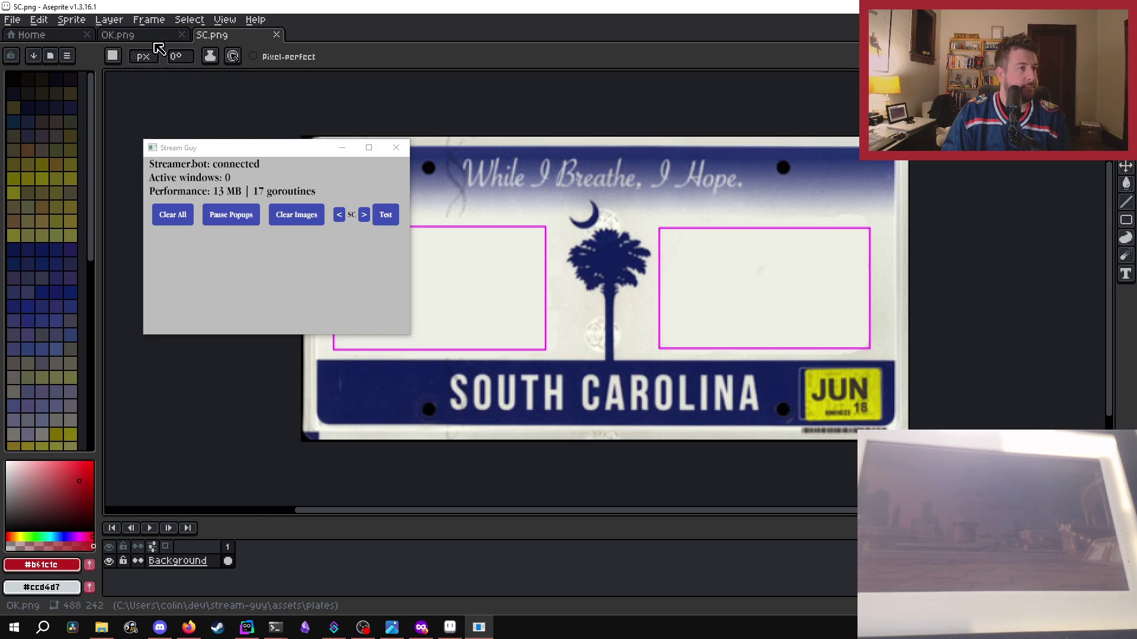
- Close OK.png and bring up the PowerShell log showing no marker region for SC
{"action": "left_click", "coordinate": [182, 34]}
{"action": "mouse_move", "coordinate": [278, 629]}
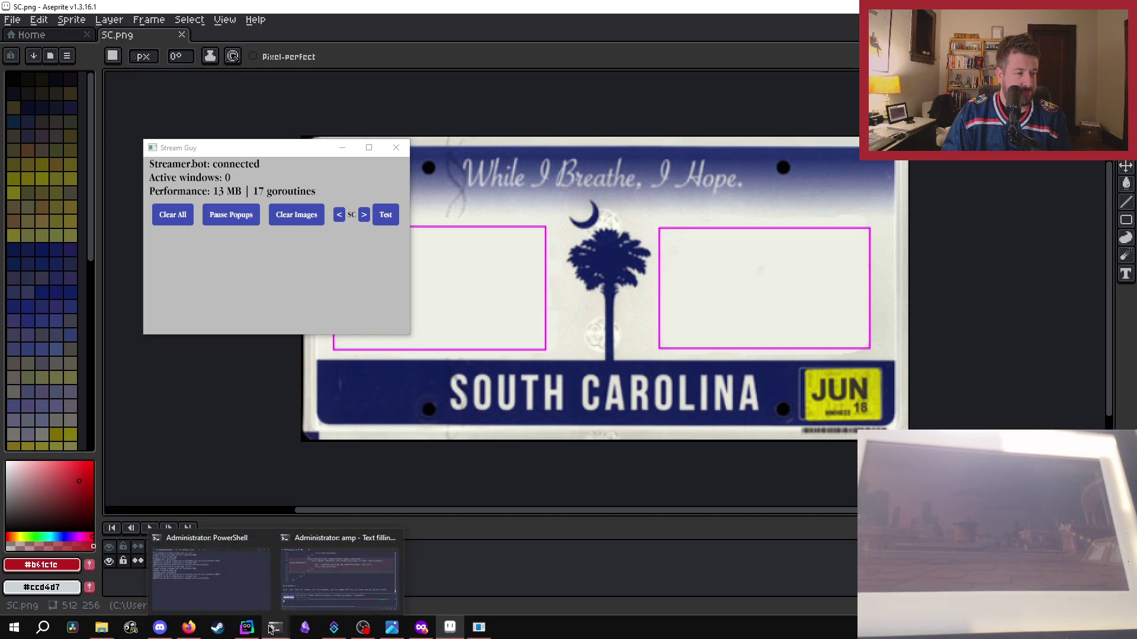
{"action": "left_click", "coordinate": [240, 610]}
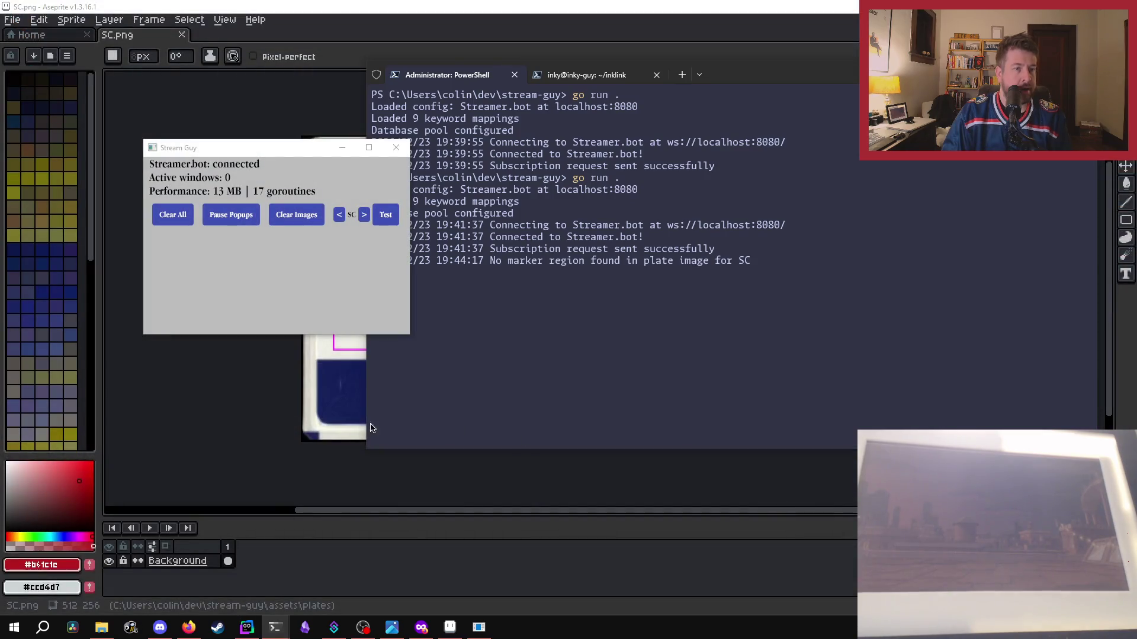
{"action": "left_click", "coordinate": [353, 415]}
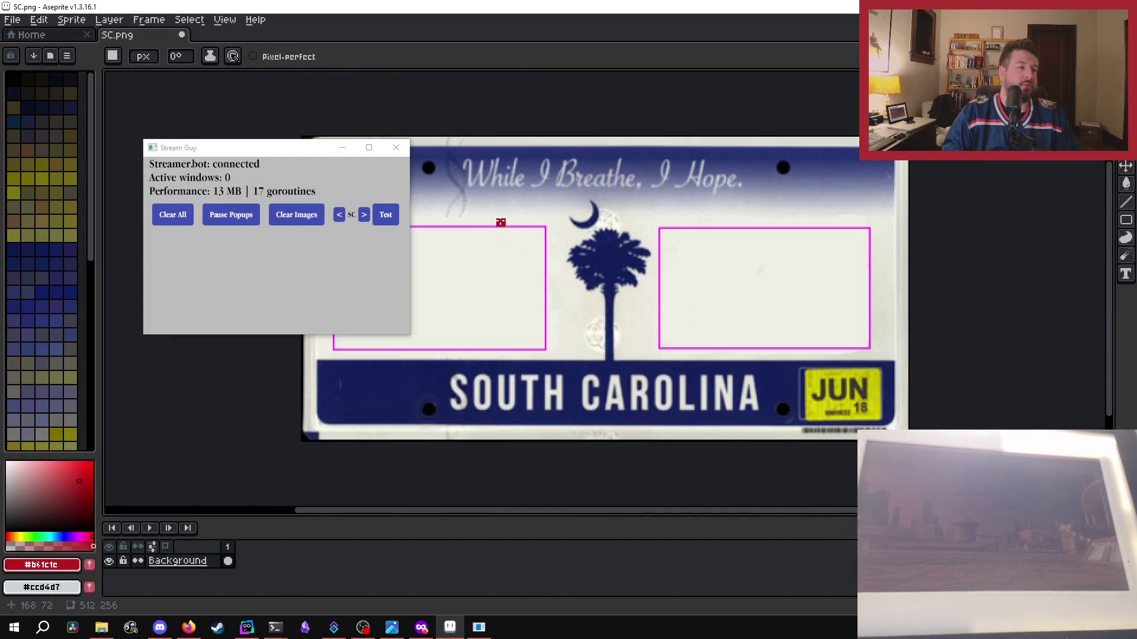
- Minimize Stream Guy and enter ff00ff as the foreground colour's hex value
{"action": "left_click", "coordinate": [343, 148]}
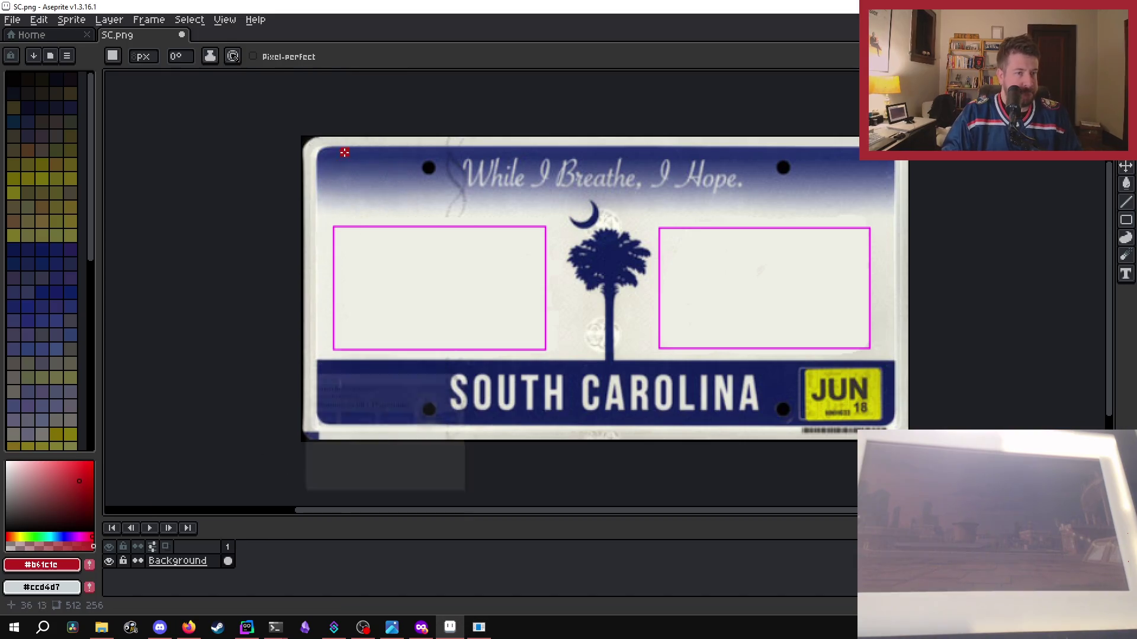
{"action": "scroll", "coordinate": [304, 234], "scroll_direction": "up", "scroll_amount": 1}
{"action": "scroll", "coordinate": [347, 243], "scroll_direction": "up", "scroll_amount": 2}
{"action": "scroll", "coordinate": [462, 206], "scroll_direction": "down", "scroll_amount": 2}
{"action": "scroll", "coordinate": [489, 276], "scroll_direction": "down", "scroll_amount": 1}
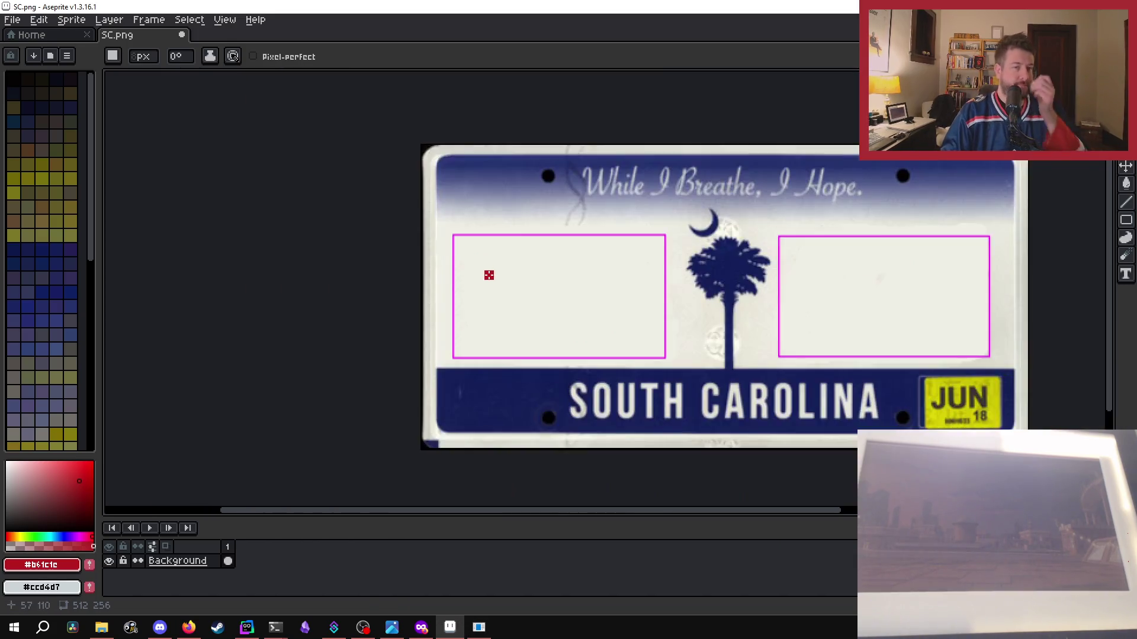
{"action": "scroll", "coordinate": [489, 275], "scroll_direction": "down", "scroll_amount": 1}
{"action": "scroll", "coordinate": [510, 305], "scroll_direction": "up", "scroll_amount": 1}
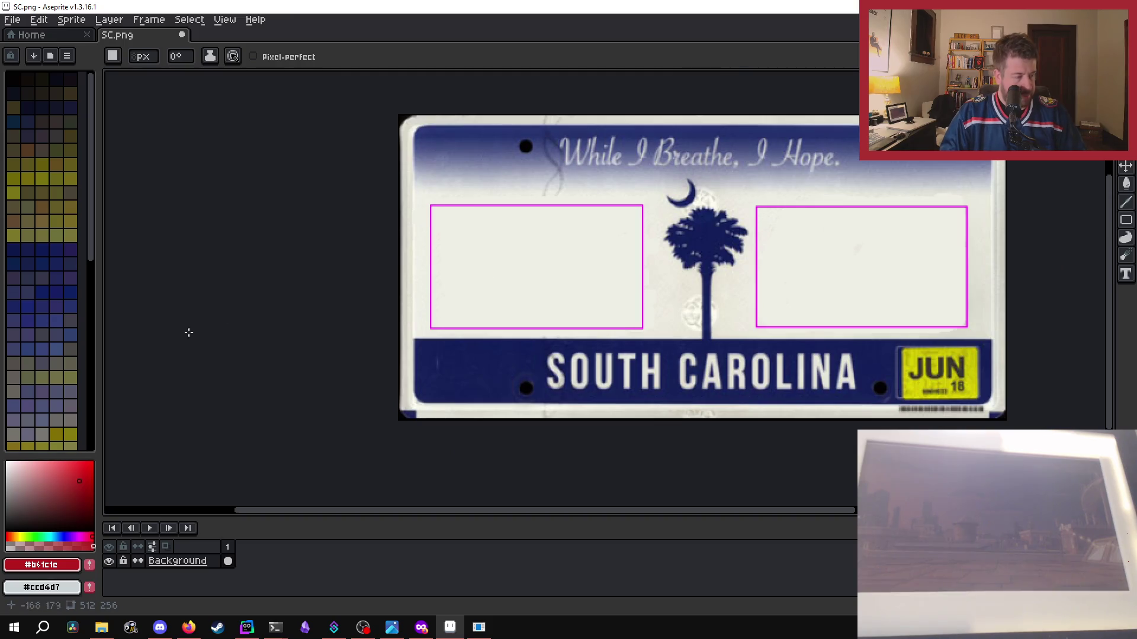
{"action": "left_click", "coordinate": [42, 565]}
{"action": "left_click", "coordinate": [54, 565]}
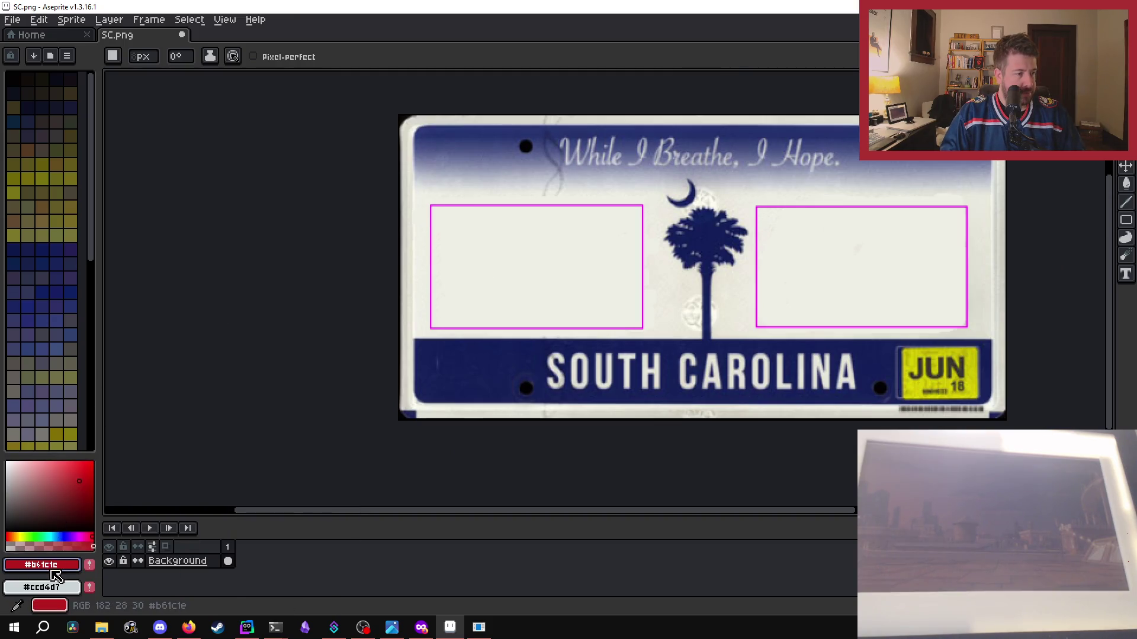
{"action": "left_click", "coordinate": [53, 565]}
{"action": "left_click", "coordinate": [182, 467]}
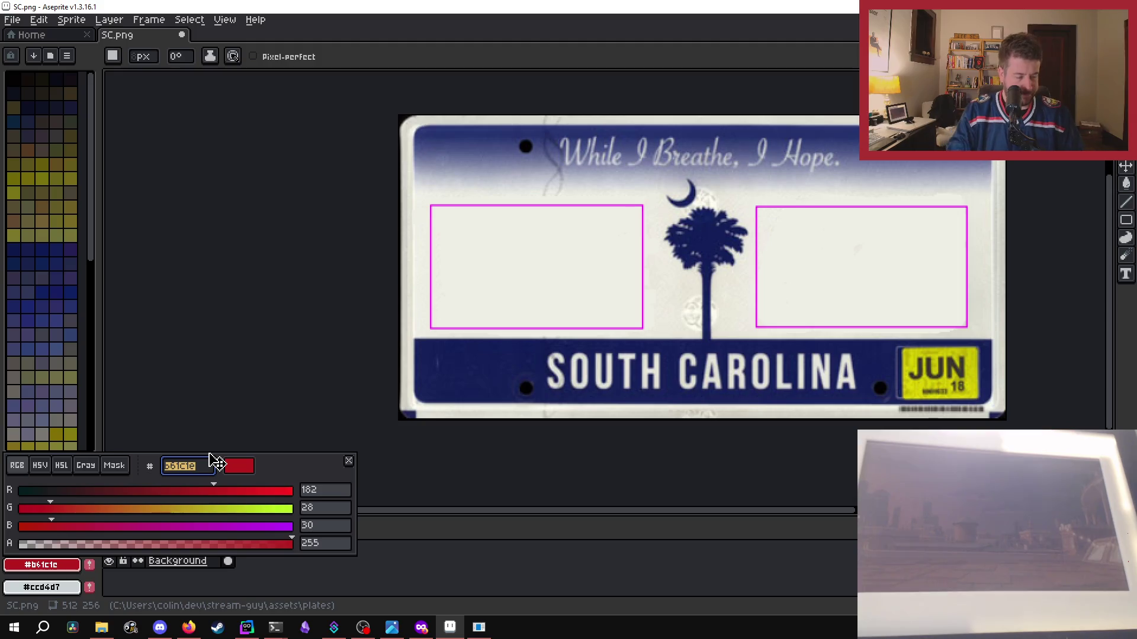
{"action": "type", "text": "ff00ff"}
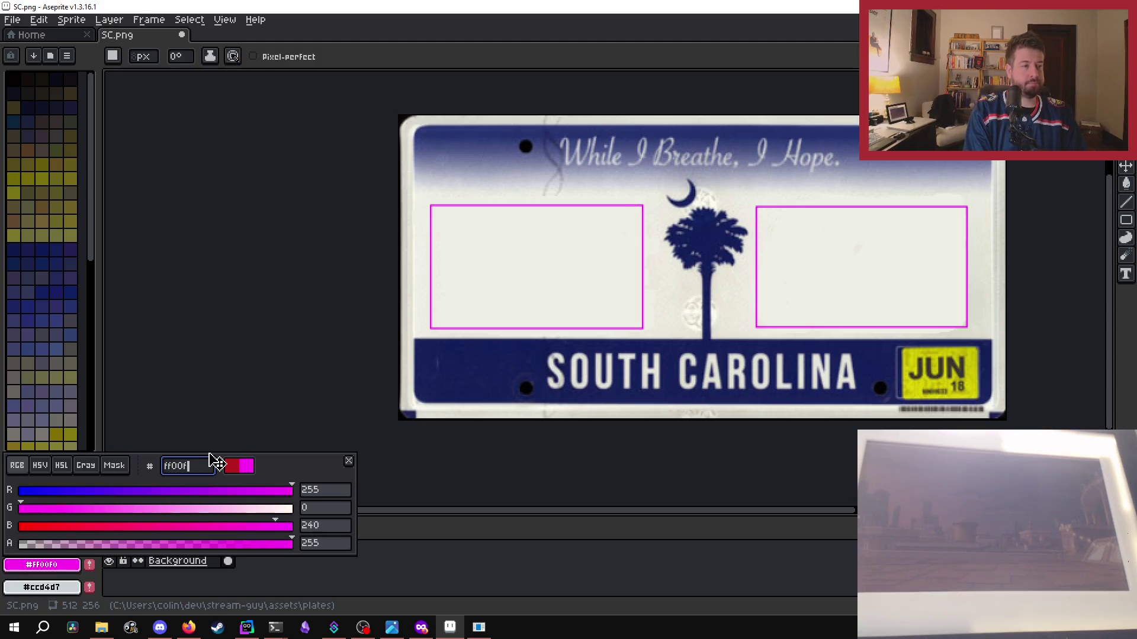
{"action": "key", "text": "Return"}
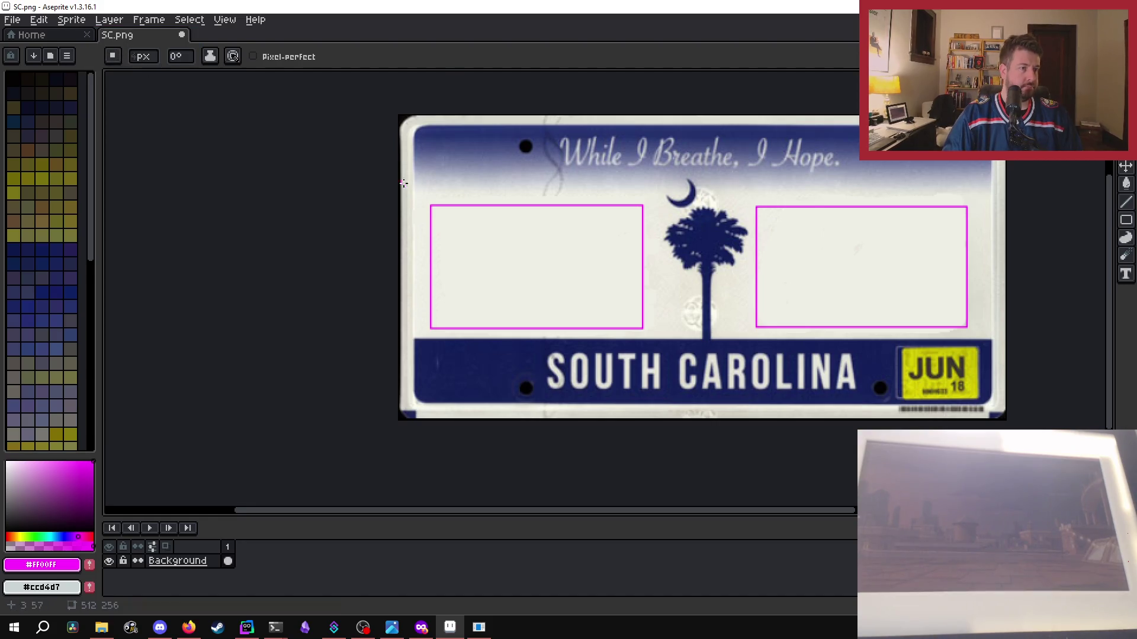
- Shrink the brush to one pixel and retrace the left marker box's four edges in magenta
{"action": "scroll", "coordinate": [446, 225], "scroll_direction": "up", "scroll_amount": 4}
{"action": "scroll", "coordinate": [472, 246], "scroll_direction": "up", "scroll_amount": 2}
{"action": "left_click_drag", "start_coordinate": [145, 56], "coordinate": [133, 57]}
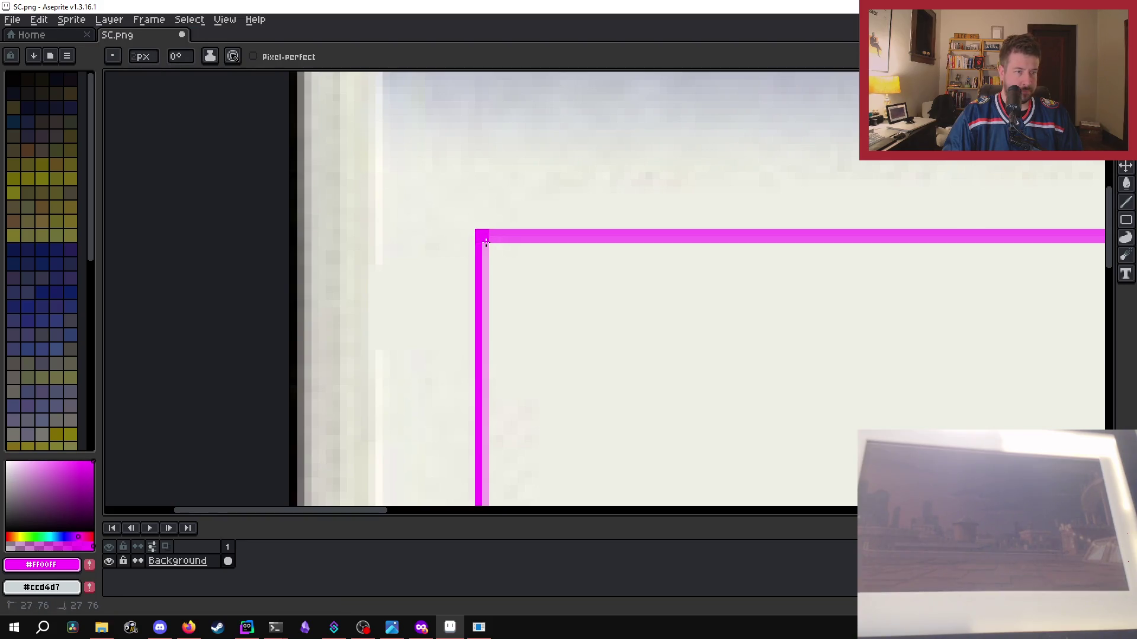
{"action": "scroll", "coordinate": [486, 248], "scroll_direction": "down", "scroll_amount": 2}
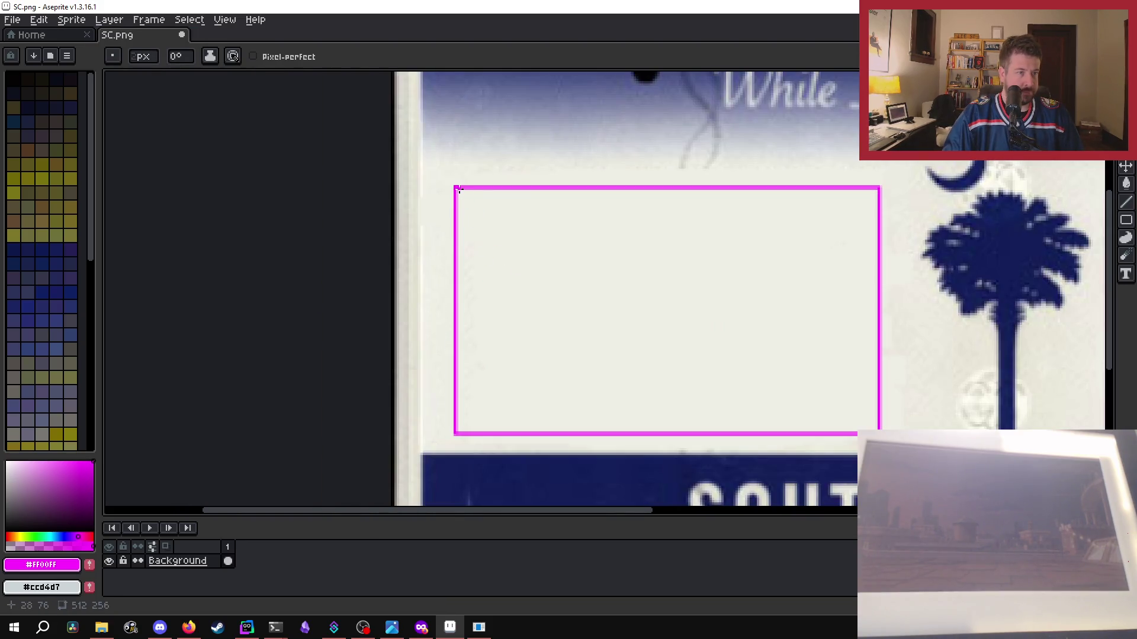
{"action": "left_click_drag", "start_coordinate": [455, 197], "coordinate": [456, 434]}
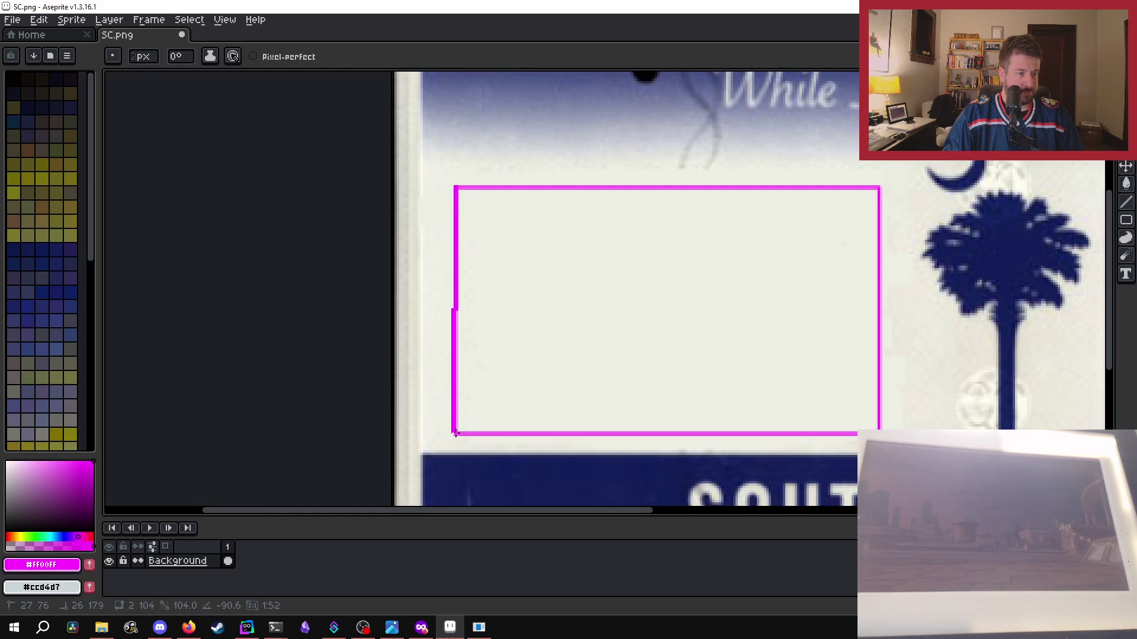
{"action": "left_click_drag", "start_coordinate": [455, 434], "coordinate": [556, 434]}
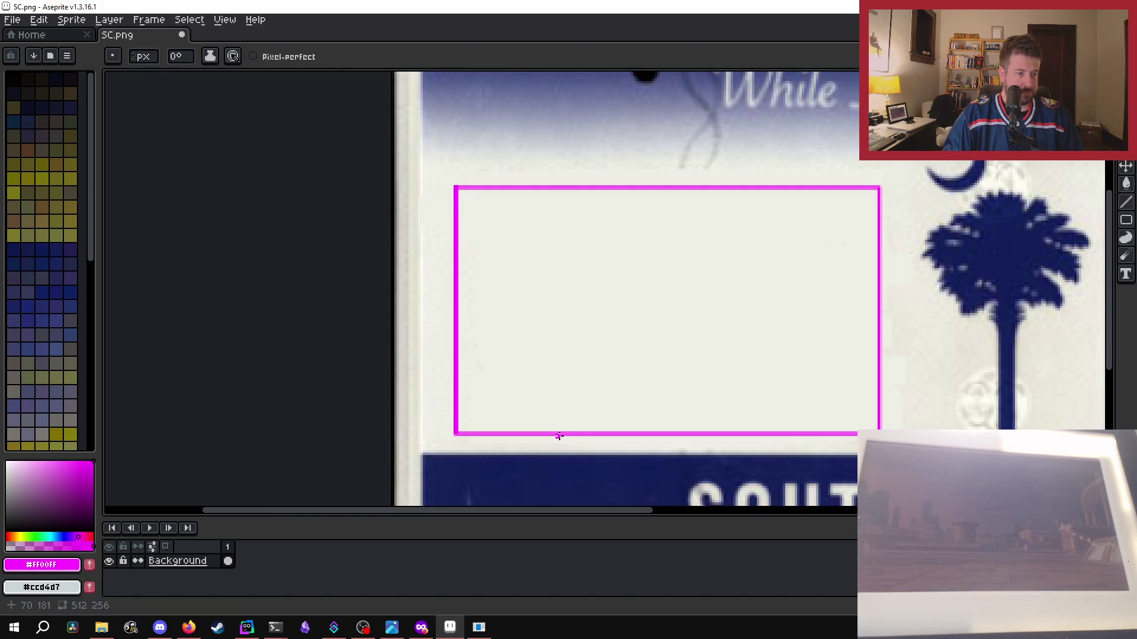
{"action": "scroll", "coordinate": [470, 420], "scroll_direction": "up", "scroll_amount": 2}
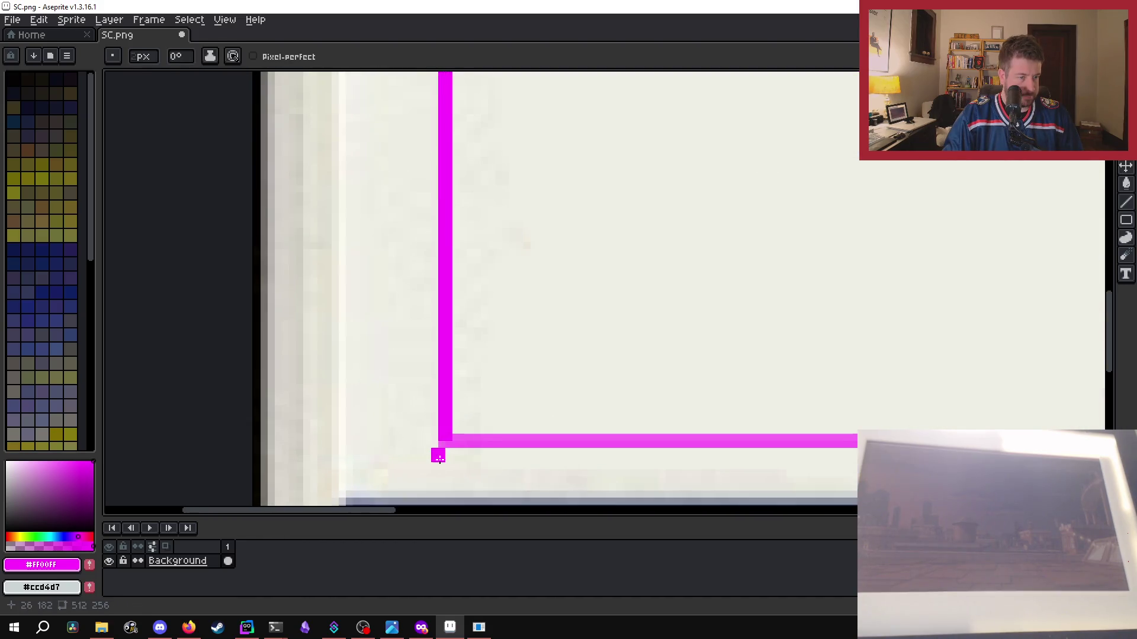
{"action": "scroll", "coordinate": [453, 428], "scroll_direction": "up", "scroll_amount": 2}
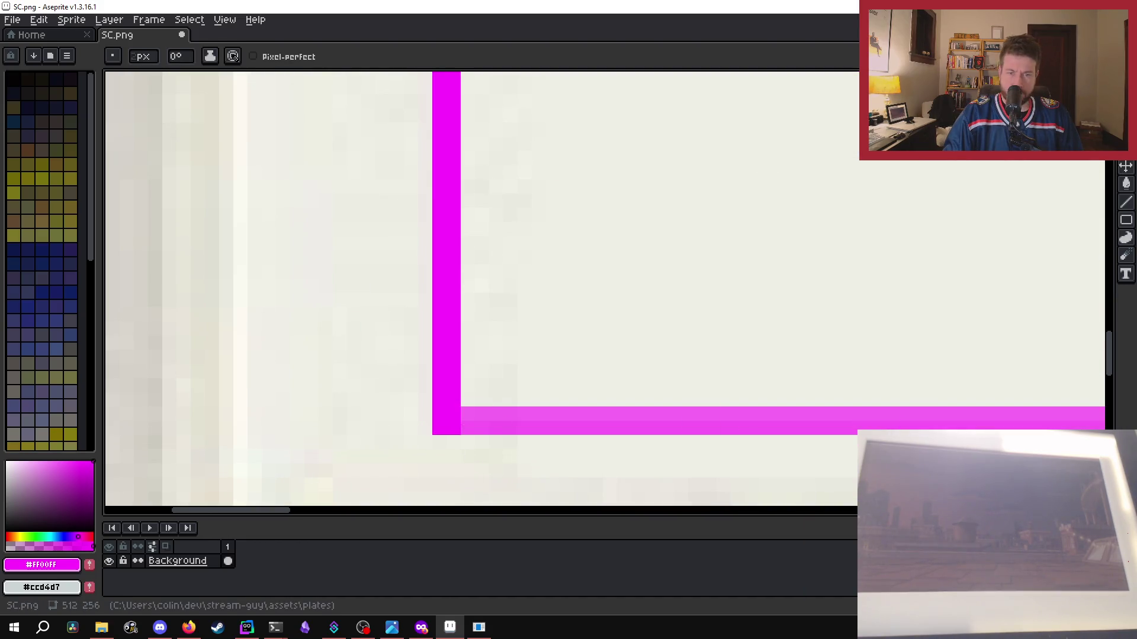
{"action": "left_click_drag", "start_coordinate": [457, 427], "coordinate": [1088, 422]}
{"action": "scroll", "coordinate": [1017, 425], "scroll_direction": "down", "scroll_amount": 4}
{"action": "scroll", "coordinate": [1017, 425], "scroll_direction": "down", "scroll_amount": 1}
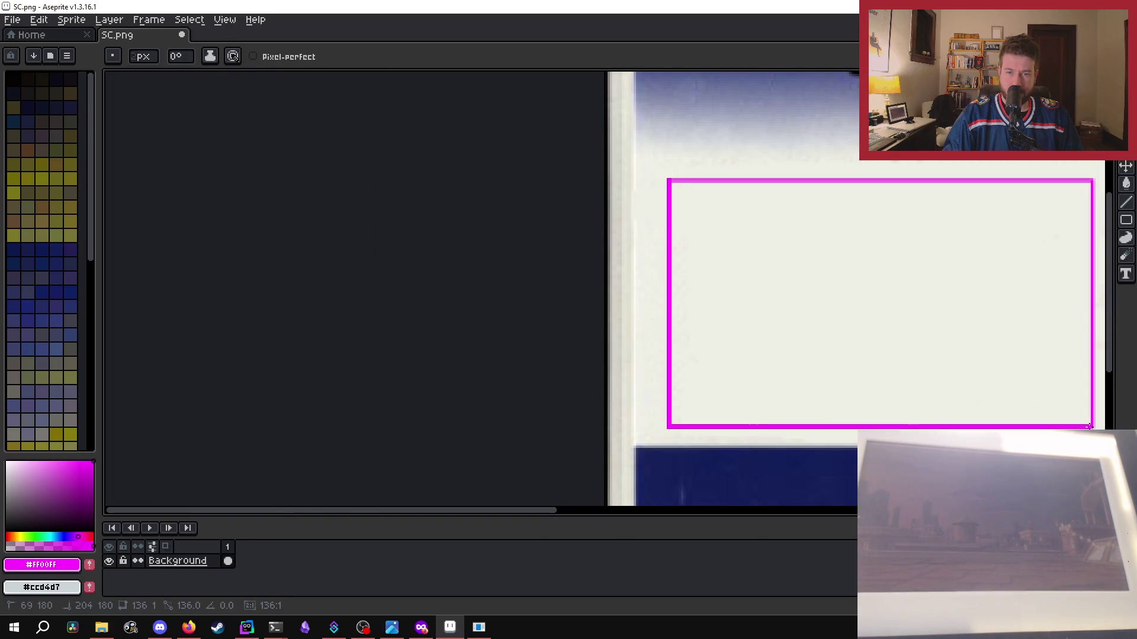
{"action": "left_click_drag", "start_coordinate": [1093, 426], "coordinate": [1093, 189]}
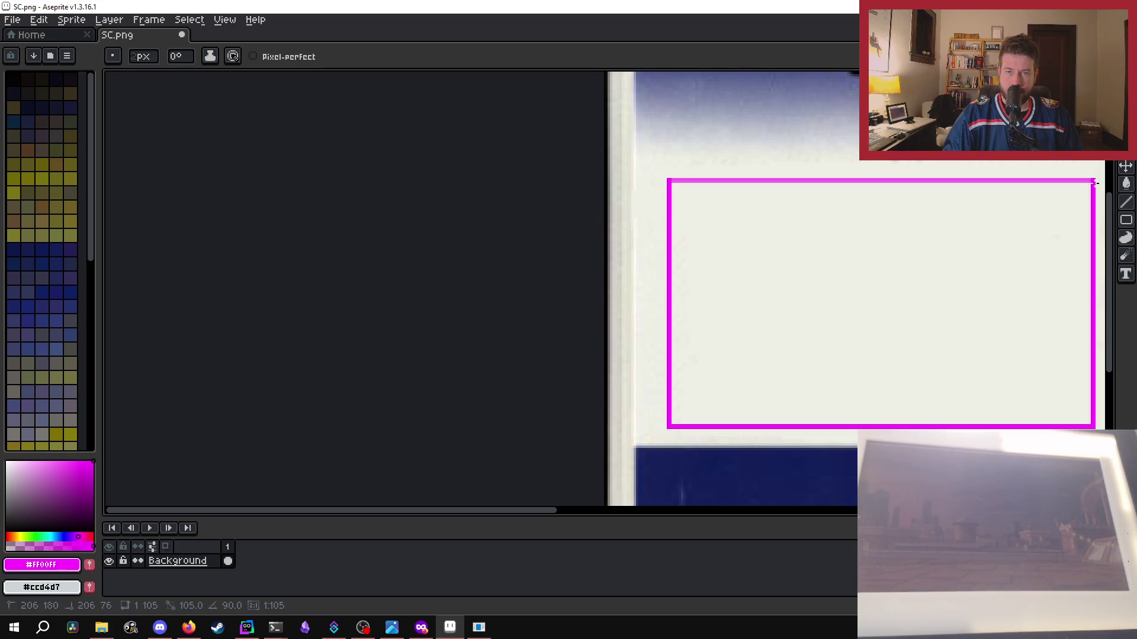
{"action": "left_click_drag", "start_coordinate": [1094, 182], "coordinate": [676, 181]}
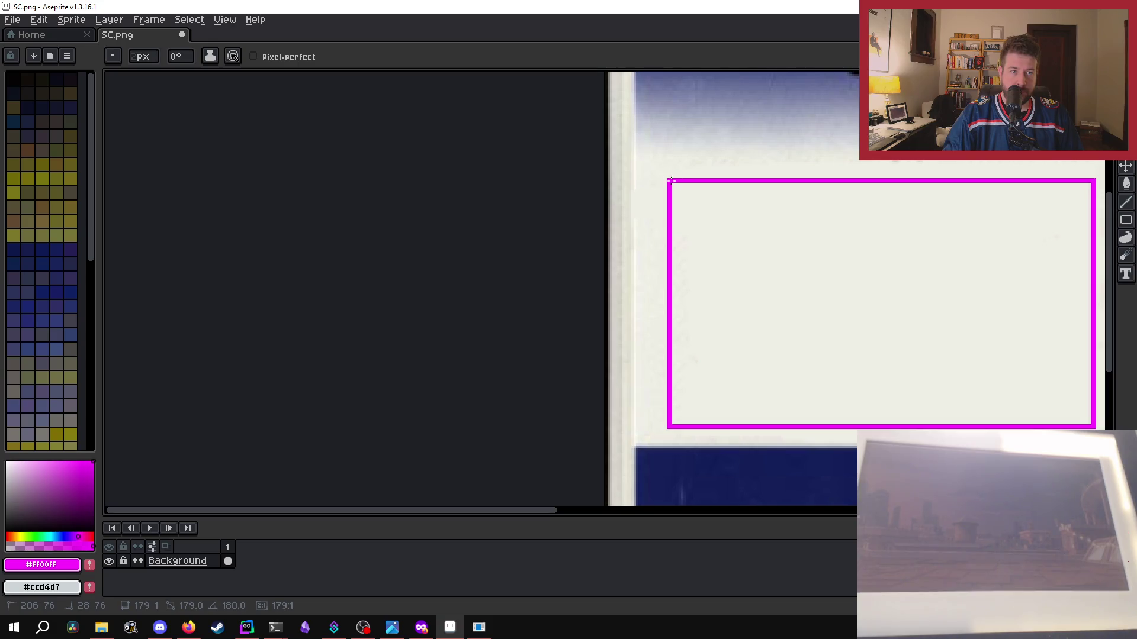
{"action": "left_click_drag", "start_coordinate": [490, 511], "coordinate": [823, 503]}
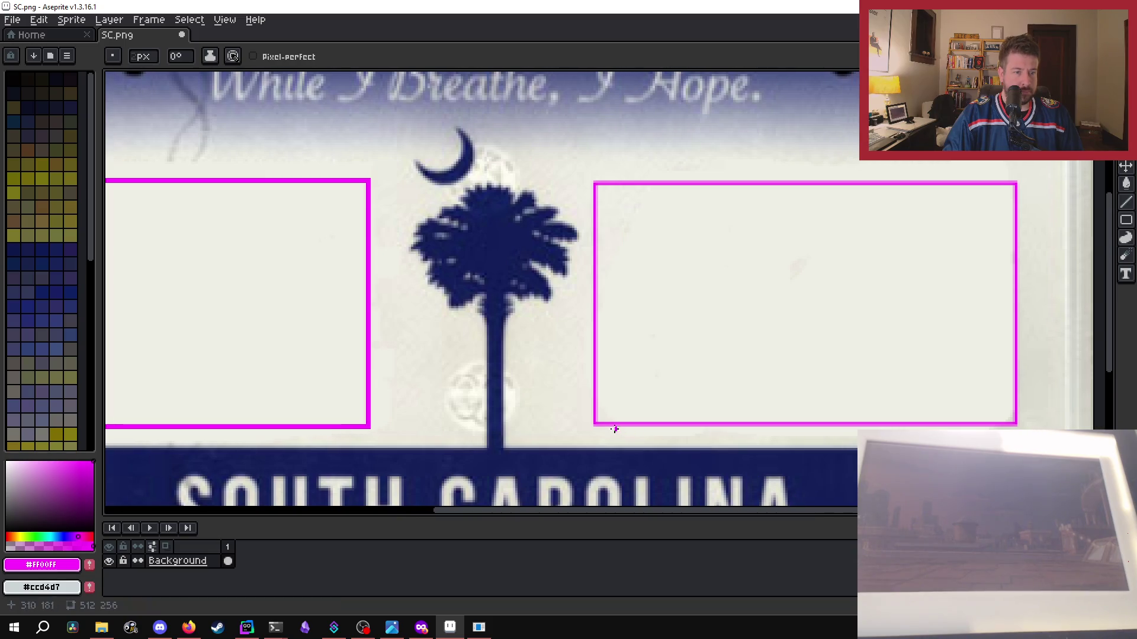
- Retrace the right marker box's left and bottom edges in magenta
{"action": "scroll", "coordinate": [616, 215], "scroll_direction": "up", "scroll_amount": 2}
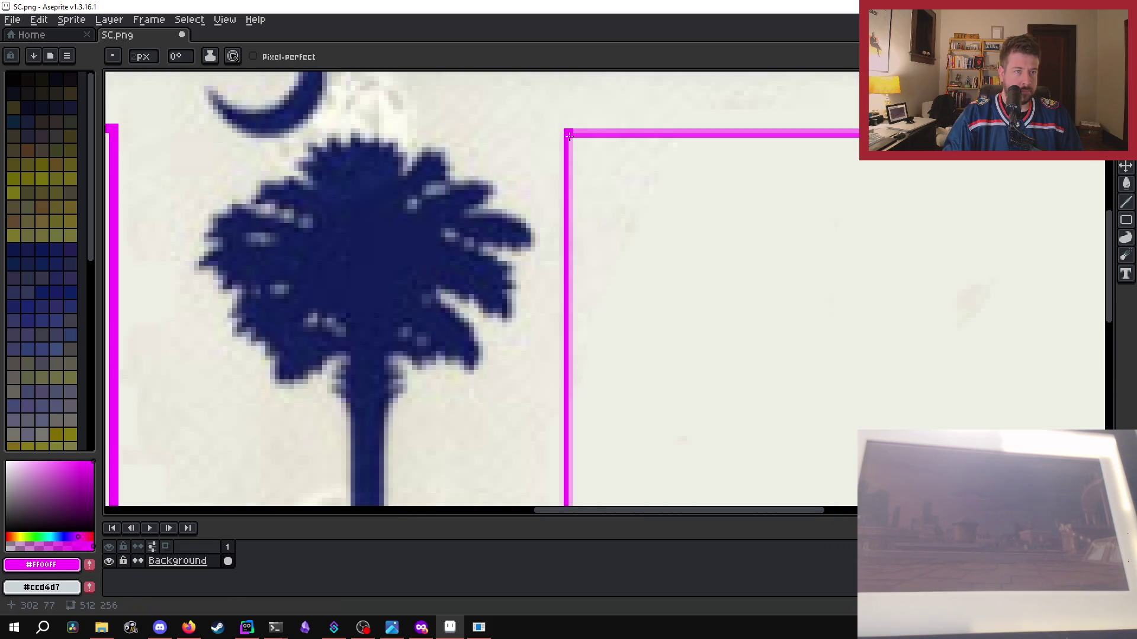
{"action": "scroll", "coordinate": [426, 339], "scroll_direction": "down", "scroll_amount": 2}
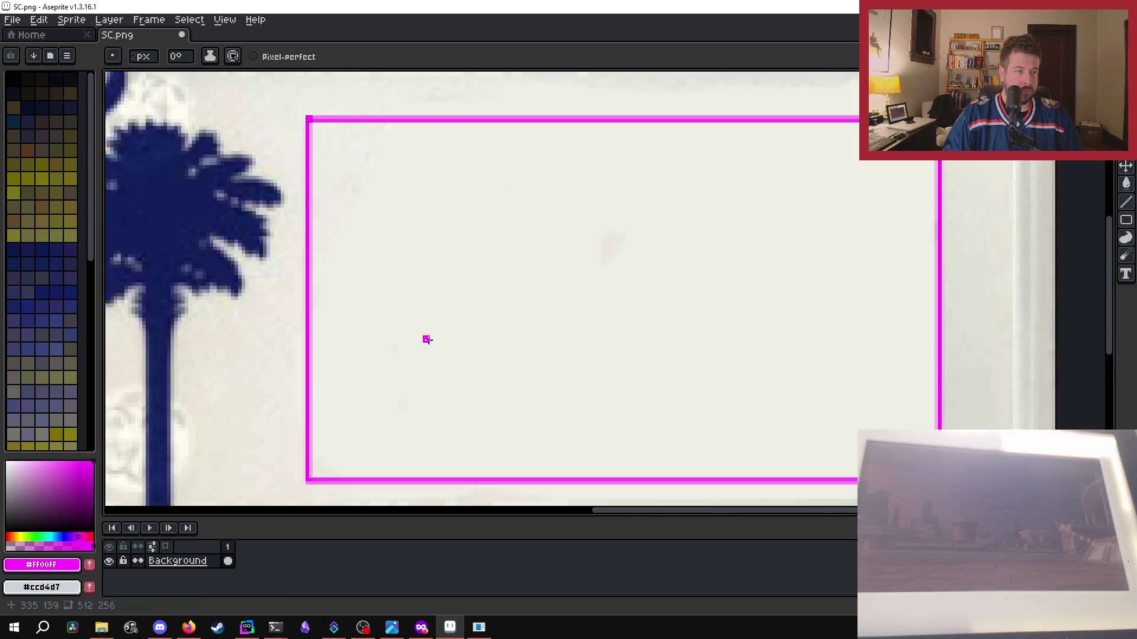
{"action": "scroll", "coordinate": [426, 339], "scroll_direction": "down", "scroll_amount": 1}
{"action": "left_click_drag", "start_coordinate": [349, 194], "coordinate": [351, 441]}
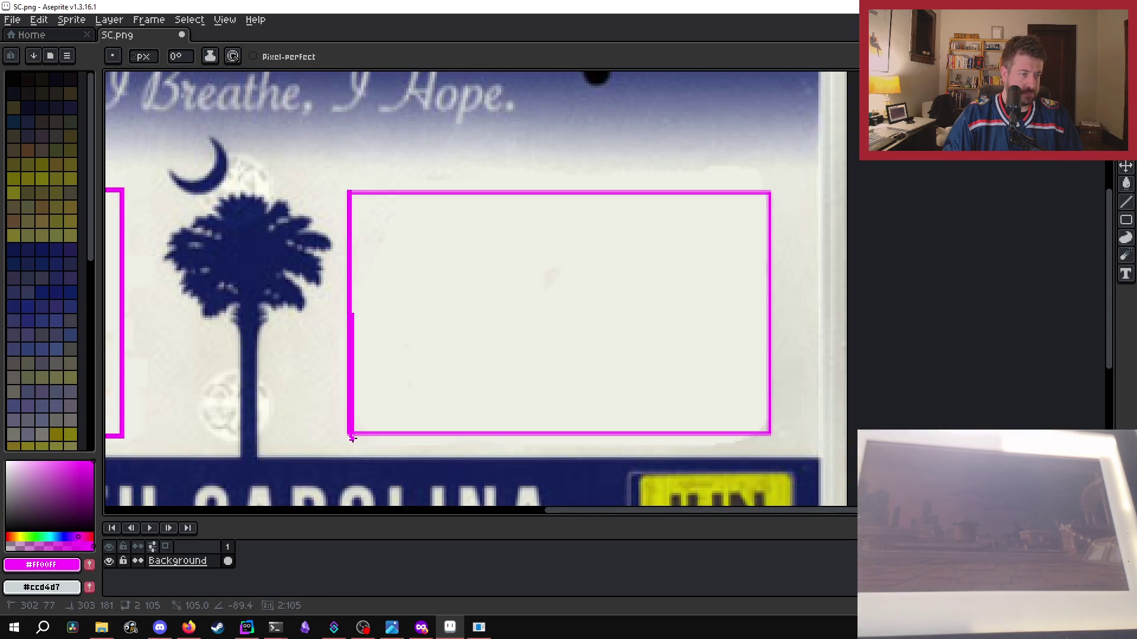
{"action": "left_click_drag", "start_coordinate": [351, 436], "coordinate": [350, 435]}
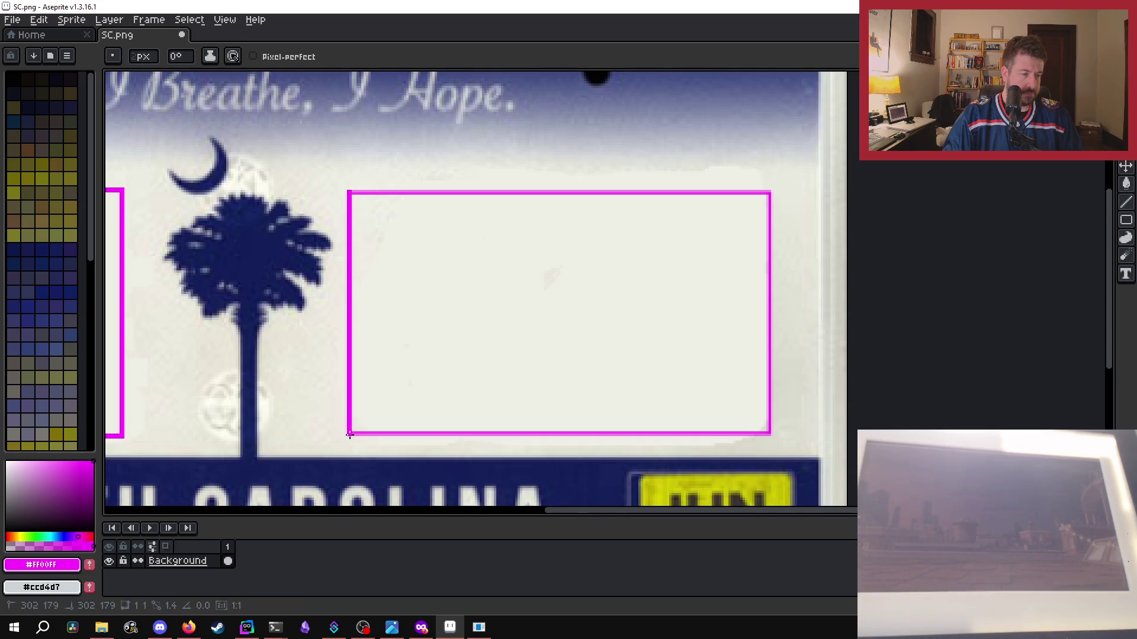
{"action": "scroll", "coordinate": [349, 435], "scroll_direction": "up", "scroll_amount": 2}
{"action": "scroll", "coordinate": [351, 433], "scroll_direction": "up", "scroll_amount": 1}
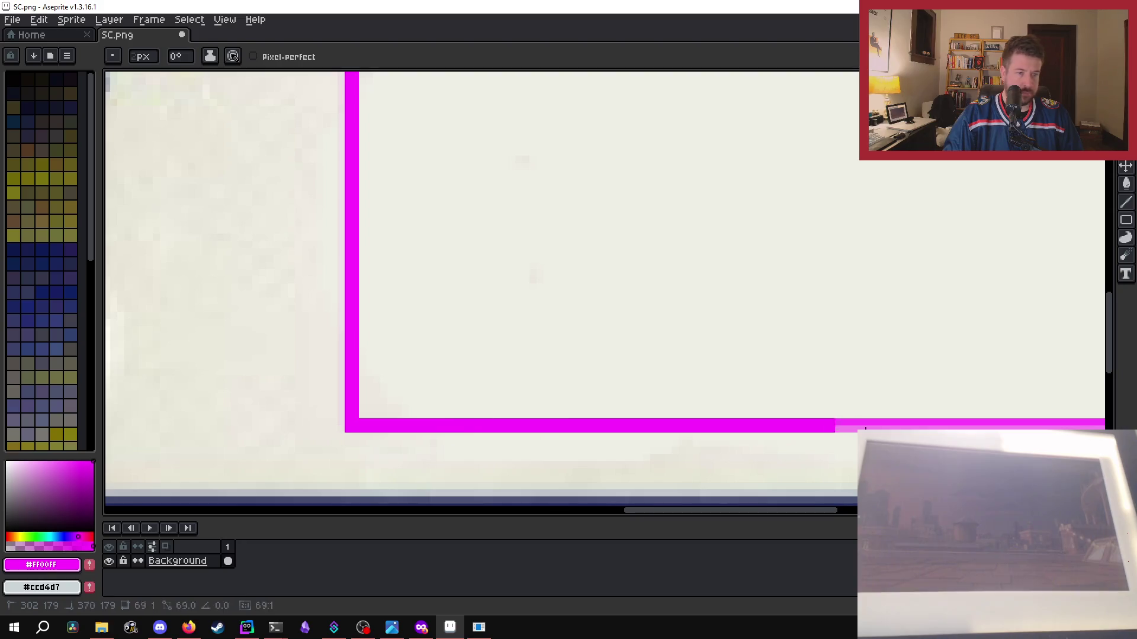
{"action": "left_click_drag", "start_coordinate": [363, 428], "coordinate": [983, 427]}
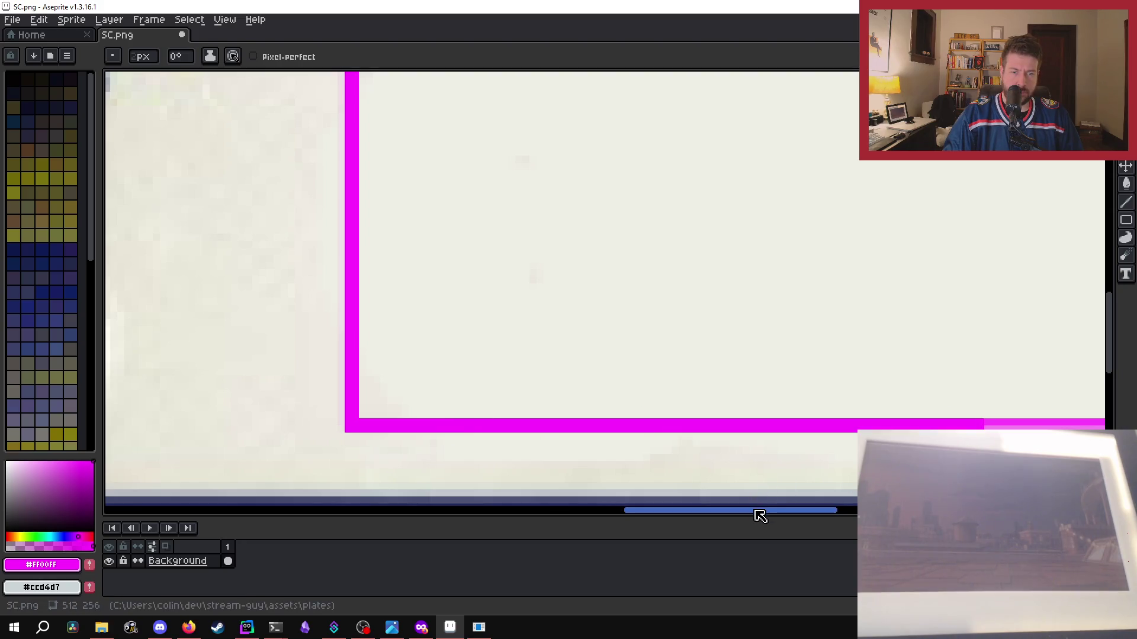
{"action": "left_click_drag", "start_coordinate": [756, 511], "coordinate": [869, 510]}
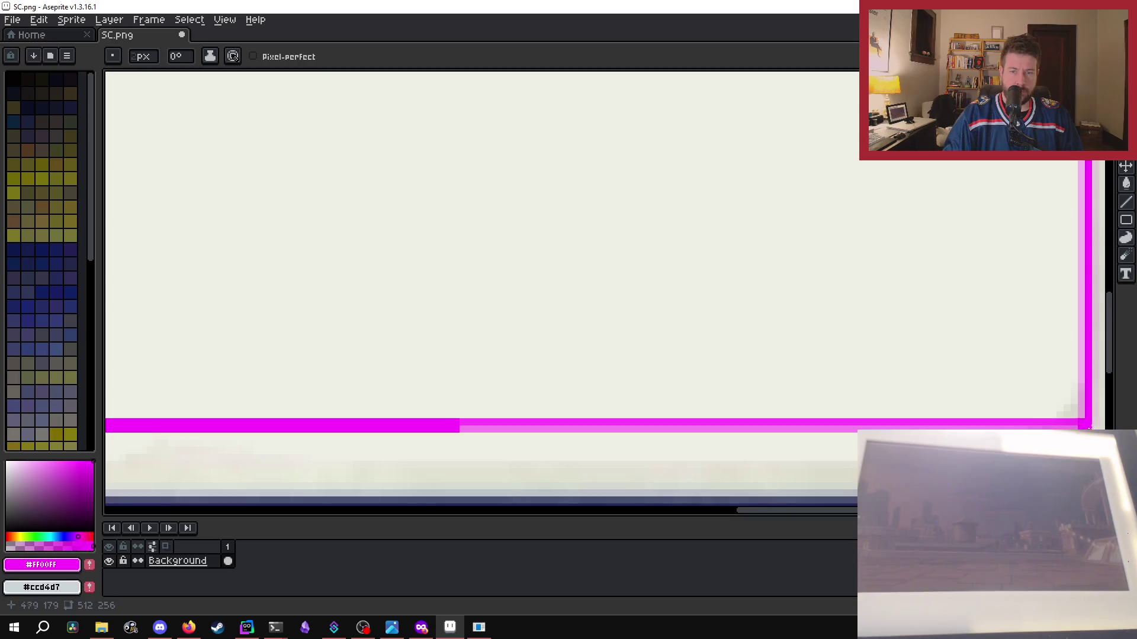
{"action": "left_click", "coordinate": [1090, 427], "text": "shift"}
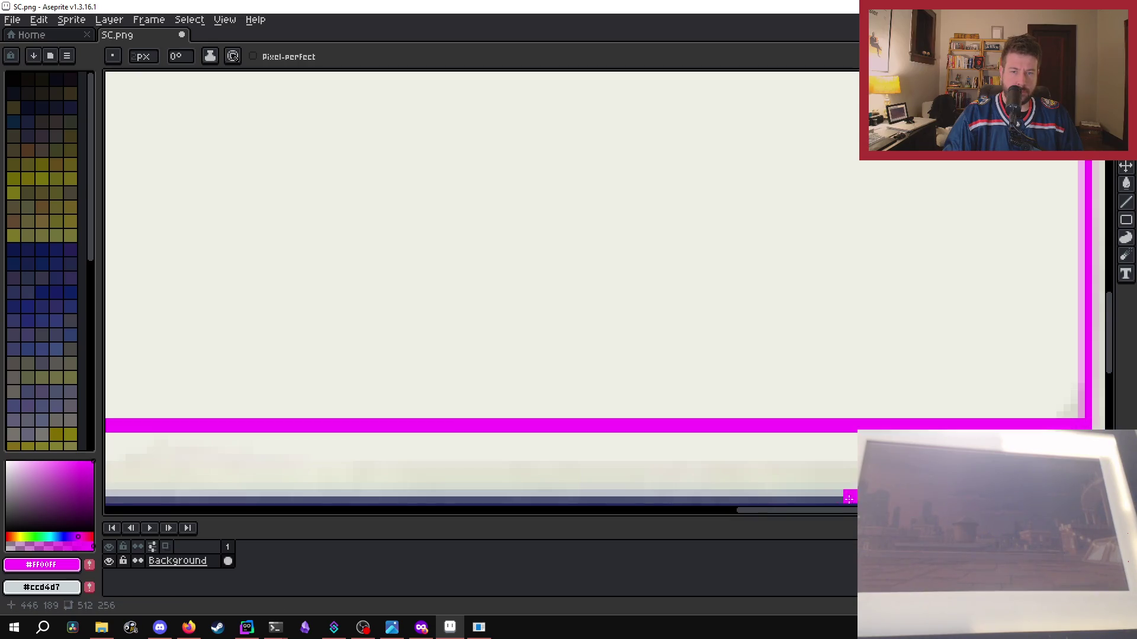
{"action": "left_click_drag", "start_coordinate": [845, 510], "coordinate": [920, 510]}
{"action": "scroll", "coordinate": [767, 419], "scroll_direction": "down", "scroll_amount": 1}
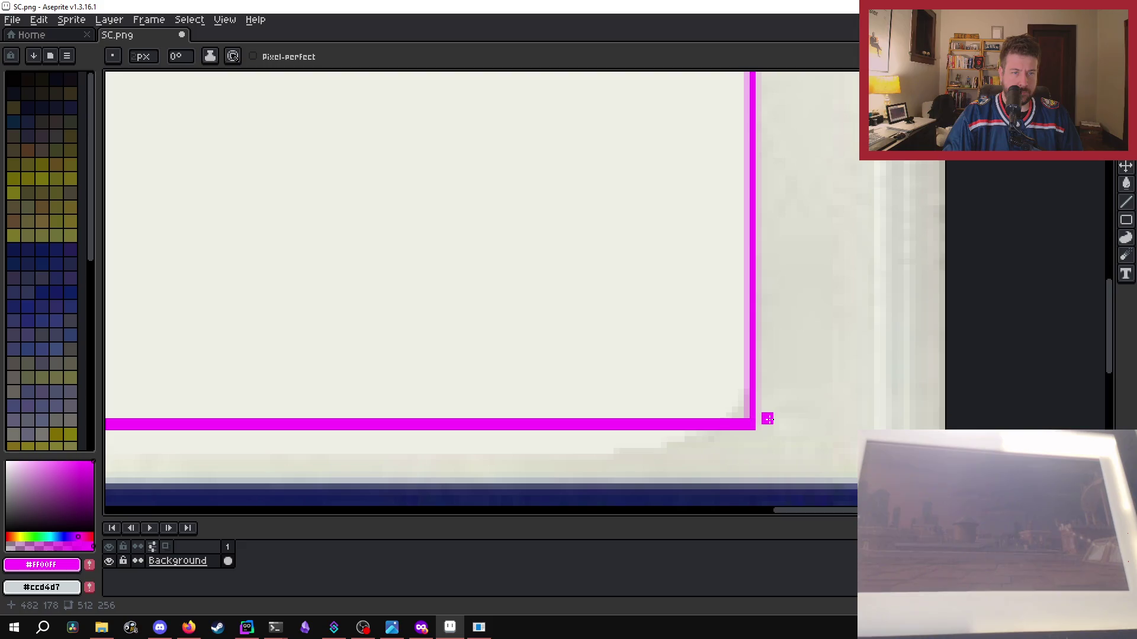
- Retrace the right box's right and top edges in magenta, then zoom to check the outlines
{"action": "left_click_drag", "start_coordinate": [749, 420], "coordinate": [750, 153]}
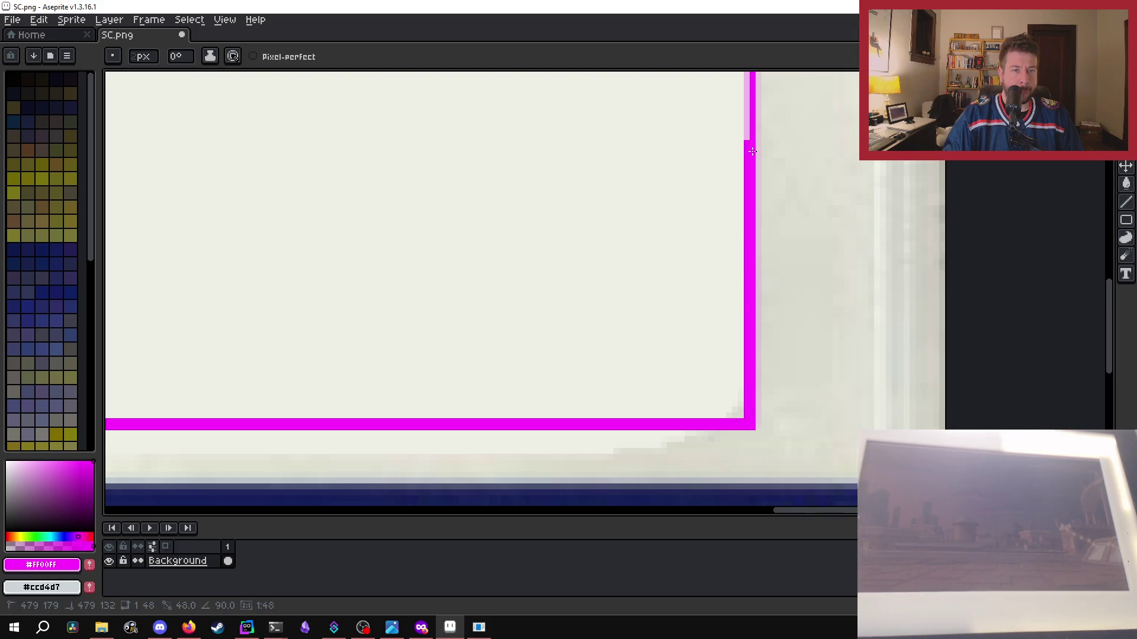
{"action": "scroll", "coordinate": [752, 151], "scroll_direction": "down", "scroll_amount": 2}
{"action": "scroll", "coordinate": [901, 250], "scroll_direction": "down", "scroll_amount": 2}
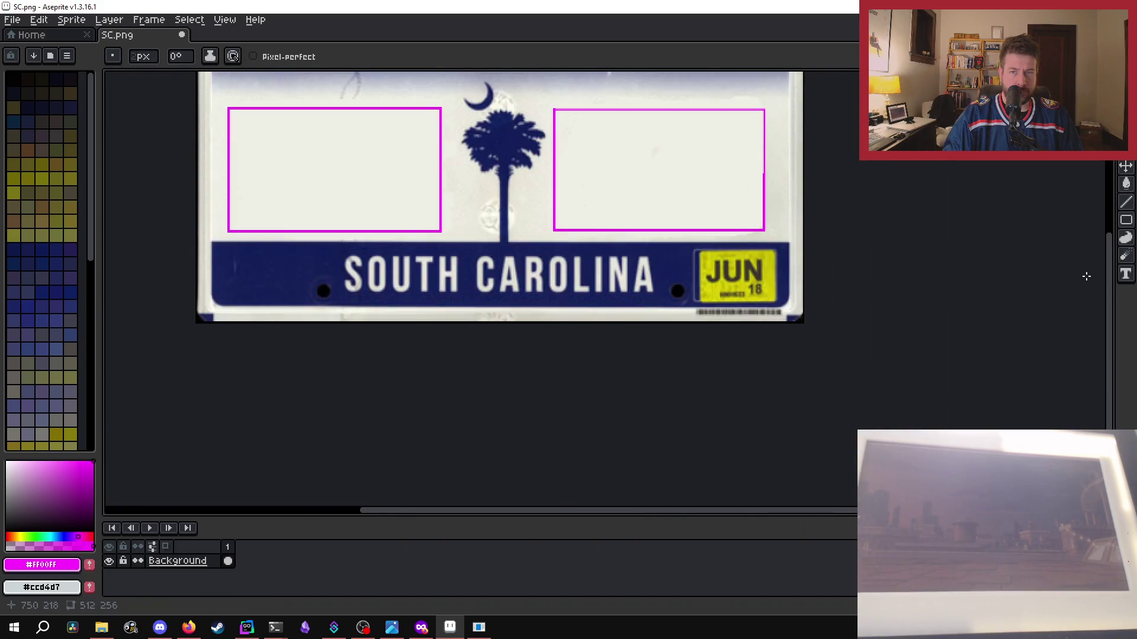
{"action": "scroll", "coordinate": [731, 219], "scroll_direction": "up", "scroll_amount": 3}
{"action": "scroll", "coordinate": [712, 164], "scroll_direction": "down", "scroll_amount": 3}
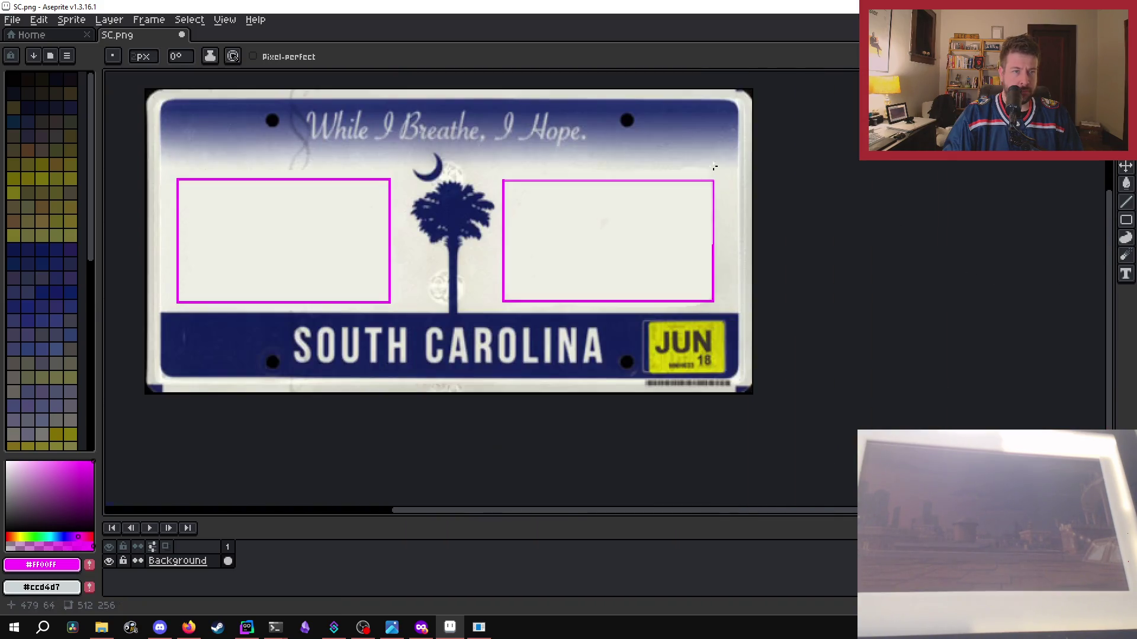
{"action": "scroll", "coordinate": [713, 183], "scroll_direction": "up", "scroll_amount": 3}
{"action": "left_click", "coordinate": [707, 206], "text": "shift"}
{"action": "left_click_drag", "start_coordinate": [706, 206], "coordinate": [188, 206]}
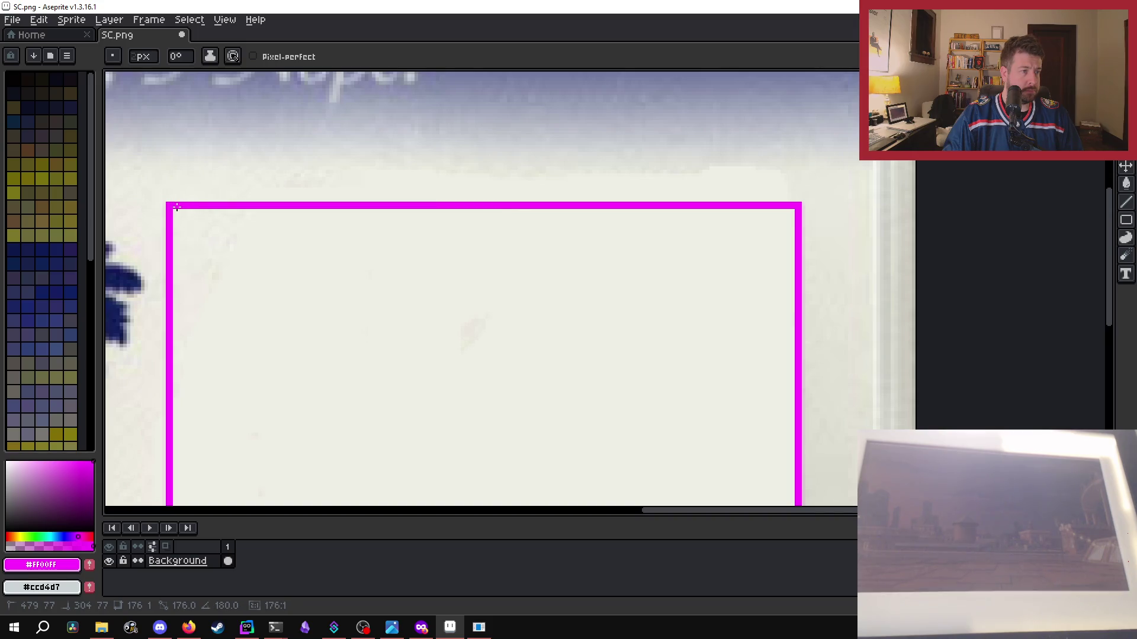
{"action": "scroll", "coordinate": [675, 249], "scroll_direction": "down", "scroll_amount": 4}
{"action": "scroll", "coordinate": [290, 290], "scroll_direction": "up", "scroll_amount": 2}
{"action": "scroll", "coordinate": [387, 288], "scroll_direction": "up", "scroll_amount": 2}
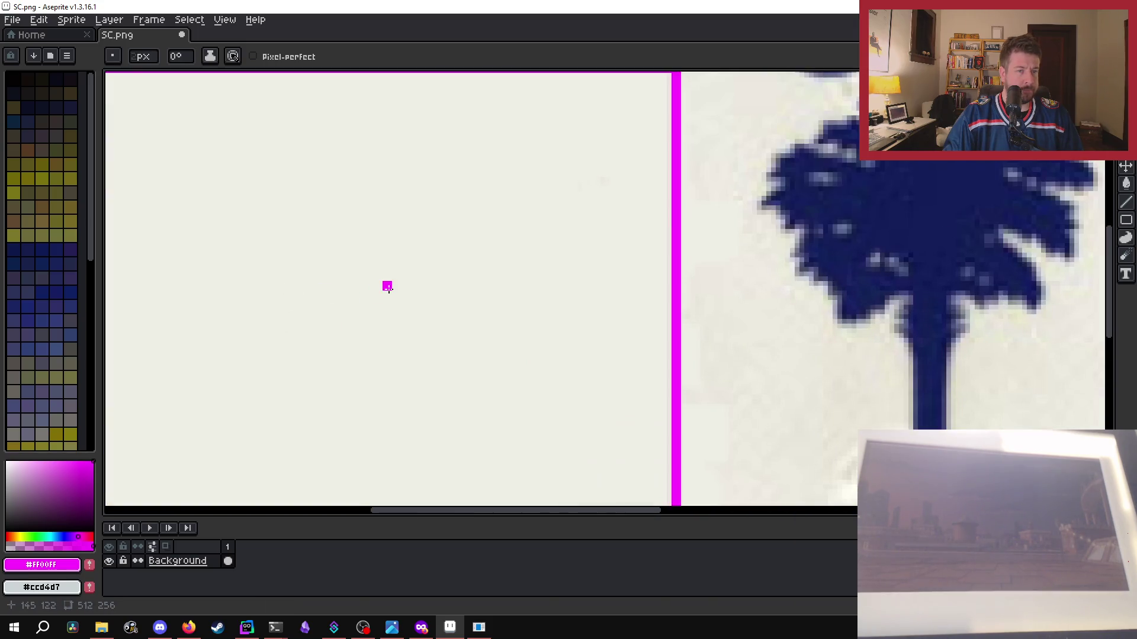
{"action": "scroll", "coordinate": [387, 287], "scroll_direction": "down", "scroll_amount": 3}
{"action": "scroll", "coordinate": [817, 254], "scroll_direction": "up", "scroll_amount": 3}
{"action": "scroll", "coordinate": [845, 236], "scroll_direction": "down", "scroll_amount": 1}
{"action": "scroll", "coordinate": [829, 239], "scroll_direction": "down", "scroll_amount": 2}
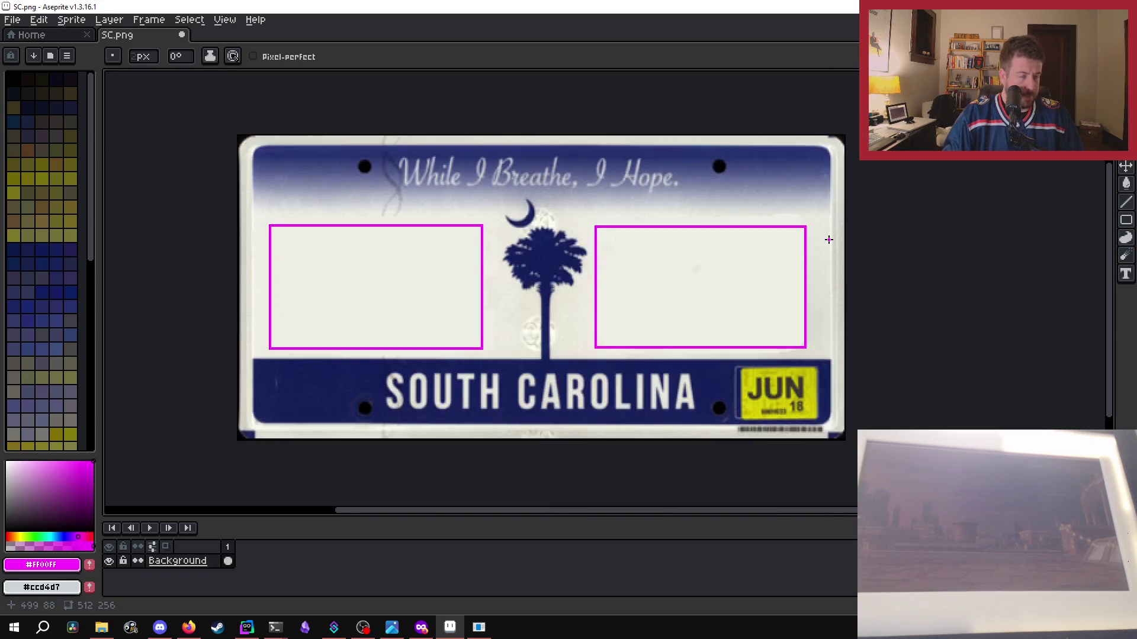
- Save SC.png and render a Stream Guy test plate, centring the preview before closing it
{"action": "key", "text": "v"}
{"action": "key", "text": "ctrl+s"}
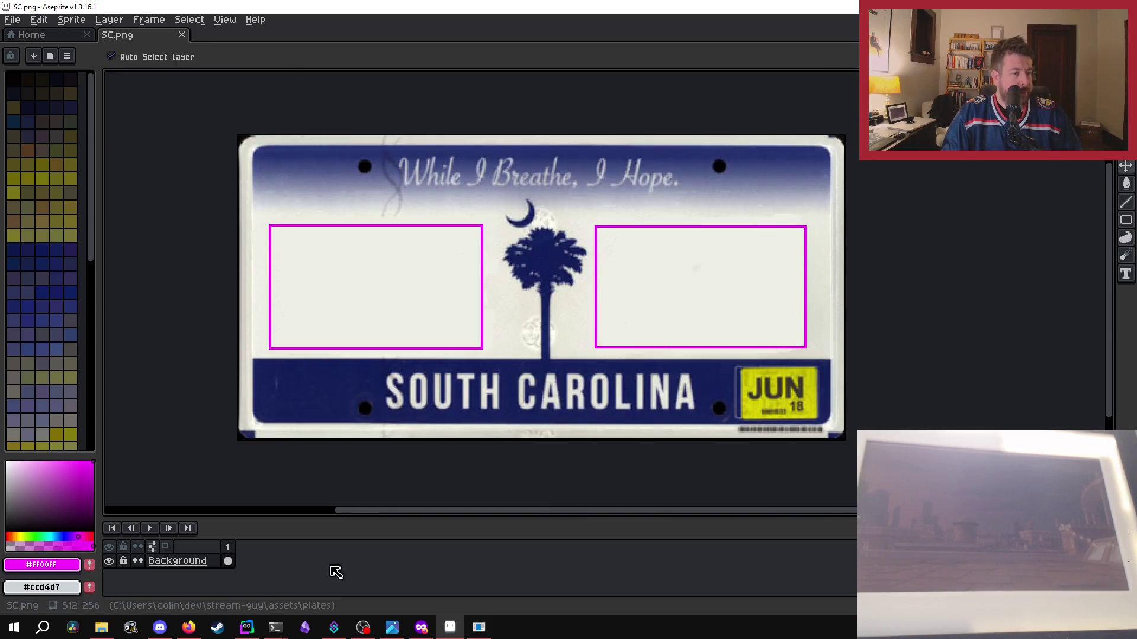
{"action": "mouse_move", "coordinate": [278, 624]}
{"action": "left_click", "coordinate": [382, 602]}
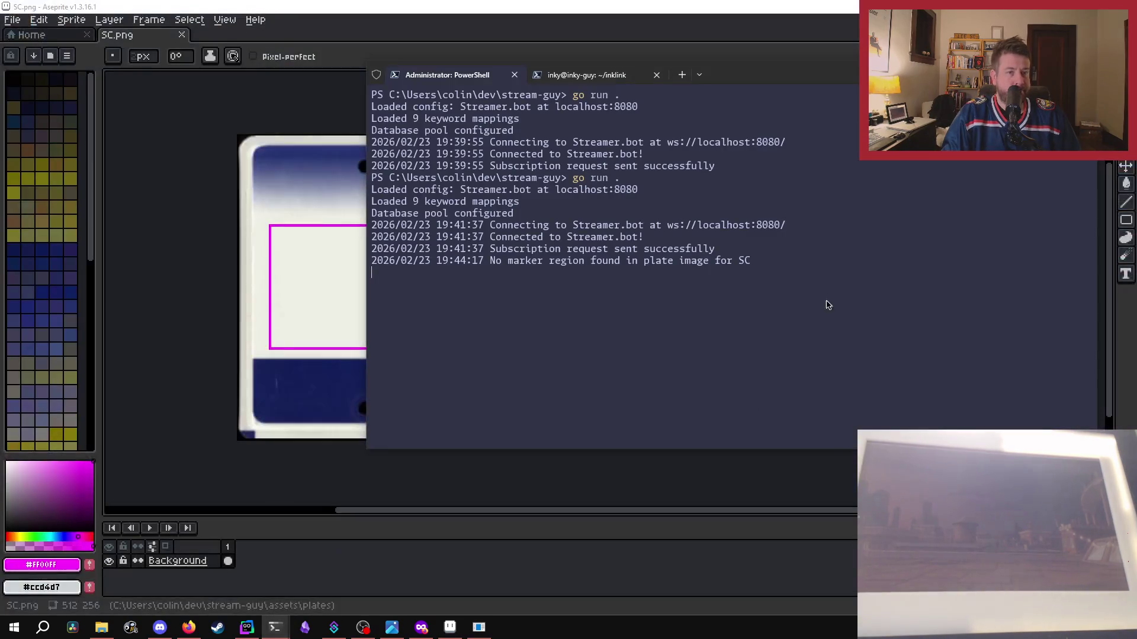
{"action": "left_click", "coordinate": [479, 627]}
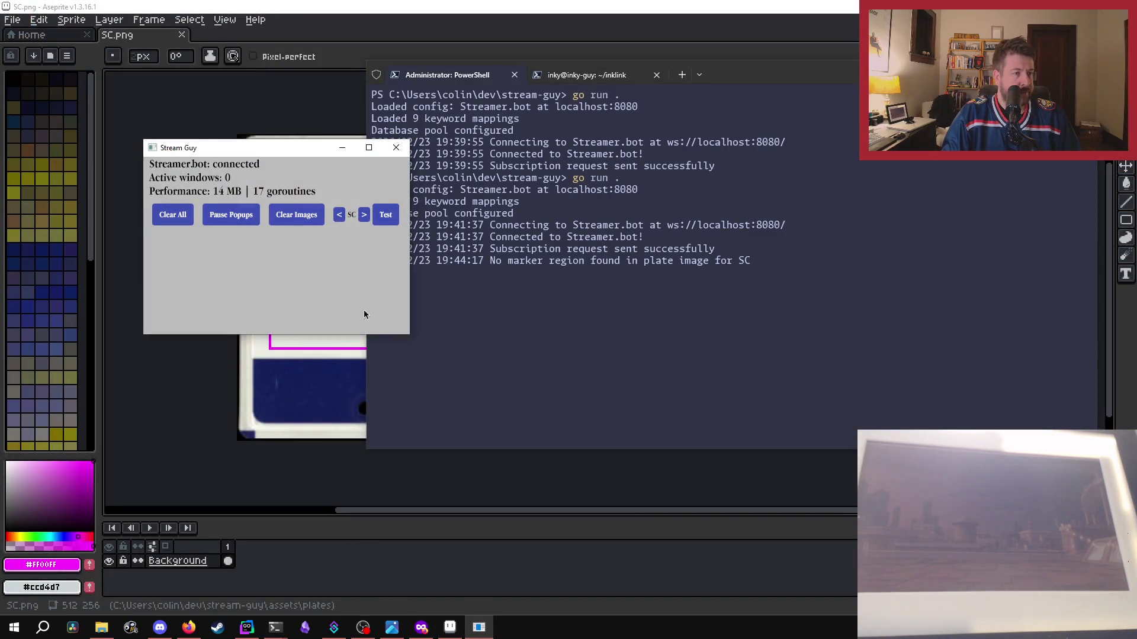
{"action": "left_click", "coordinate": [381, 218]}
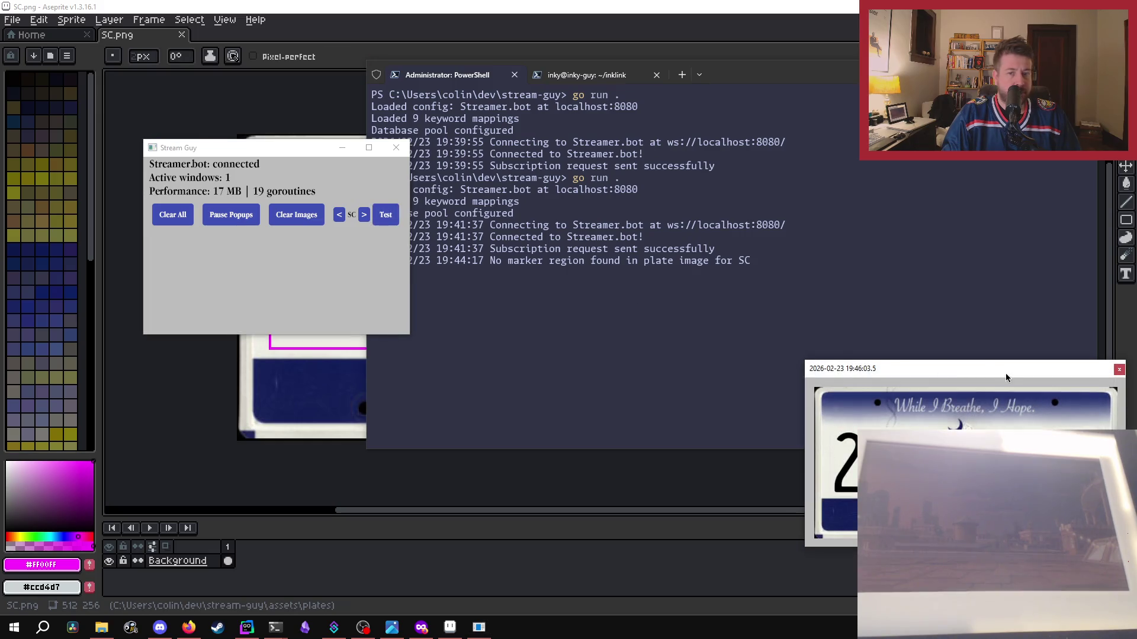
{"action": "mouse_move", "coordinate": [970, 367]}
{"action": "left_mouse_down"}
{"action": "mouse_move", "coordinate": [850, 236]}
{"action": "mouse_move", "coordinate": [755, 197]}
{"action": "left_mouse_up"}
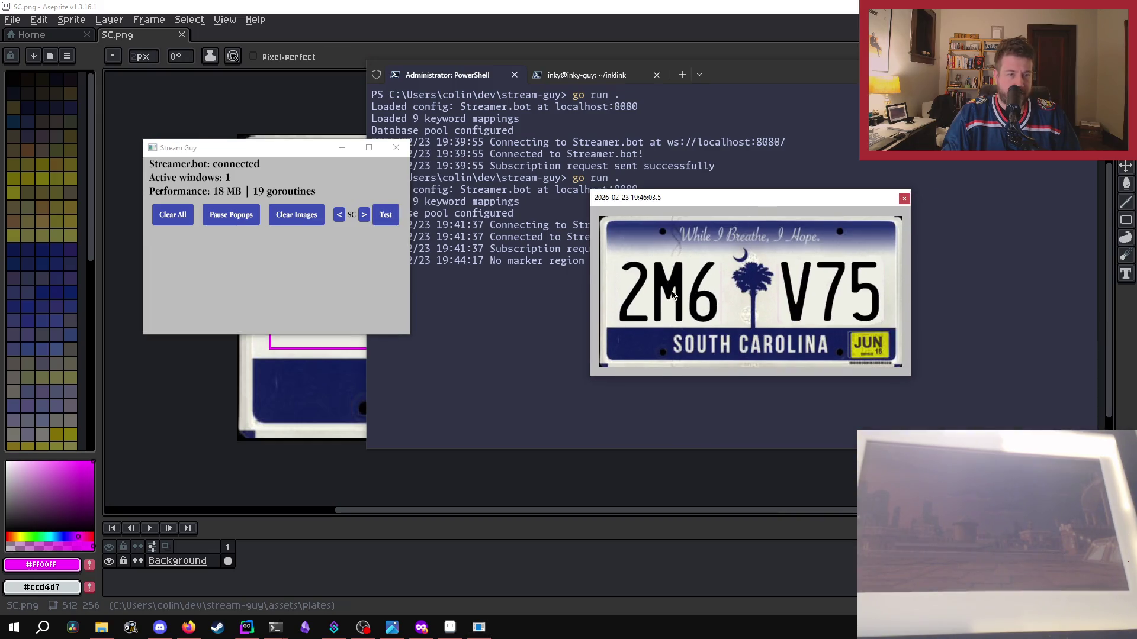
{"action": "left_click", "coordinate": [903, 199]}
- Return to Aseprite with the Stream Guy window minimized
{"action": "left_click", "coordinate": [160, 410]}
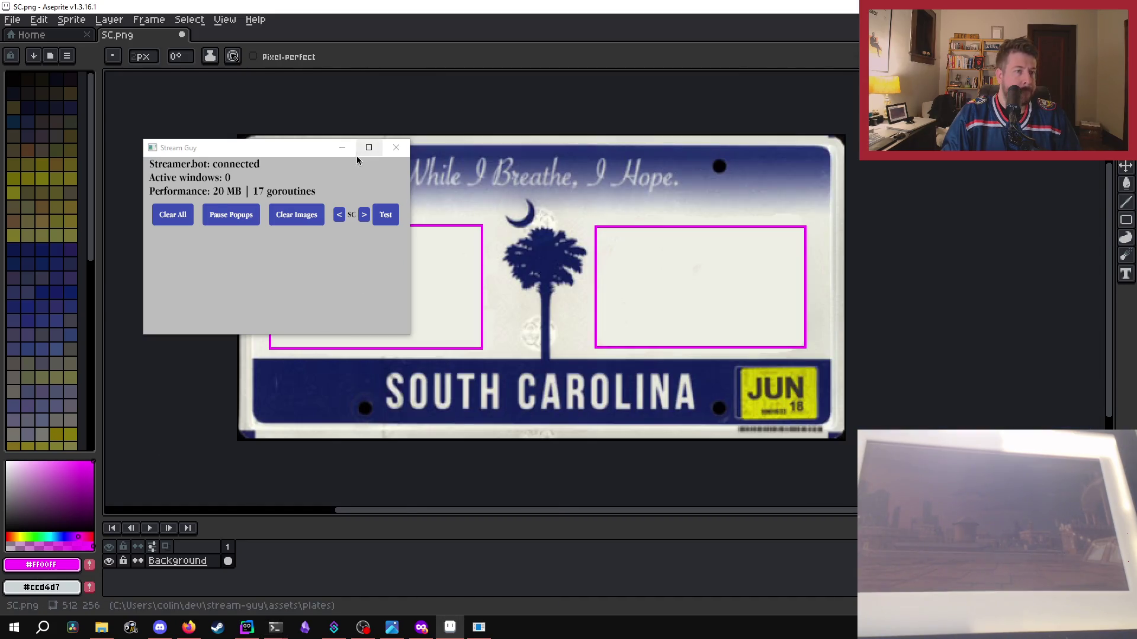
{"action": "left_click", "coordinate": [341, 148]}
{"action": "scroll", "coordinate": [533, 278], "scroll_direction": "up", "scroll_amount": 2}
- Sample the plate's off-white #eeeee6 with the eyedropper and switch back to the pencil
{"action": "scroll", "coordinate": [564, 284], "scroll_direction": "up", "scroll_amount": 2}
{"action": "scroll", "coordinate": [573, 287], "scroll_direction": "down", "scroll_amount": 1}
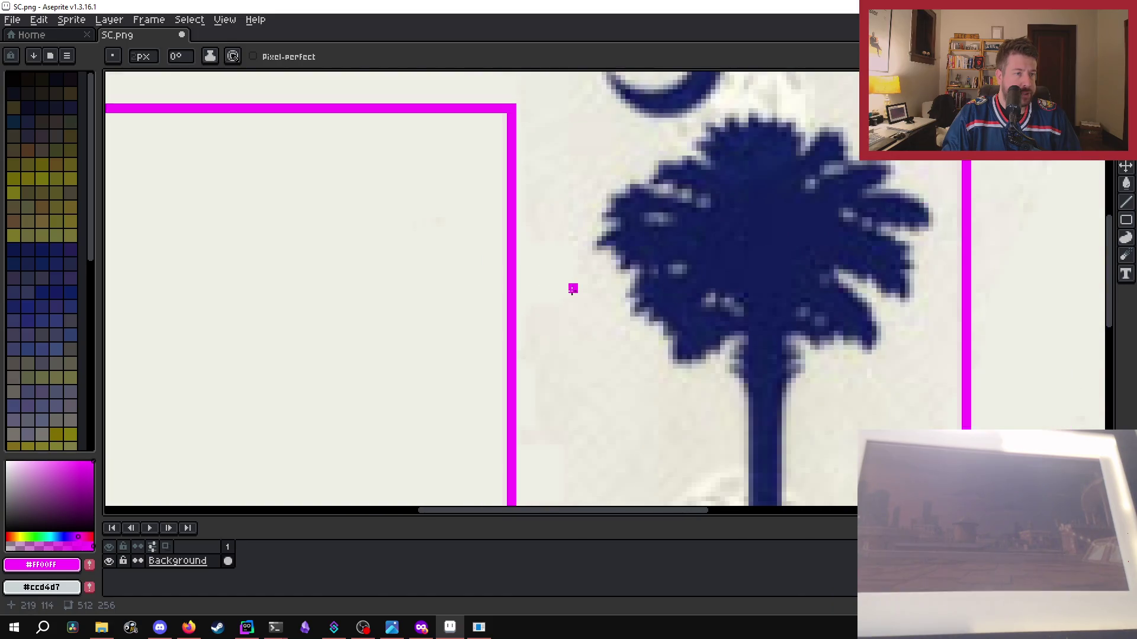
{"action": "scroll", "coordinate": [460, 264], "scroll_direction": "up", "scroll_amount": 1}
{"action": "key", "text": "i"}
{"action": "left_click", "coordinate": [465, 270]}
{"action": "scroll", "coordinate": [467, 281], "scroll_direction": "down", "scroll_amount": 1}
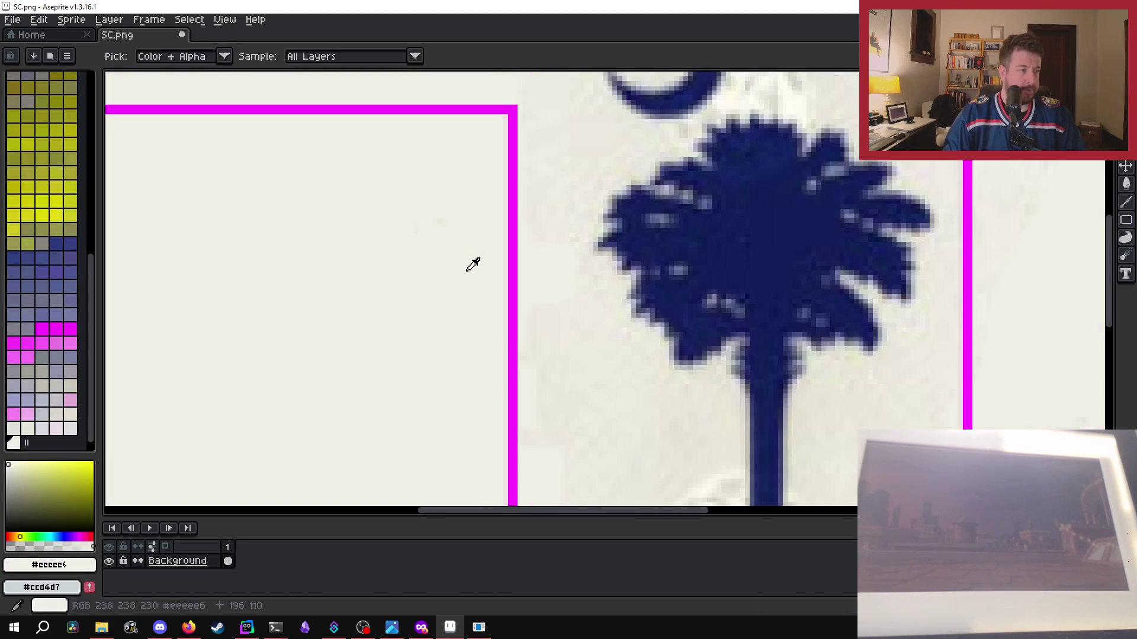
{"action": "scroll", "coordinate": [425, 244], "scroll_direction": "up", "scroll_amount": 1}
{"action": "key", "text": "b"}
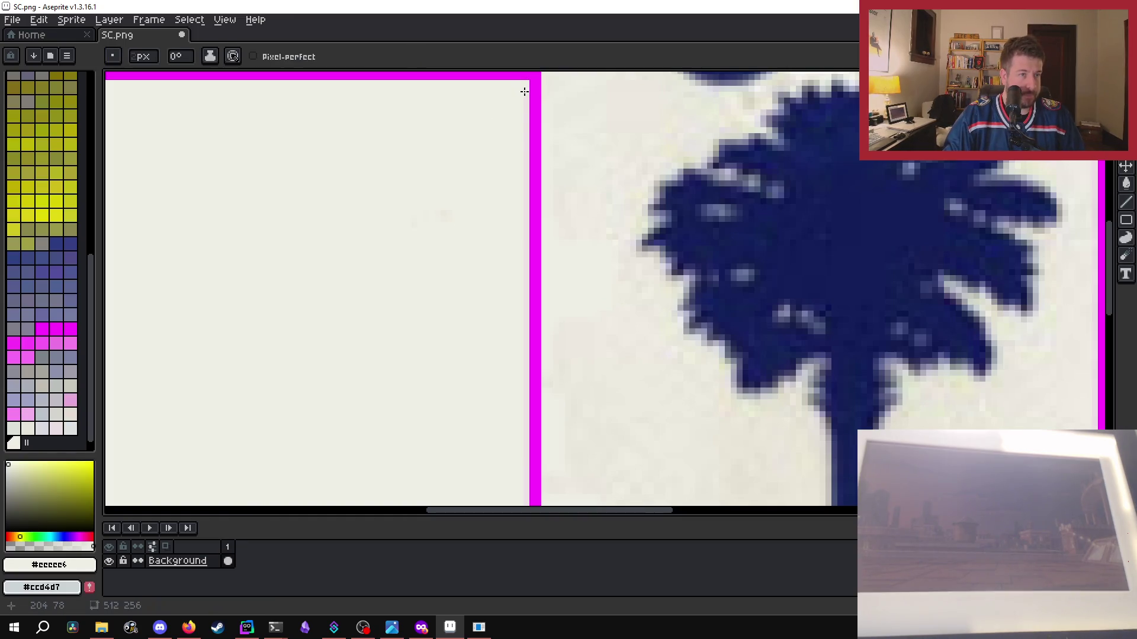
- Paint #eeeee6 over the pink fringe strips beside both magenta bars
{"action": "scroll", "coordinate": [527, 332], "scroll_direction": "down", "scroll_amount": 1}
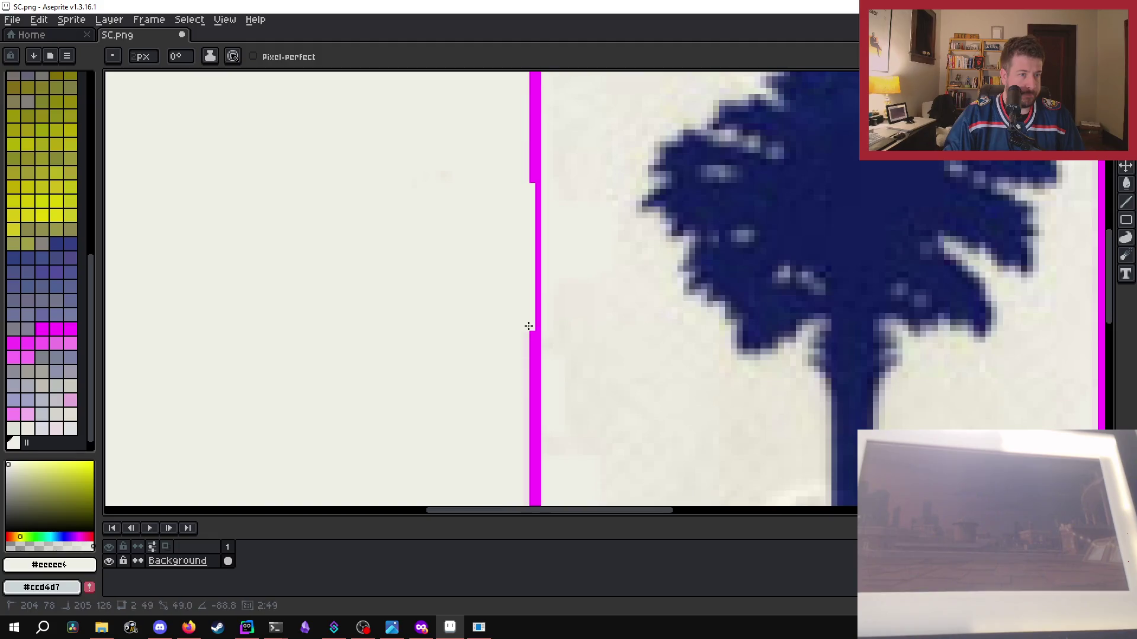
{"action": "scroll", "coordinate": [526, 318], "scroll_direction": "down", "scroll_amount": 1}
{"action": "scroll", "coordinate": [495, 203], "scroll_direction": "down", "scroll_amount": 1}
{"action": "scroll", "coordinate": [507, 360], "scroll_direction": "down", "scroll_amount": 1}
{"action": "scroll", "coordinate": [536, 186], "scroll_direction": "up", "scroll_amount": 3}
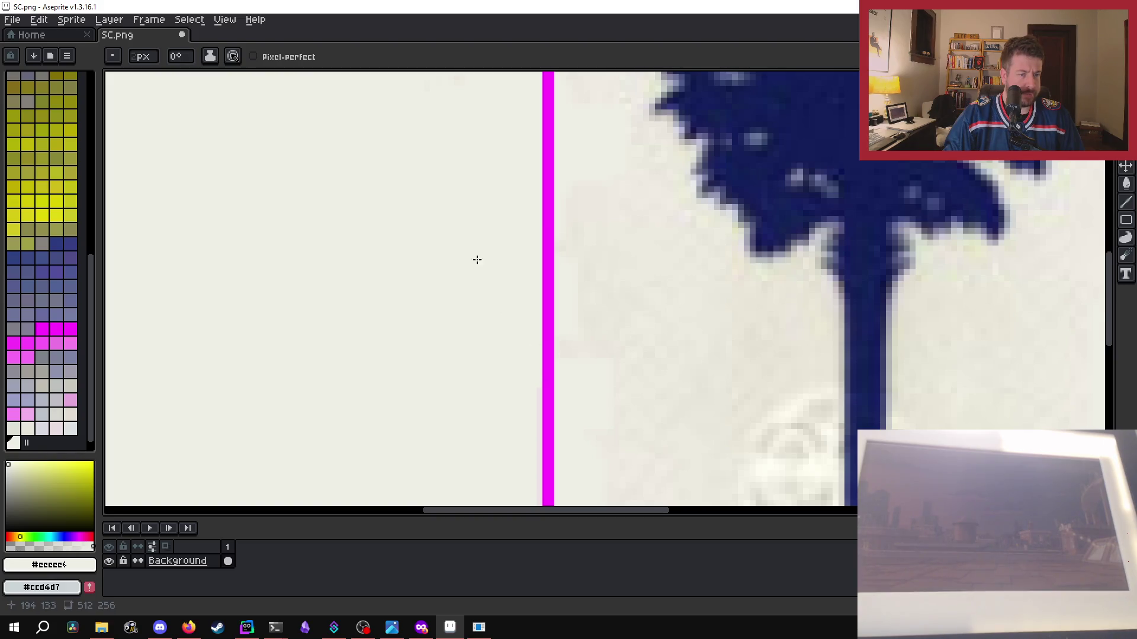
{"action": "scroll", "coordinate": [444, 368], "scroll_direction": "down", "scroll_amount": 2}
{"action": "scroll", "coordinate": [584, 178], "scroll_direction": "up", "scroll_amount": 2}
{"action": "scroll", "coordinate": [616, 102], "scroll_direction": "down", "scroll_amount": 1}
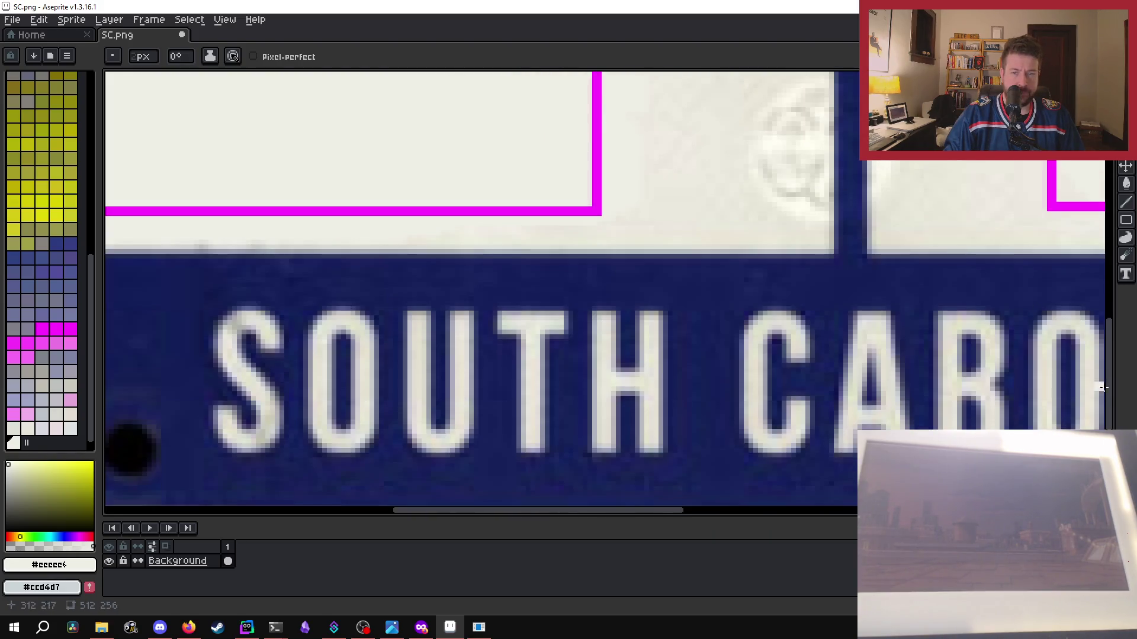
{"action": "scroll", "coordinate": [573, 246], "scroll_direction": "up", "scroll_amount": 3}
{"action": "scroll", "coordinate": [591, 353], "scroll_direction": "up", "scroll_amount": 2}
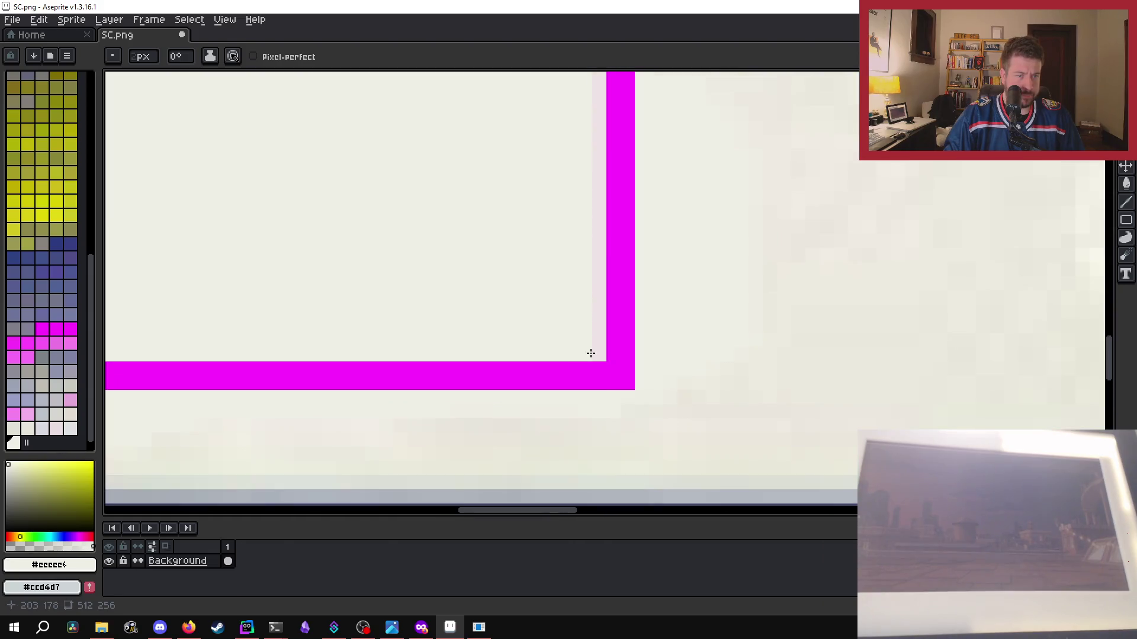
{"action": "left_click_drag", "start_coordinate": [591, 311], "coordinate": [591, 260]}
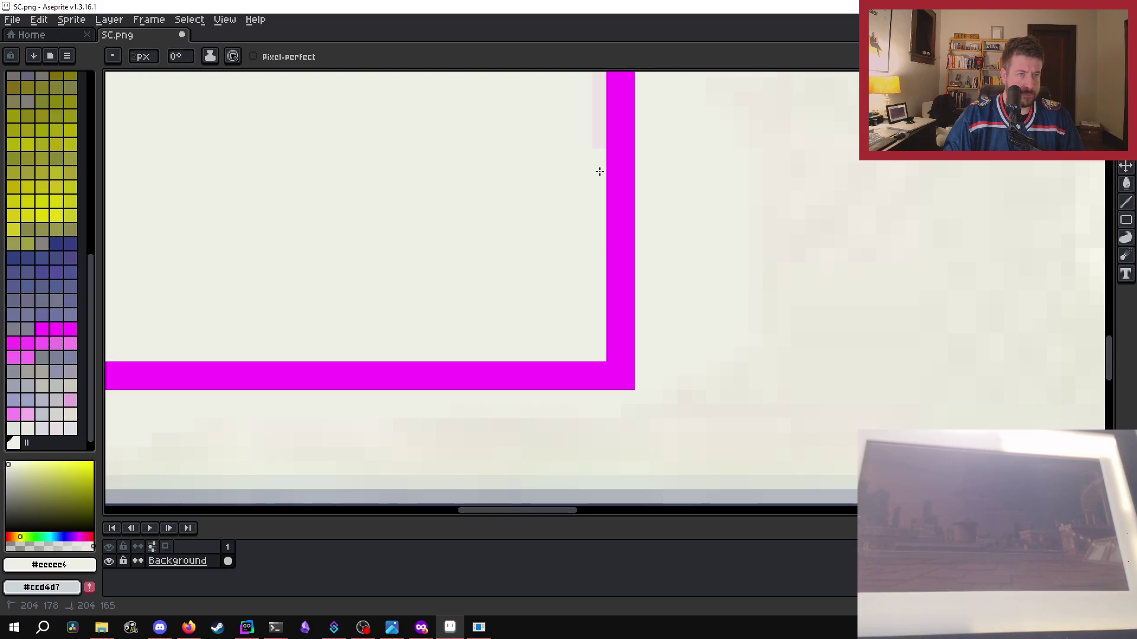
{"action": "scroll", "coordinate": [578, 142], "scroll_direction": "down", "scroll_amount": 2}
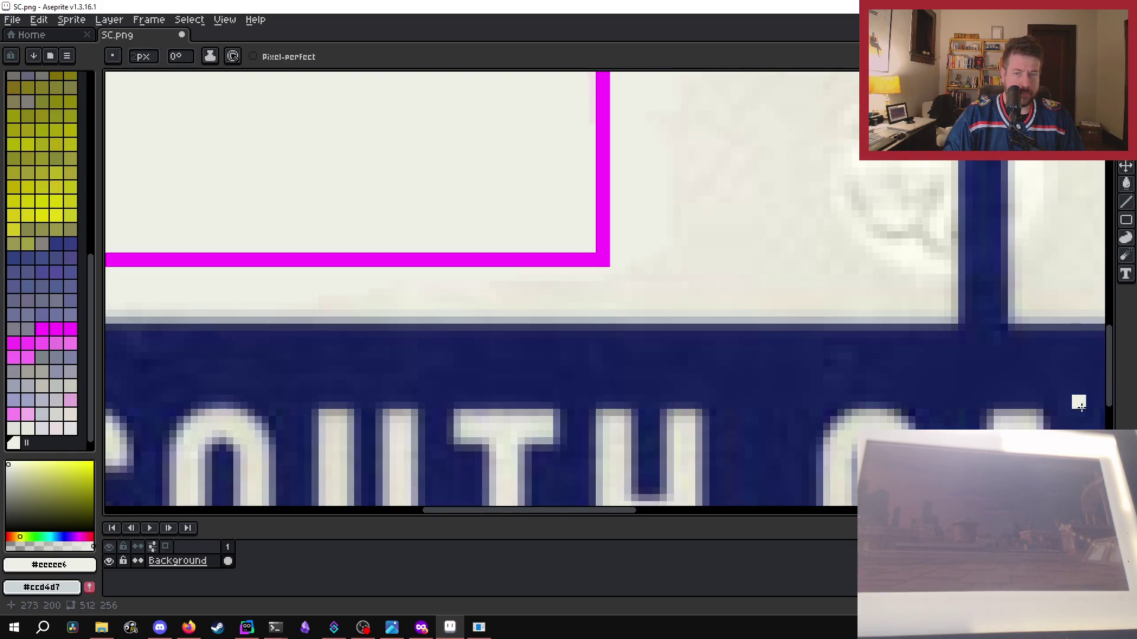
{"action": "left_click_drag", "start_coordinate": [1112, 363], "coordinate": [1112, 322]}
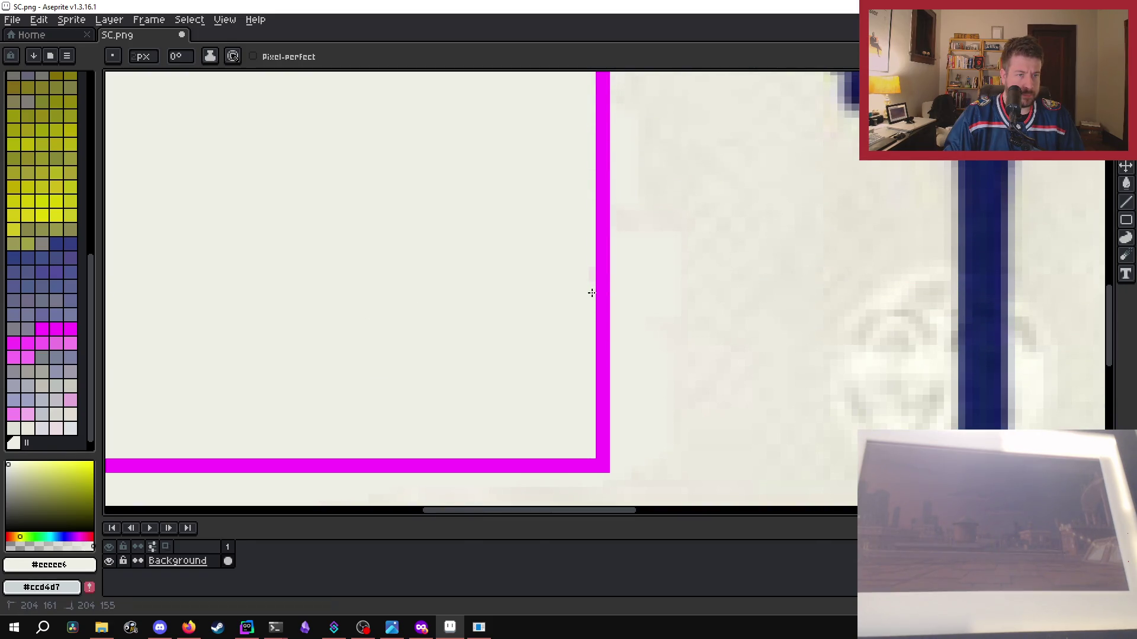
- Touch up the remaining pink pixels along the bars and save SC.png
{"action": "scroll", "coordinate": [583, 290], "scroll_direction": "down", "scroll_amount": 5}
{"action": "scroll", "coordinate": [514, 261], "scroll_direction": "up", "scroll_amount": 4}
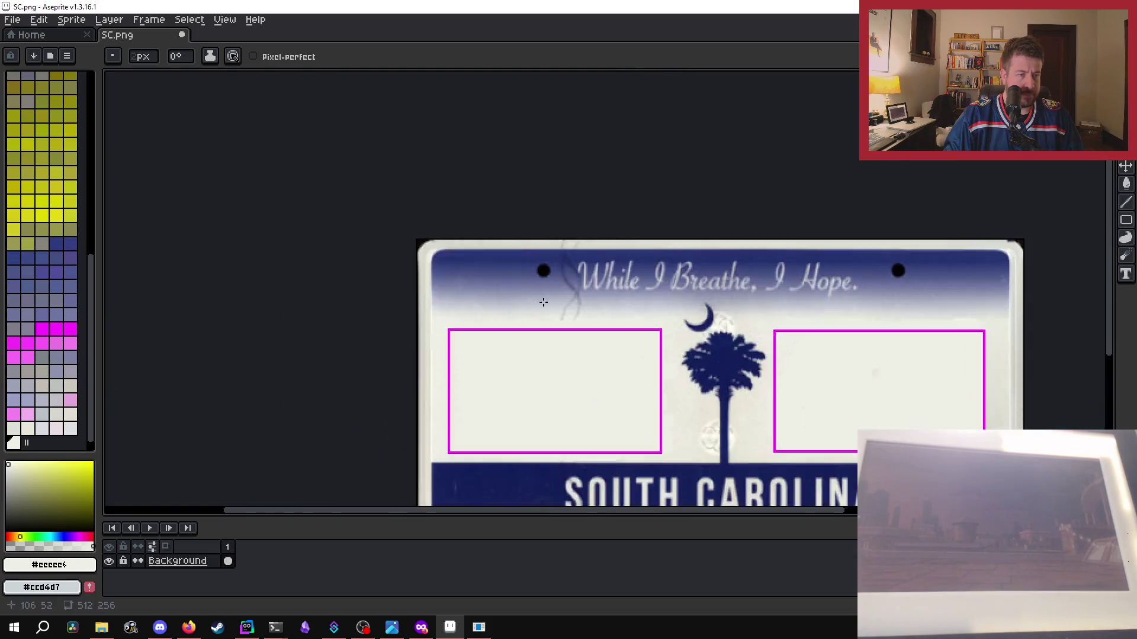
{"action": "scroll", "coordinate": [556, 305], "scroll_direction": "down", "scroll_amount": 4}
{"action": "scroll", "coordinate": [553, 256], "scroll_direction": "up", "scroll_amount": 2}
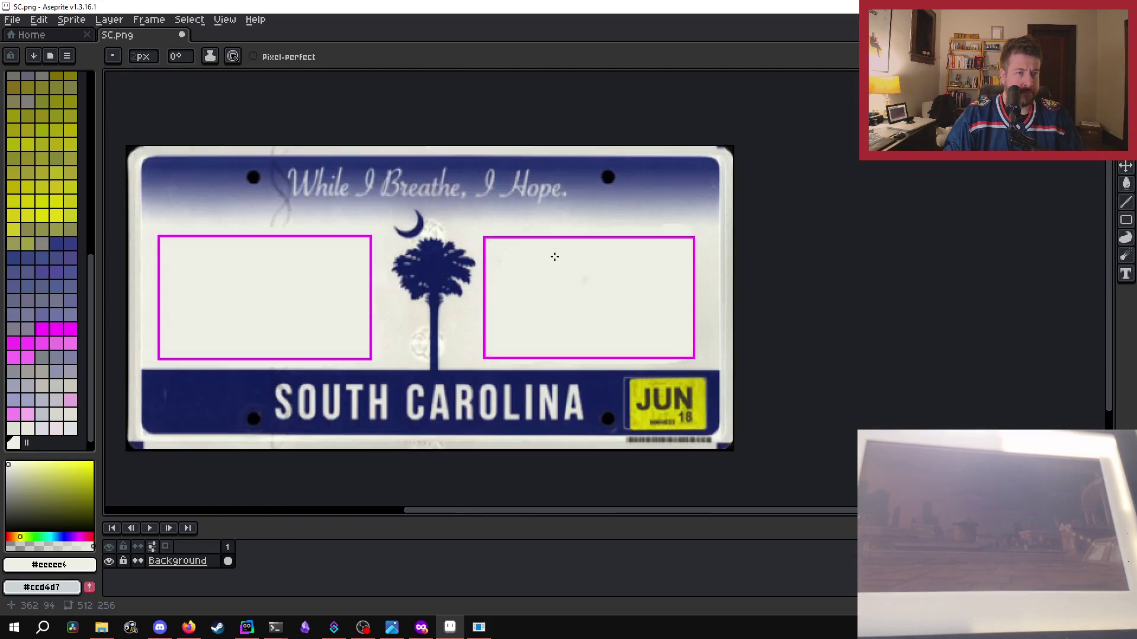
{"action": "scroll", "coordinate": [448, 269], "scroll_direction": "up", "scroll_amount": 2}
{"action": "scroll", "coordinate": [460, 276], "scroll_direction": "up", "scroll_amount": 1}
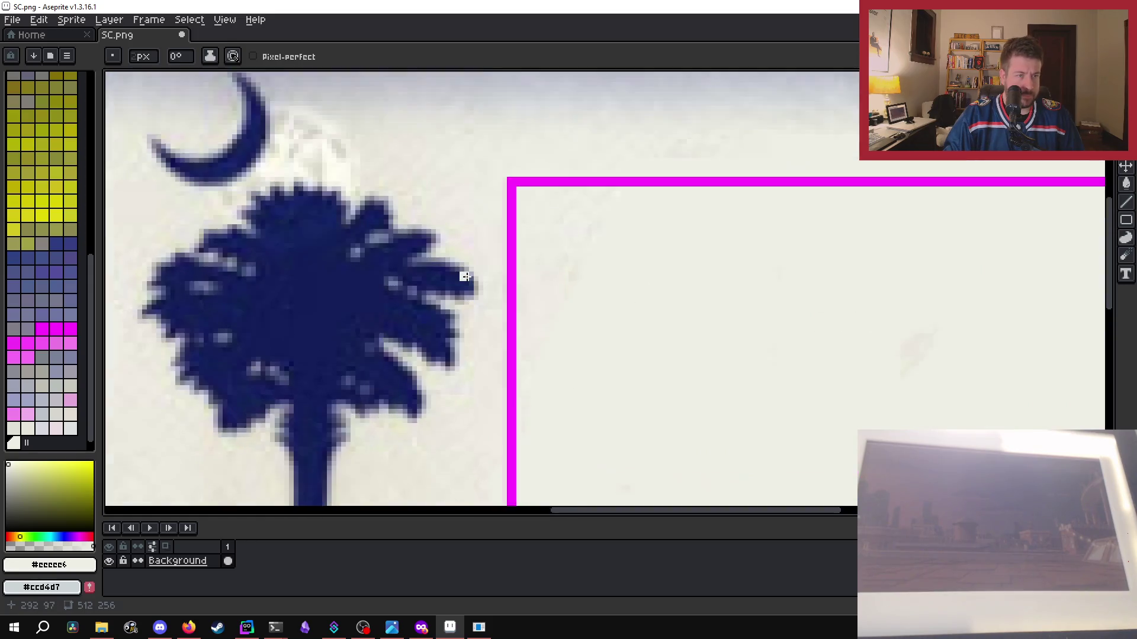
{"action": "scroll", "coordinate": [468, 278], "scroll_direction": "up", "scroll_amount": 1}
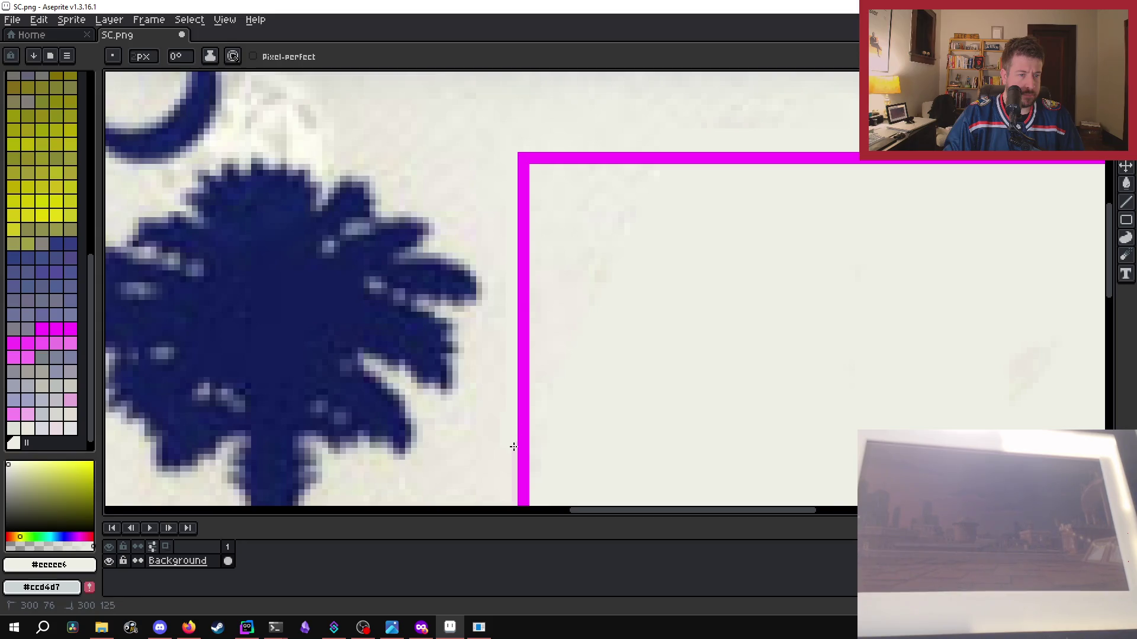
{"action": "scroll", "coordinate": [514, 445], "scroll_direction": "down", "scroll_amount": 3}
{"action": "scroll", "coordinate": [464, 302], "scroll_direction": "up", "scroll_amount": 2}
{"action": "scroll", "coordinate": [544, 288], "scroll_direction": "up", "scroll_amount": 2}
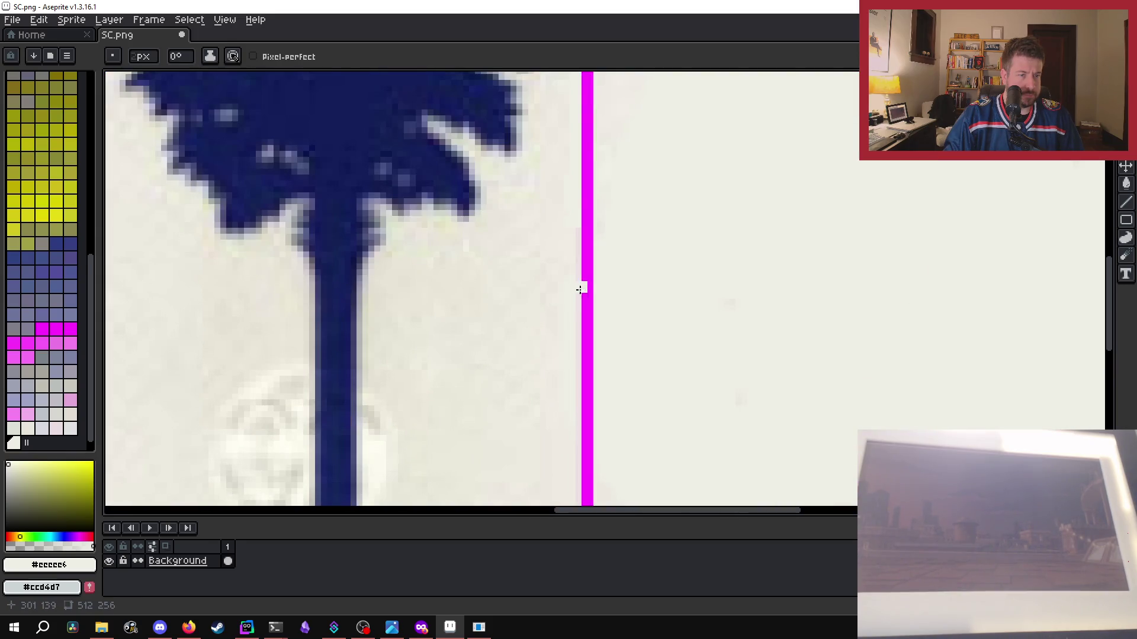
{"action": "scroll", "coordinate": [571, 202], "scroll_direction": "down", "scroll_amount": 3}
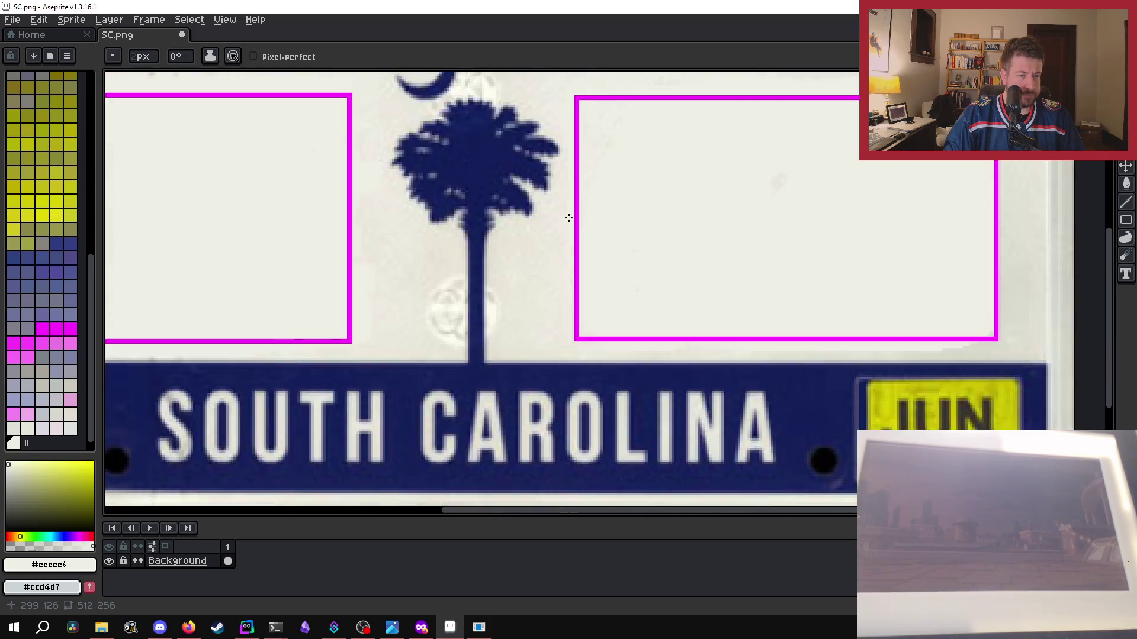
{"action": "scroll", "coordinate": [566, 353], "scroll_direction": "up", "scroll_amount": 3}
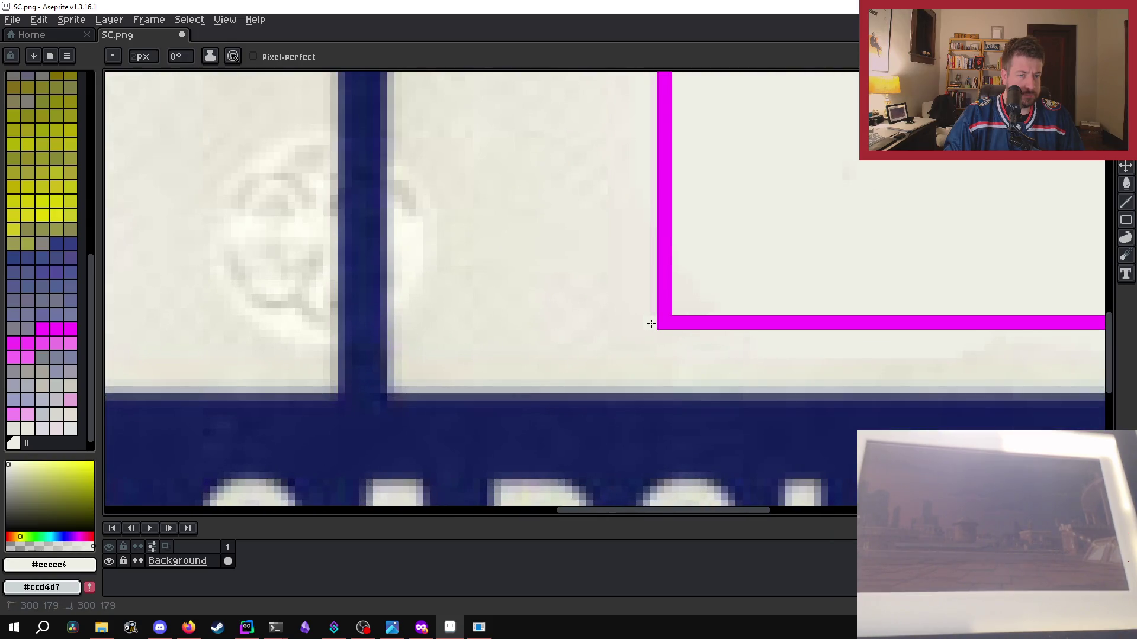
{"action": "left_click_drag", "start_coordinate": [651, 323], "coordinate": [653, 72]}
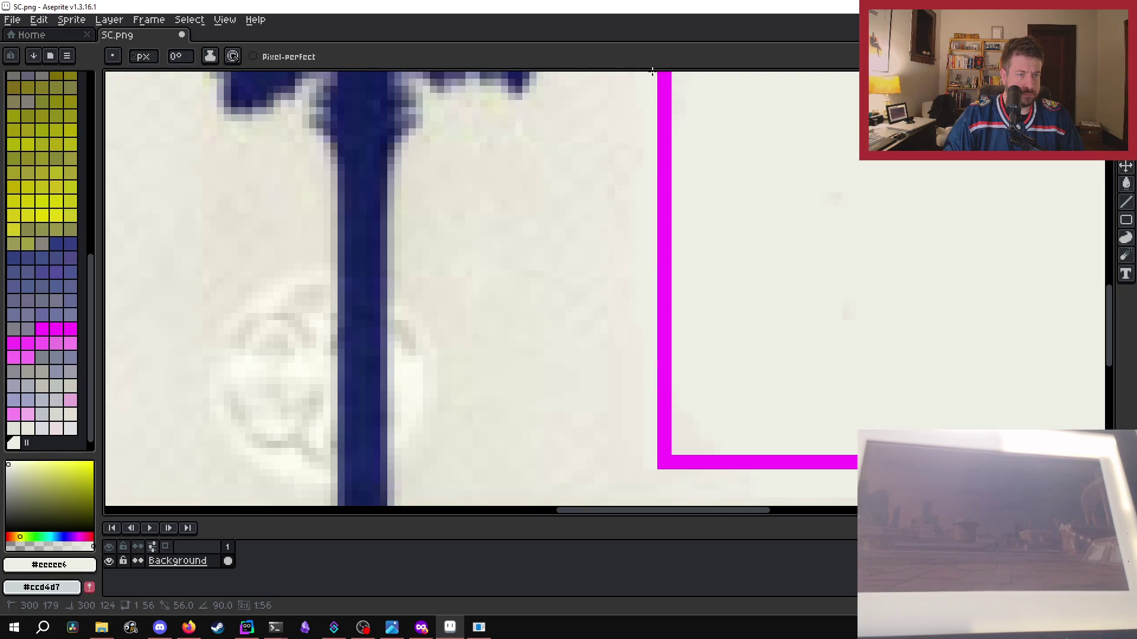
{"action": "left_click_drag", "start_coordinate": [652, 72], "coordinate": [651, 78]}
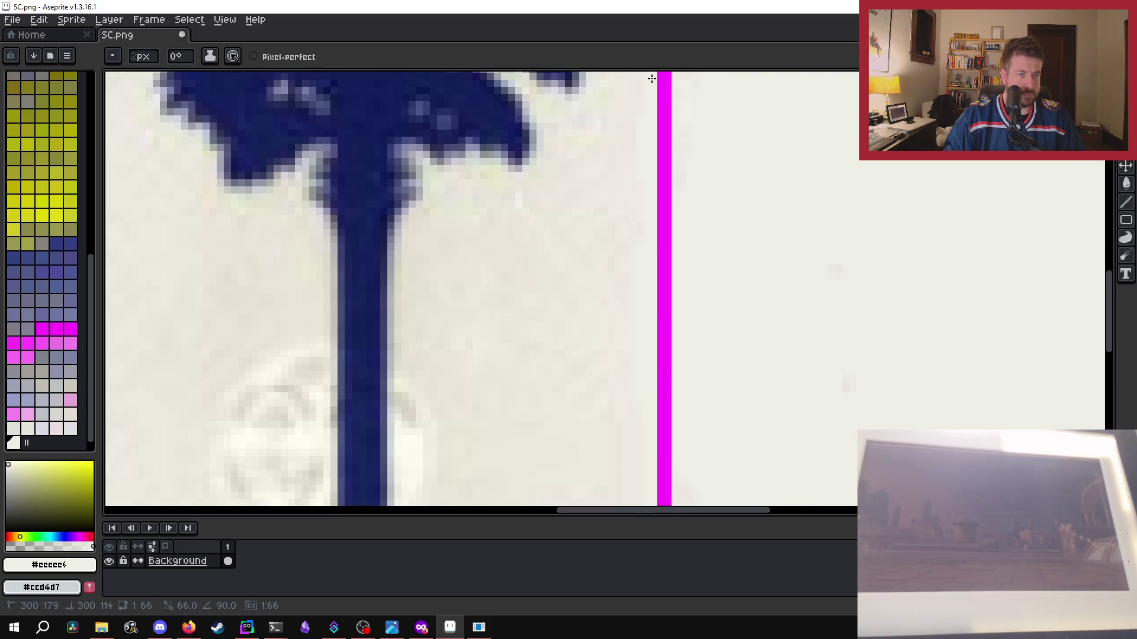
{"action": "scroll", "coordinate": [655, 160], "scroll_direction": "down", "scroll_amount": 2}
{"action": "scroll", "coordinate": [655, 95], "scroll_direction": "down", "scroll_amount": 1}
{"action": "scroll", "coordinate": [787, 198], "scroll_direction": "down", "scroll_amount": 1}
{"action": "left_click_drag", "start_coordinate": [1116, 418], "coordinate": [1113, 329]}
{"action": "scroll", "coordinate": [817, 335], "scroll_direction": "up", "scroll_amount": 2}
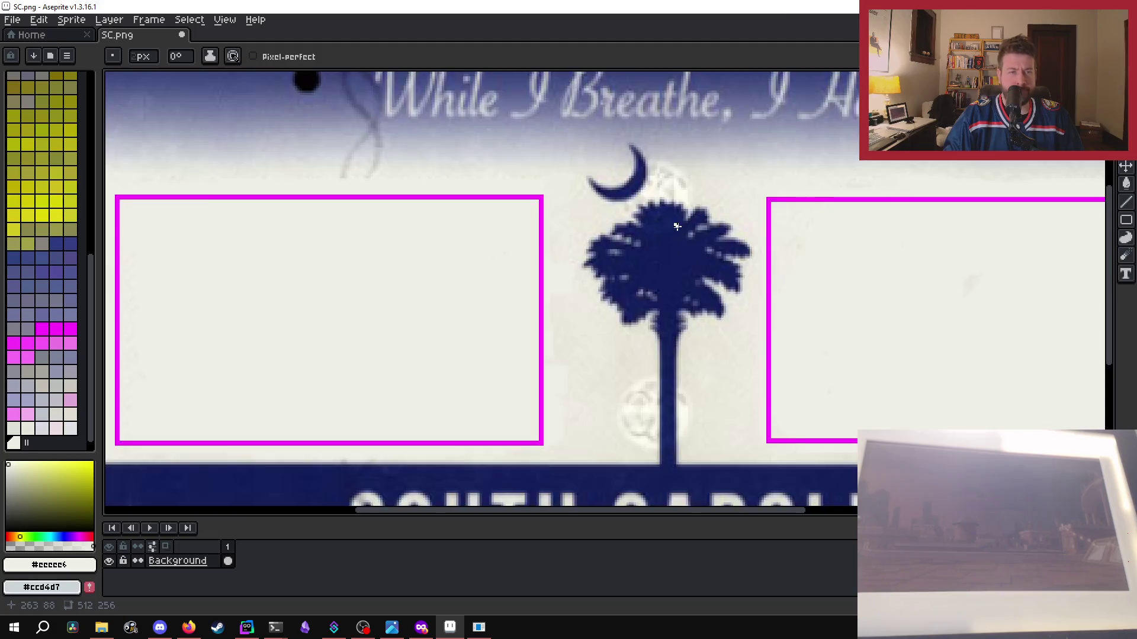
{"action": "scroll", "coordinate": [818, 335], "scroll_direction": "up", "scroll_amount": 1}
{"action": "scroll", "coordinate": [818, 335], "scroll_direction": "up", "scroll_amount": 2}
{"action": "scroll", "coordinate": [736, 221], "scroll_direction": "down", "scroll_amount": 3}
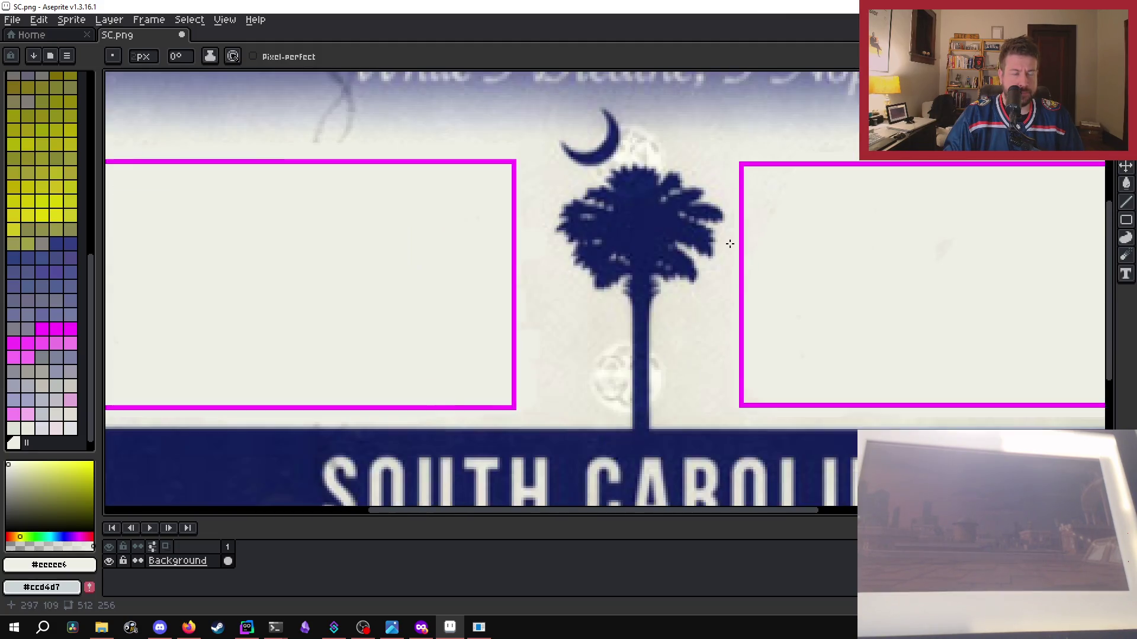
{"action": "key", "text": "v"}
{"action": "key", "text": "ctrl+s"}
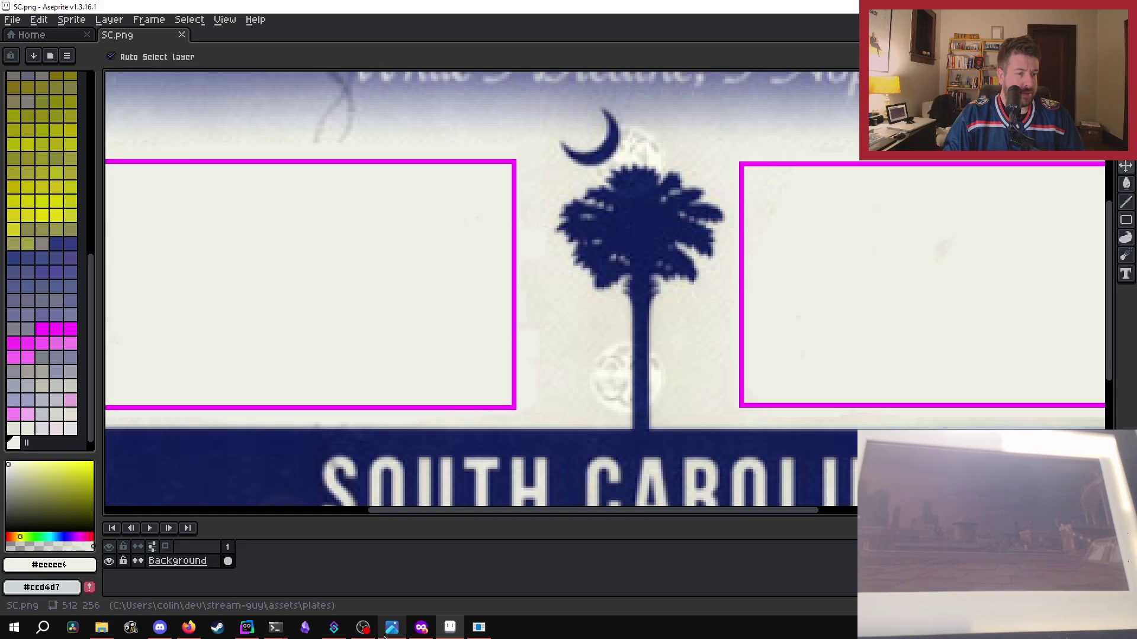